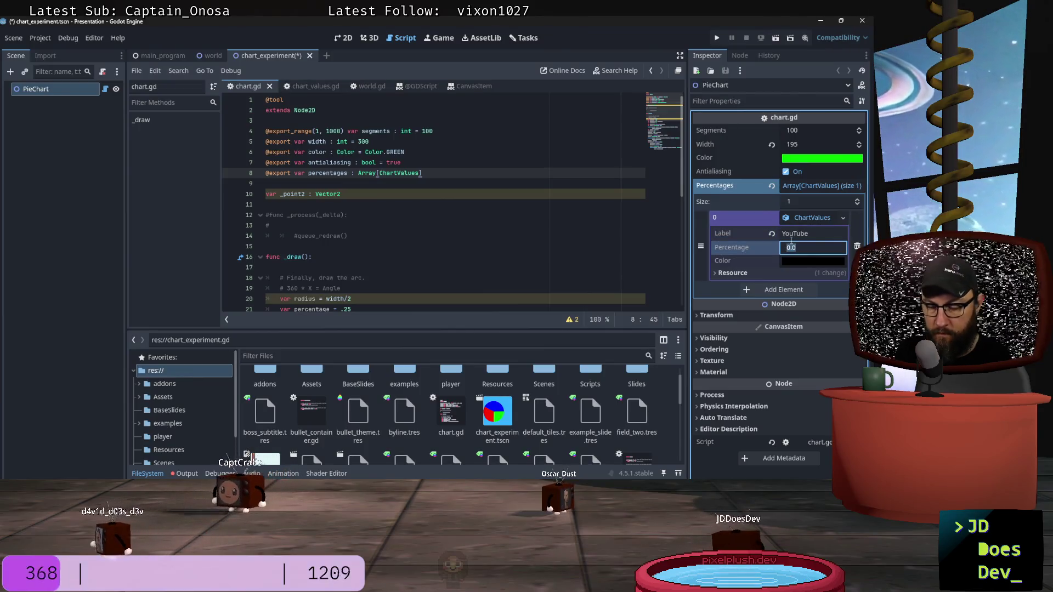
Set YouTube's percentage to 60.5 and try a red colour, then cancel it.
type("60.5")
key("Tab")
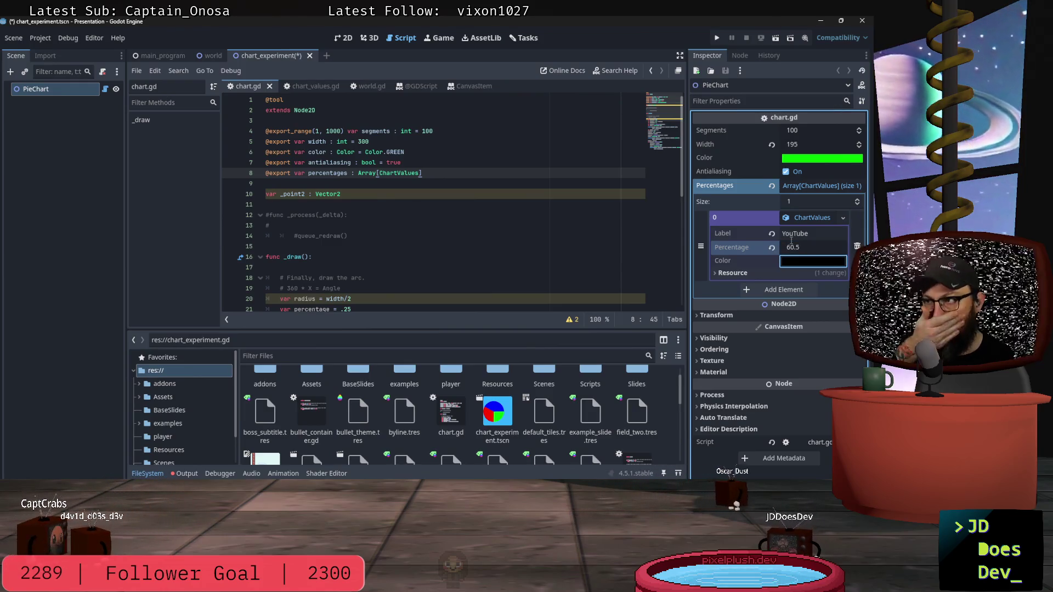
left_click(810, 261)
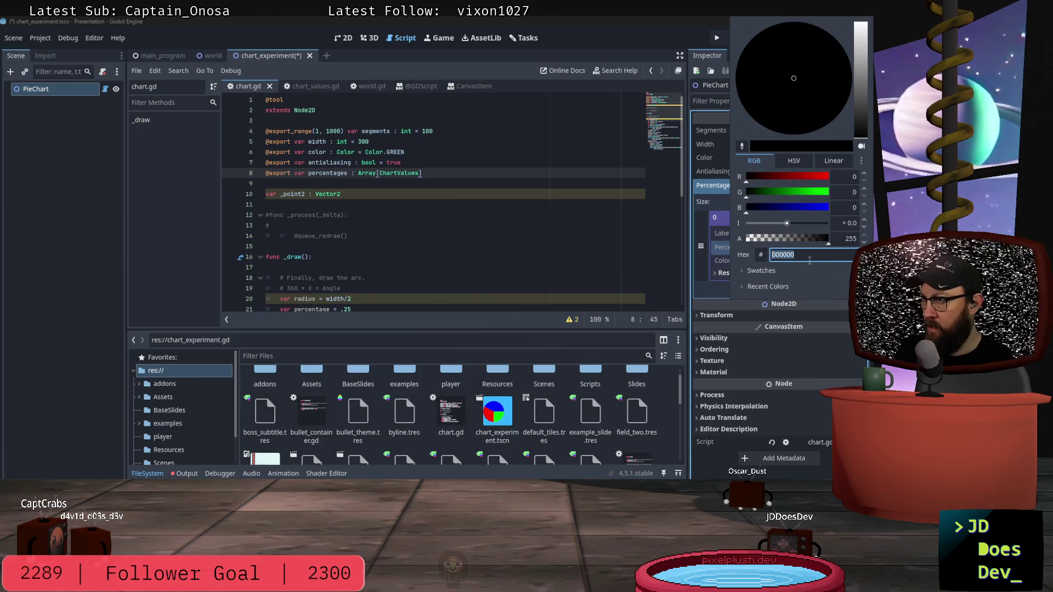
left_click(827, 100)
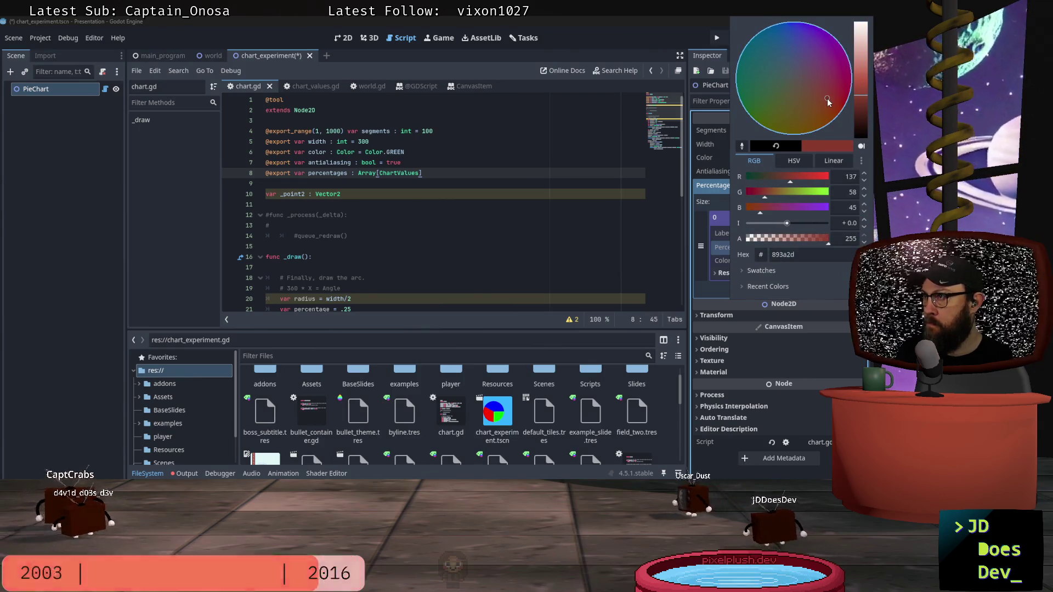
left_click(845, 108)
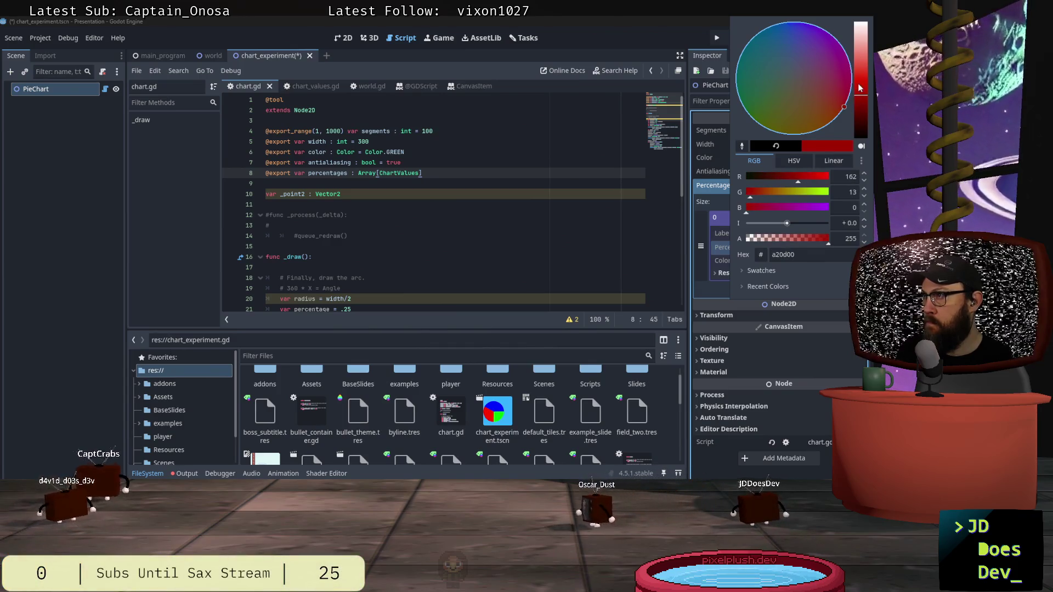
left_click(861, 64)
left_click_drag(861, 64, 864, 67)
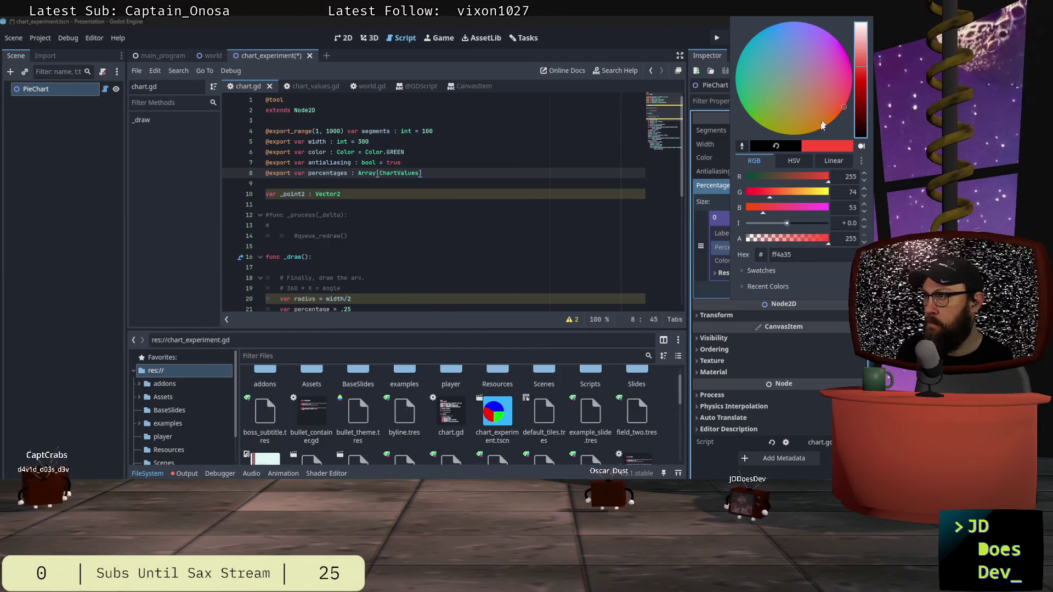
key("Escape")
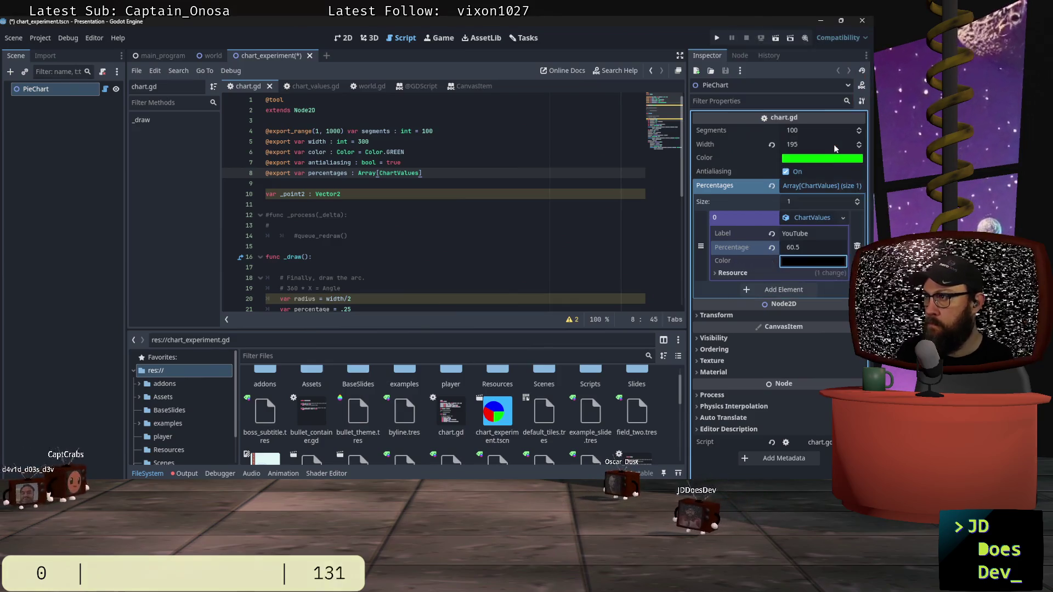
Give YouTube an orange-red colour and add a second Percentages element.
left_click(812, 262)
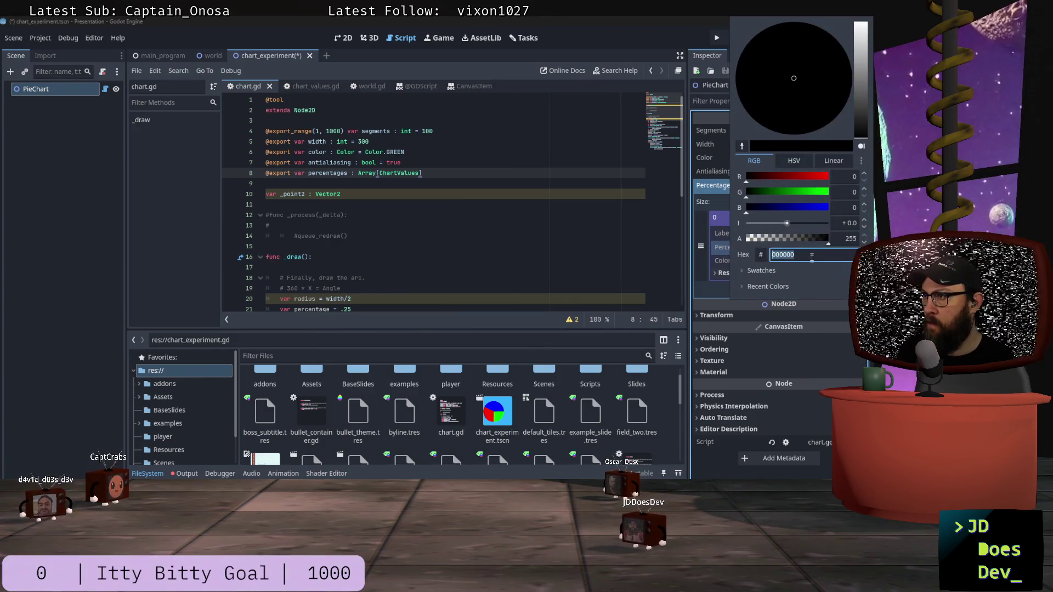
mouse_move(860, 113)
left_mouse_down()
mouse_move(869, 76)
mouse_move(842, 110)
left_mouse_up()
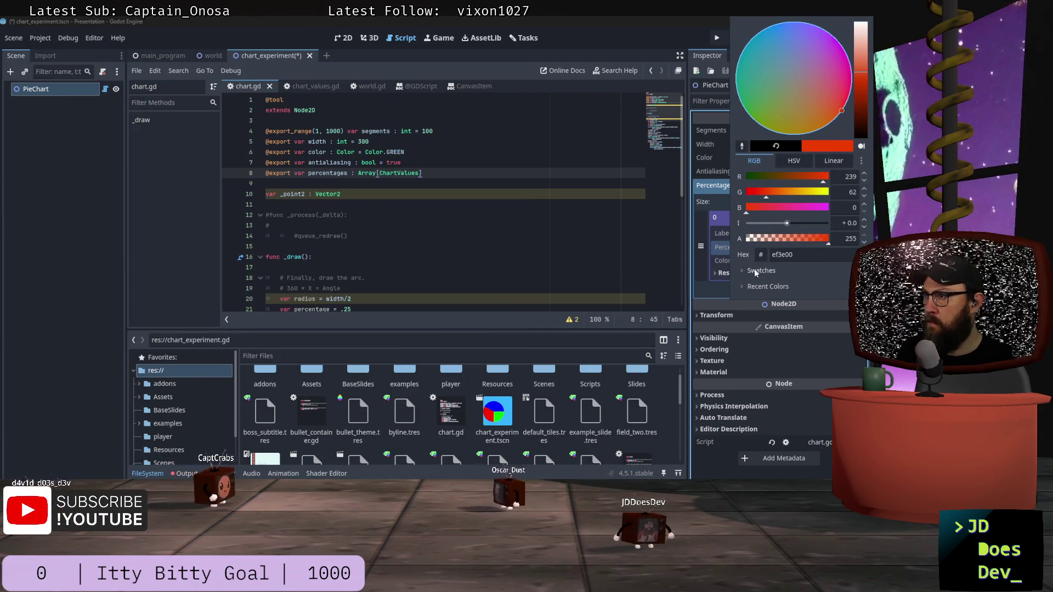
left_click(719, 213)
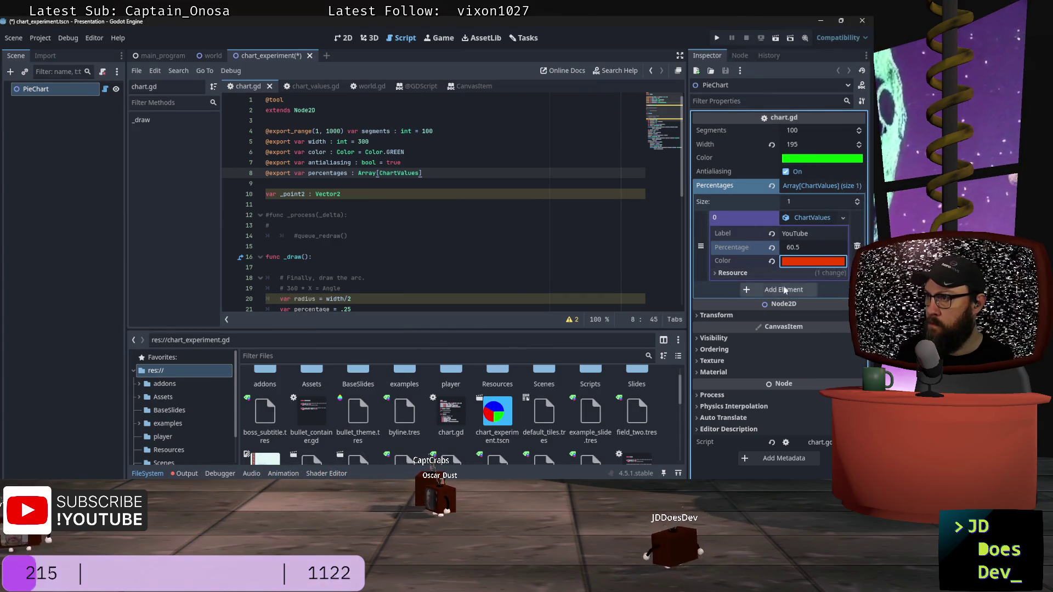
left_click(807, 289)
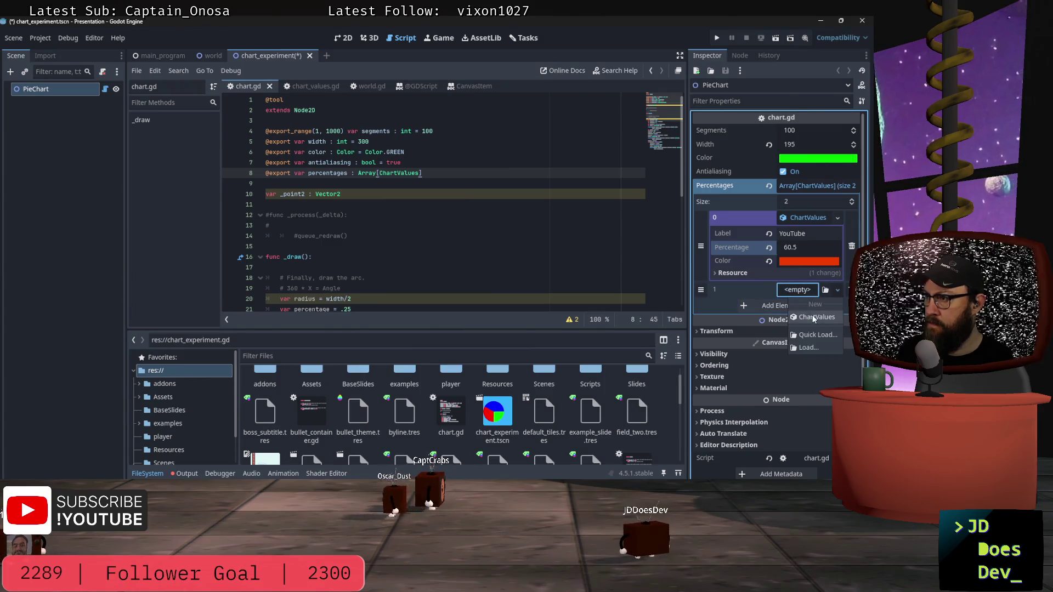
Create a new ChartValues for element 1 and label it Discord.
left_click(803, 289)
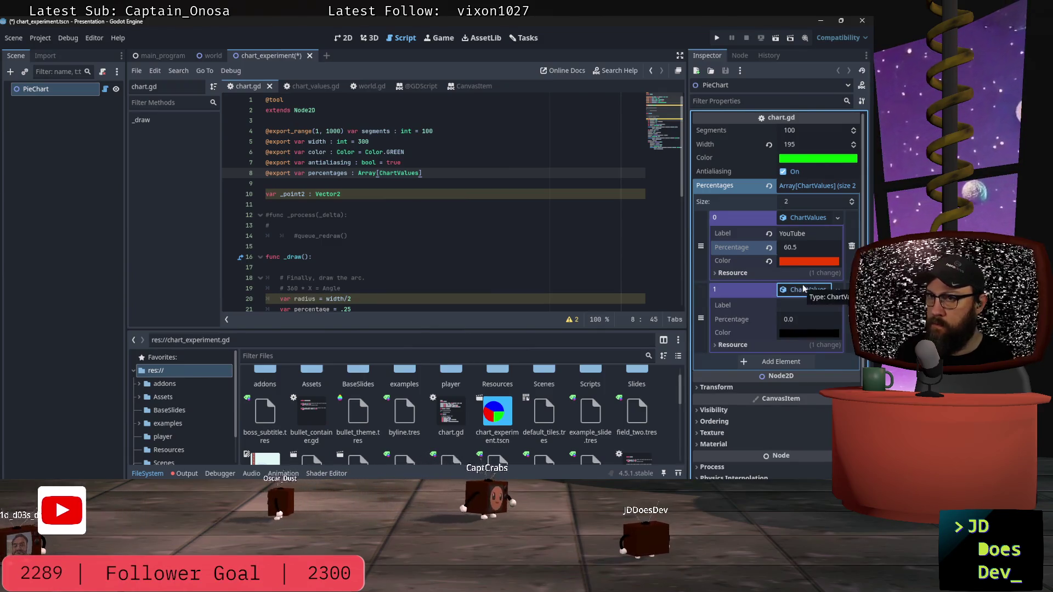
key("alt+Tab")
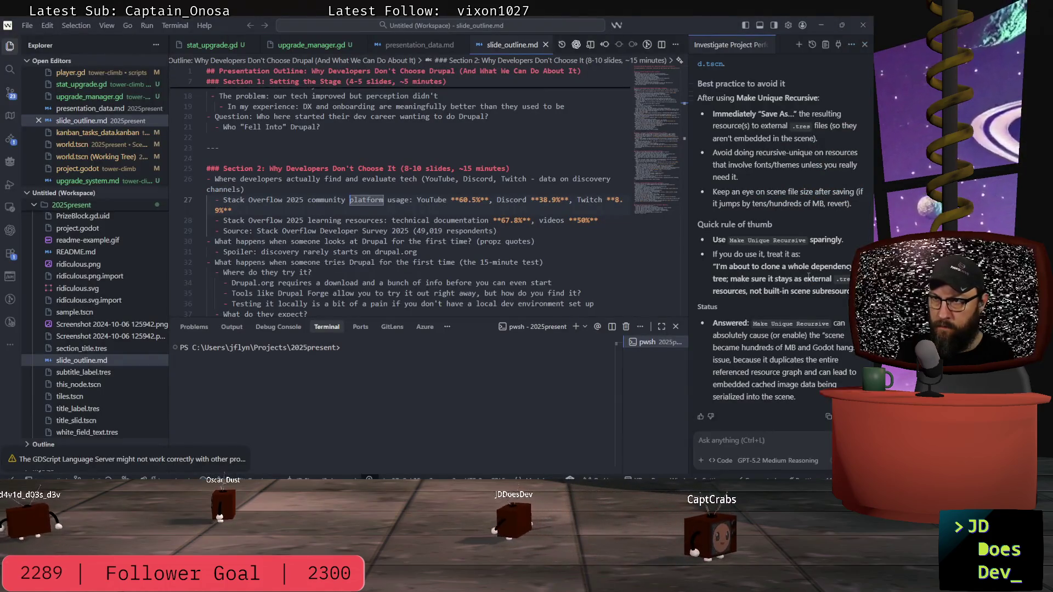
key("alt+Tab")
left_click(802, 308)
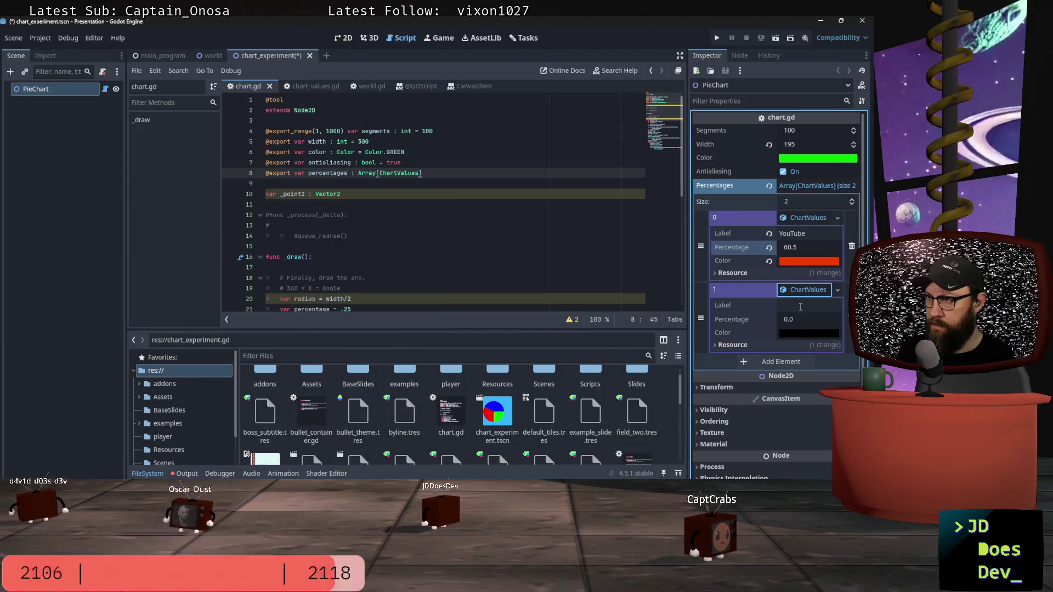
type("Discord")
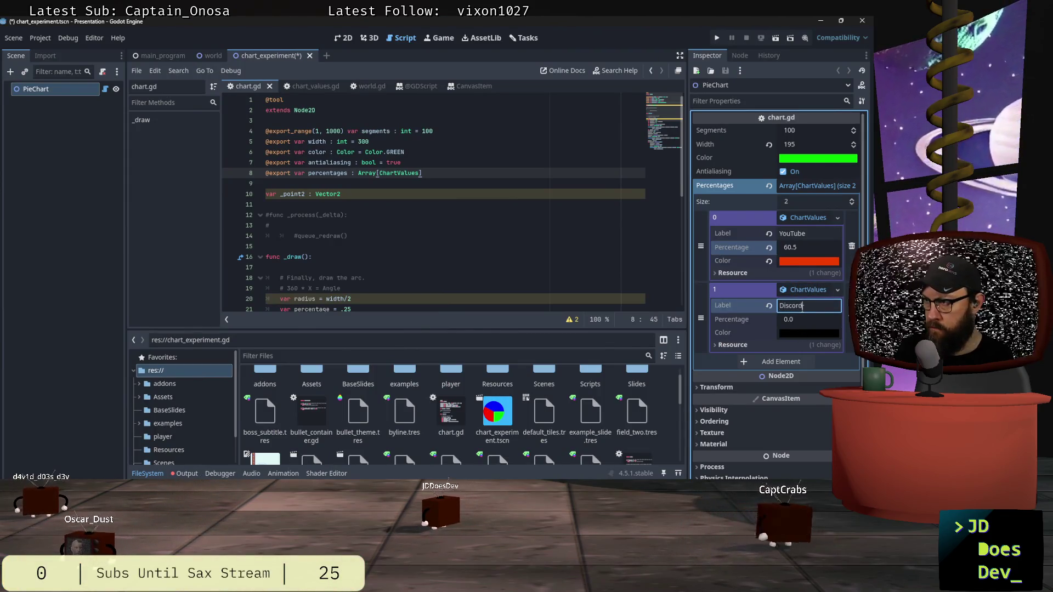
key("Tab")
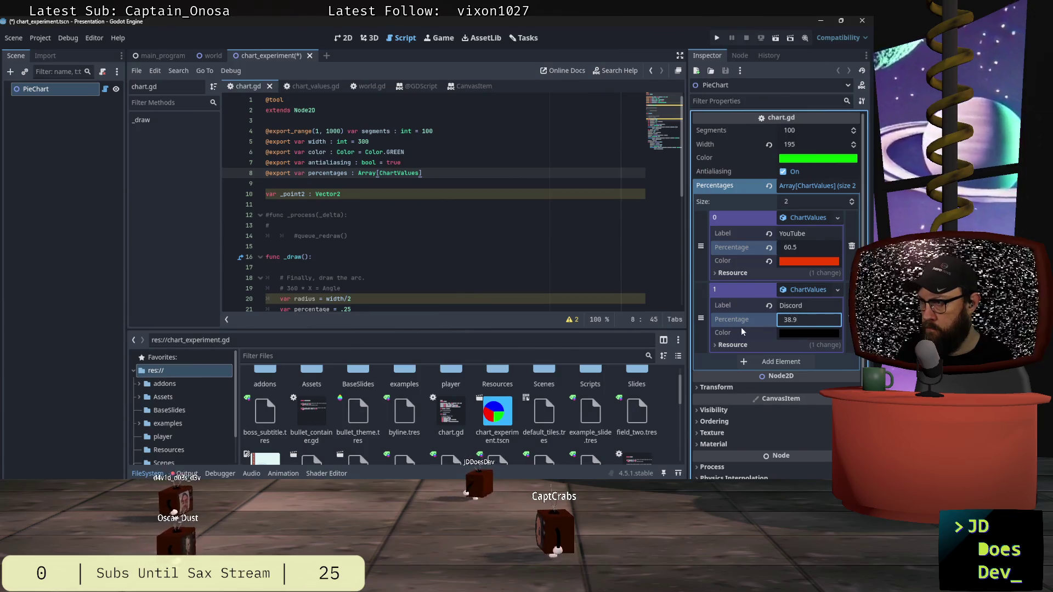
Sample a Discord blue from the screen as the second entry's colour.
left_click(792, 335)
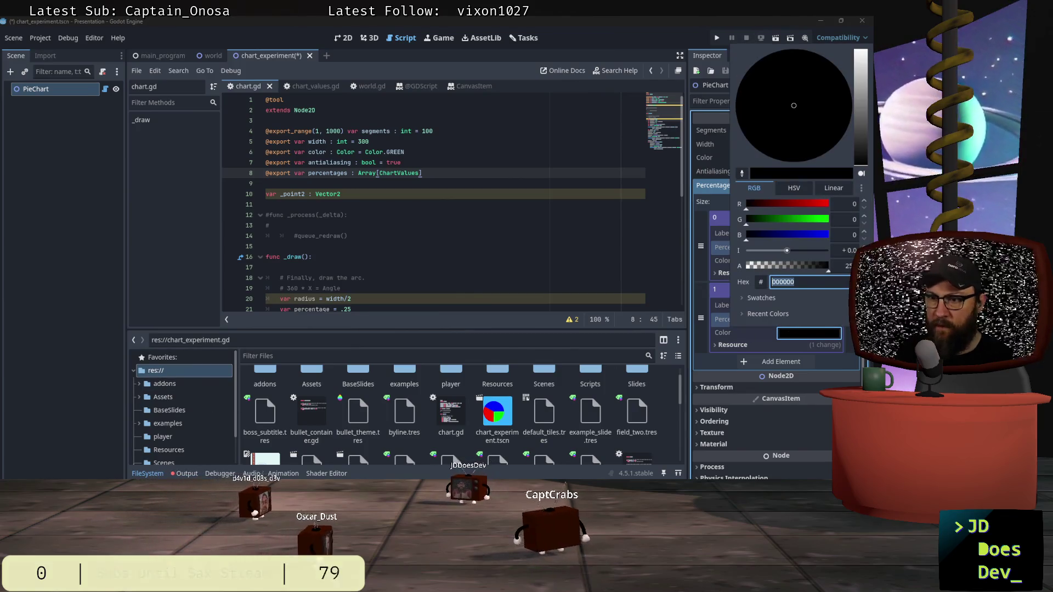
mouse_move(486, 485)
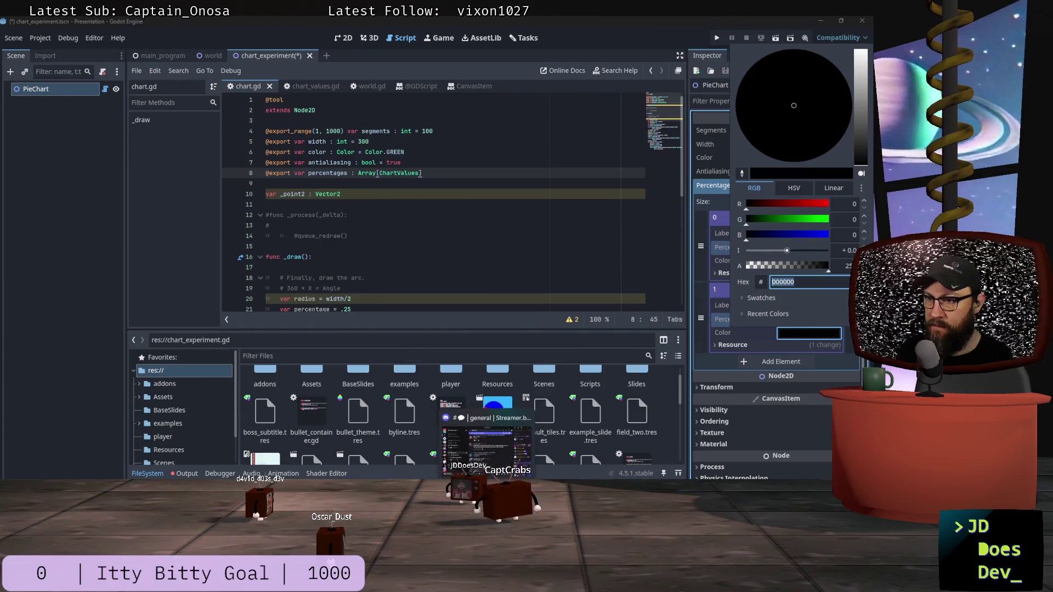
left_click(741, 174)
mouse_move(487, 485)
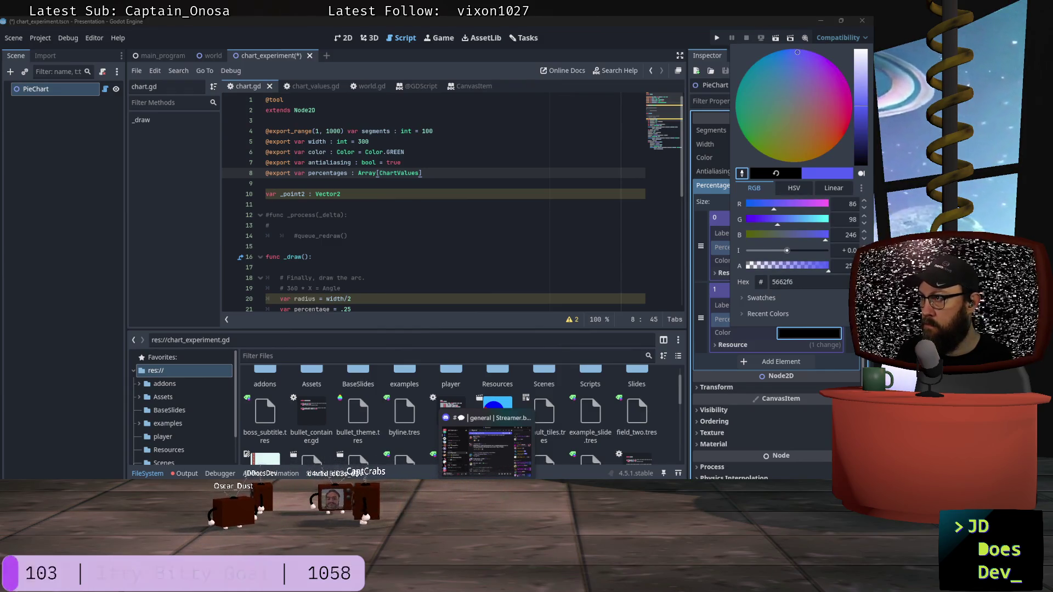
left_click(494, 443)
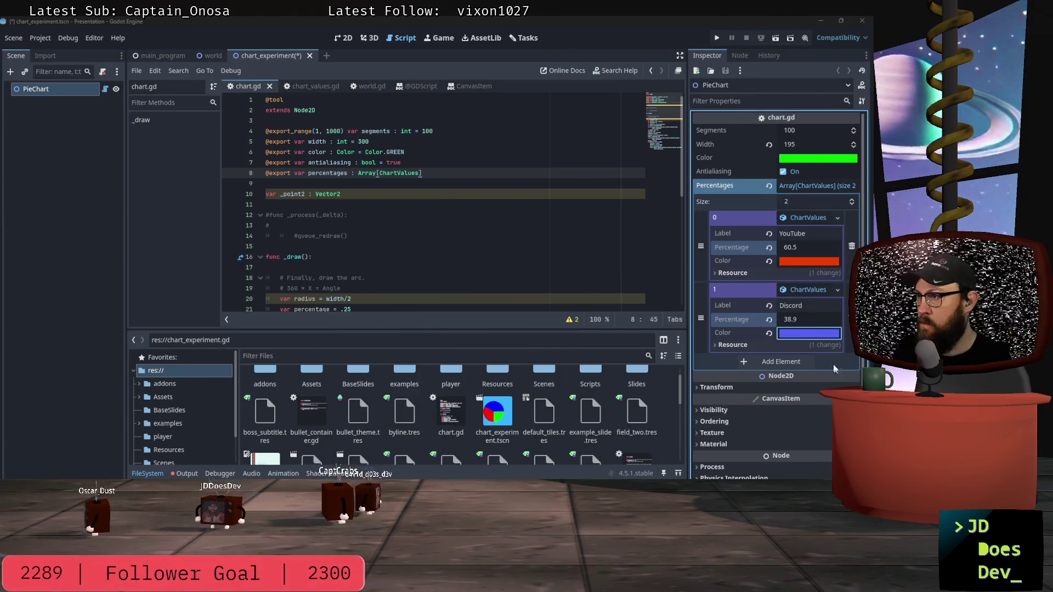
key("alt+Tab")
key("alt+Tab")
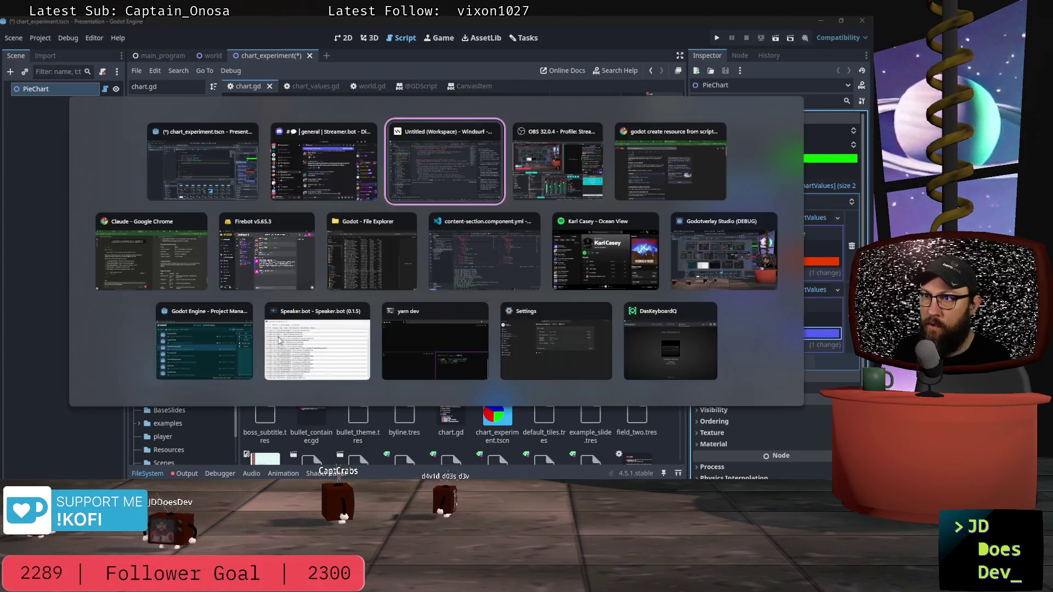
key("alt+Tab")
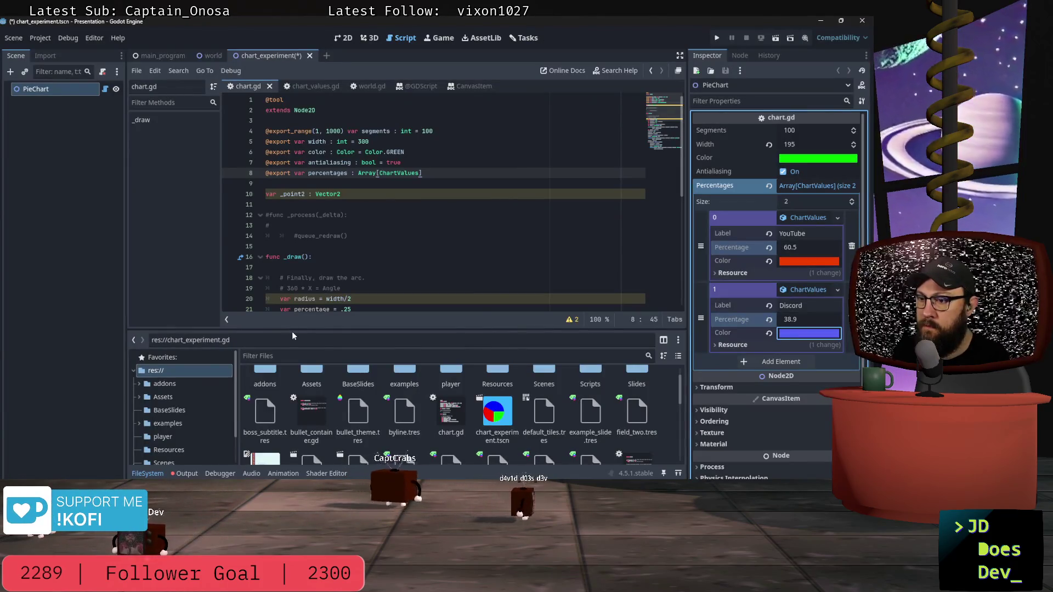
Add a third Percentages element holding a new ChartValues resource.
left_click(774, 363)
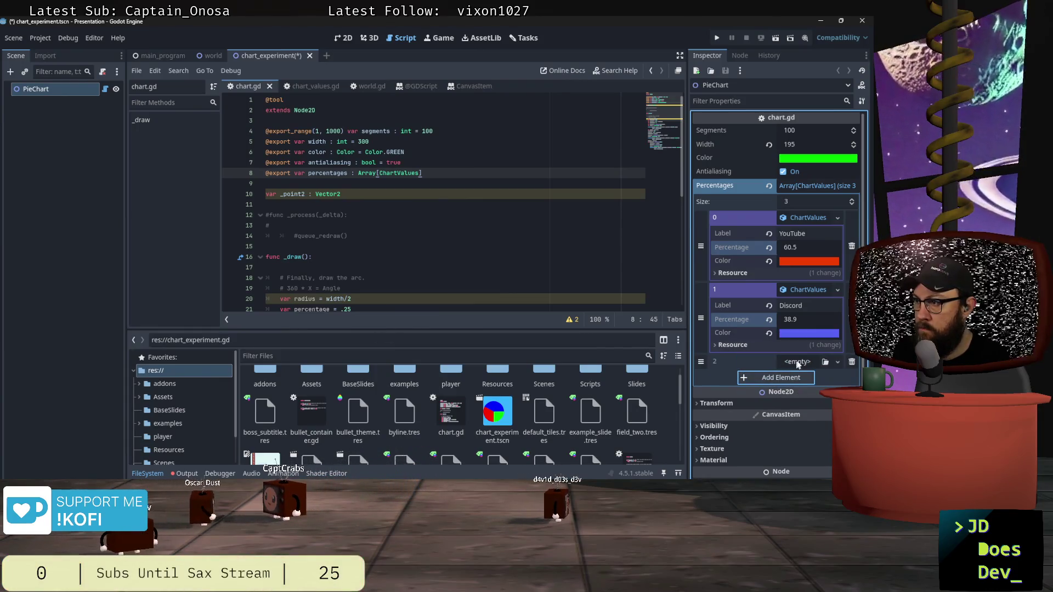
left_click(825, 362)
key("Escape")
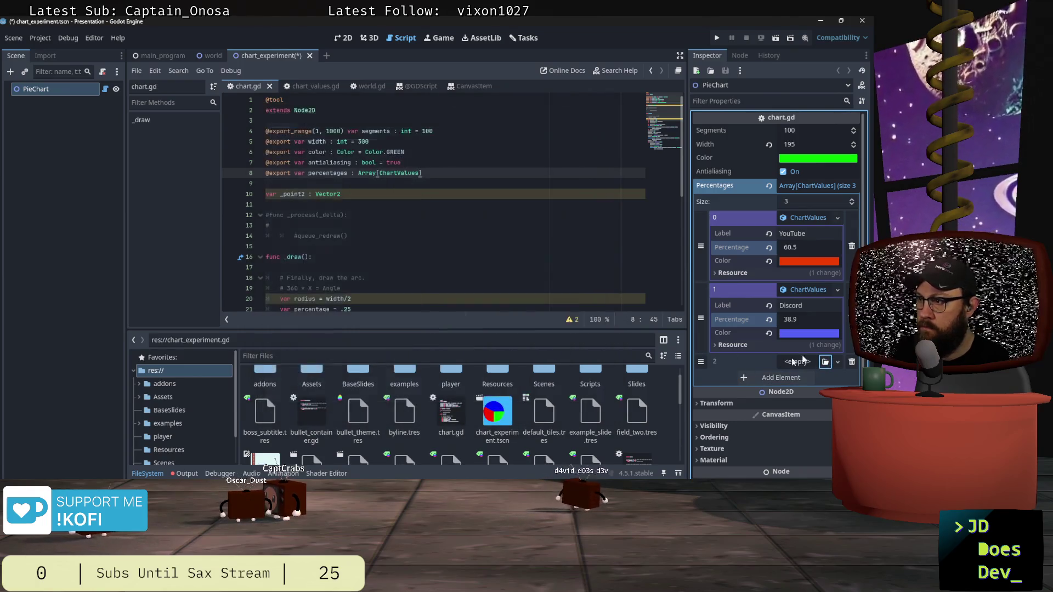
left_click(798, 362)
left_click(793, 385)
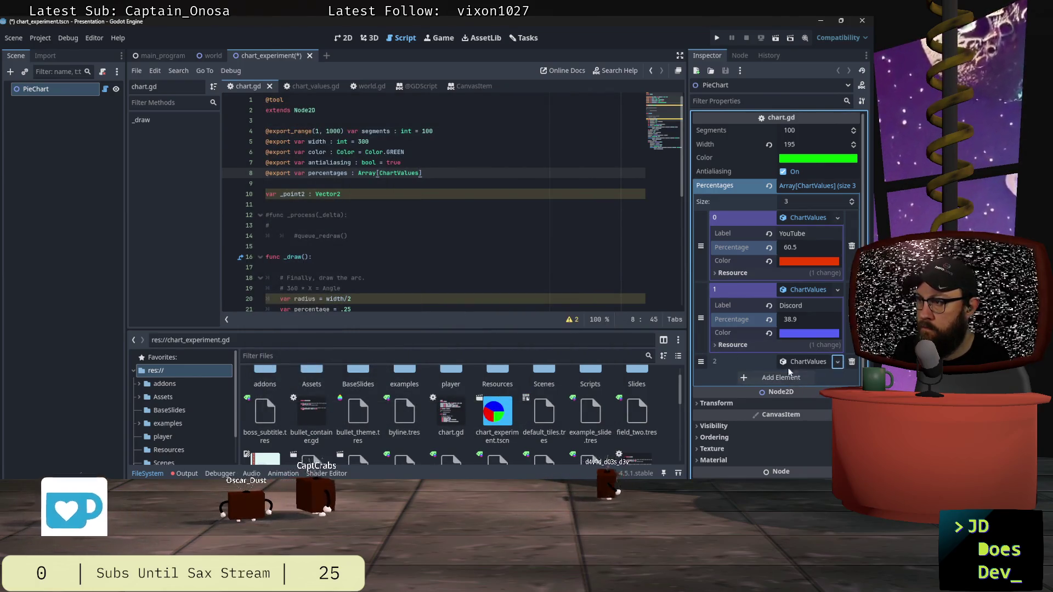
Label the third entry Twitch with 8.9 percent and a purple colour.
left_click(804, 362)
left_click(798, 378)
type("Tw")
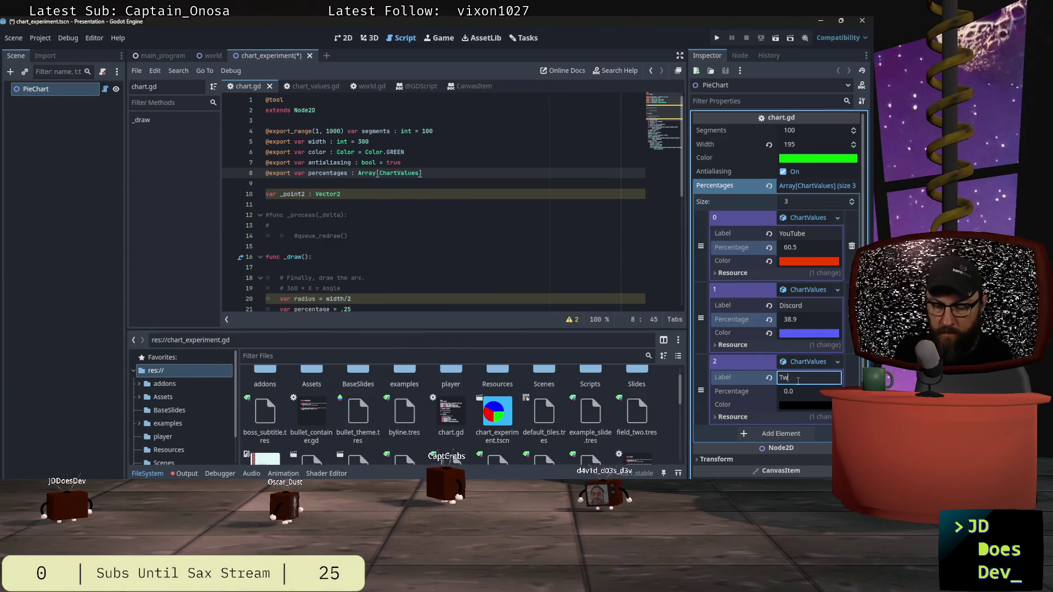
type("itch")
key("Tab")
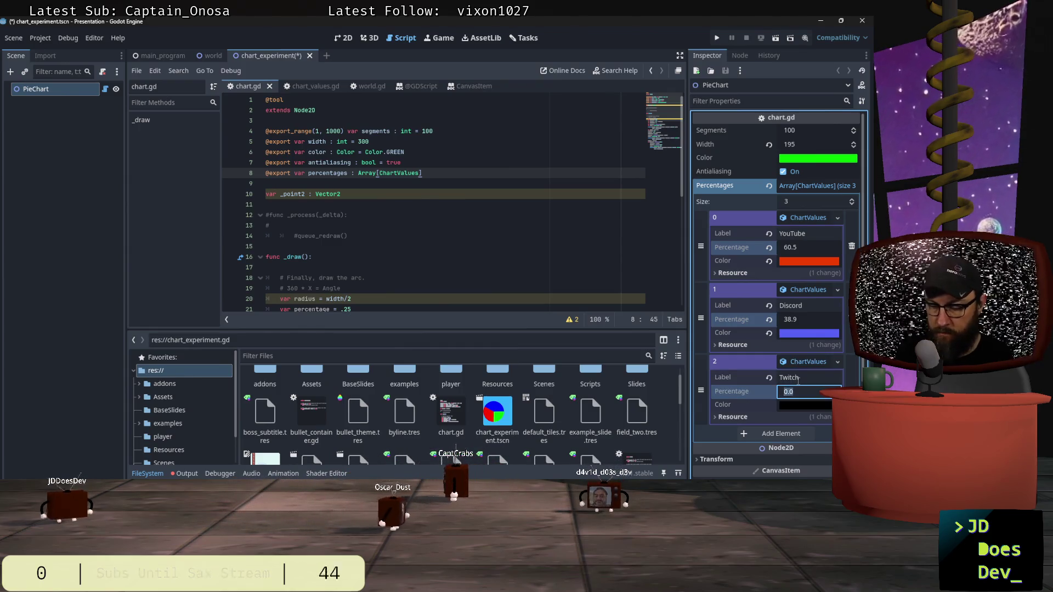
type("8.9")
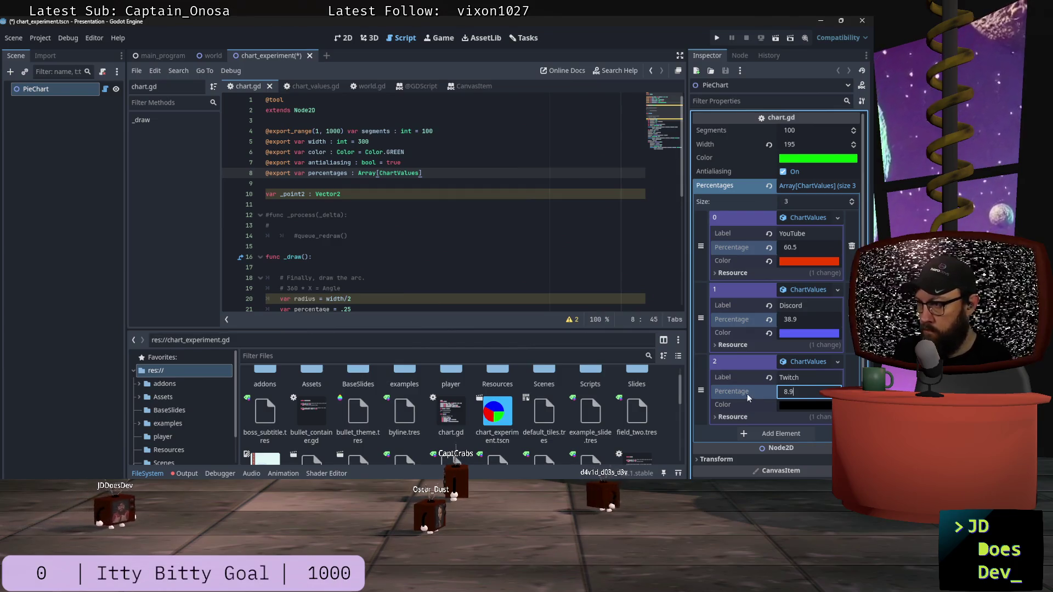
left_click(798, 407)
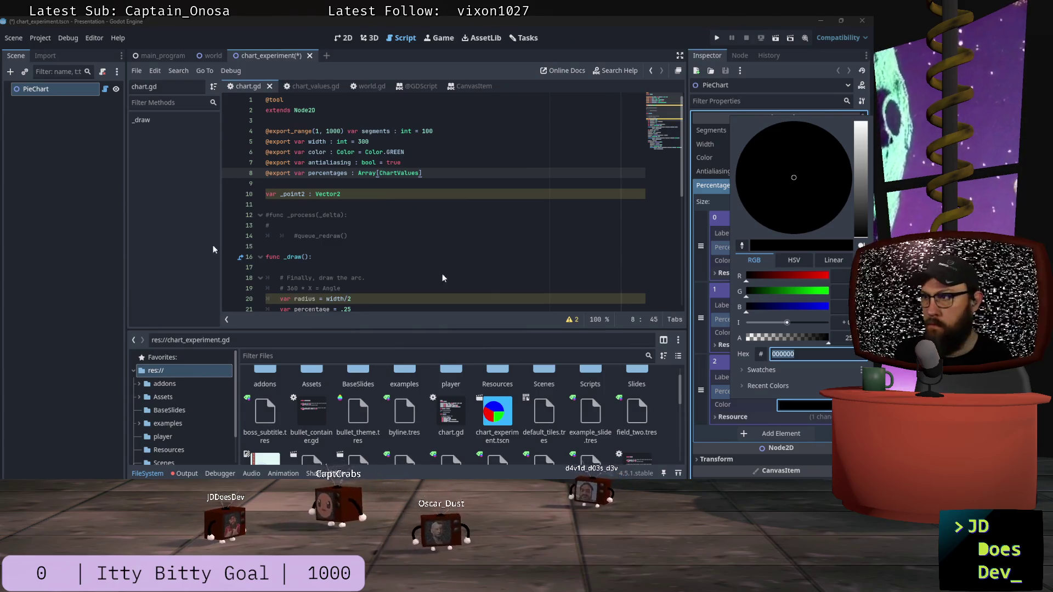
left_click(742, 245)
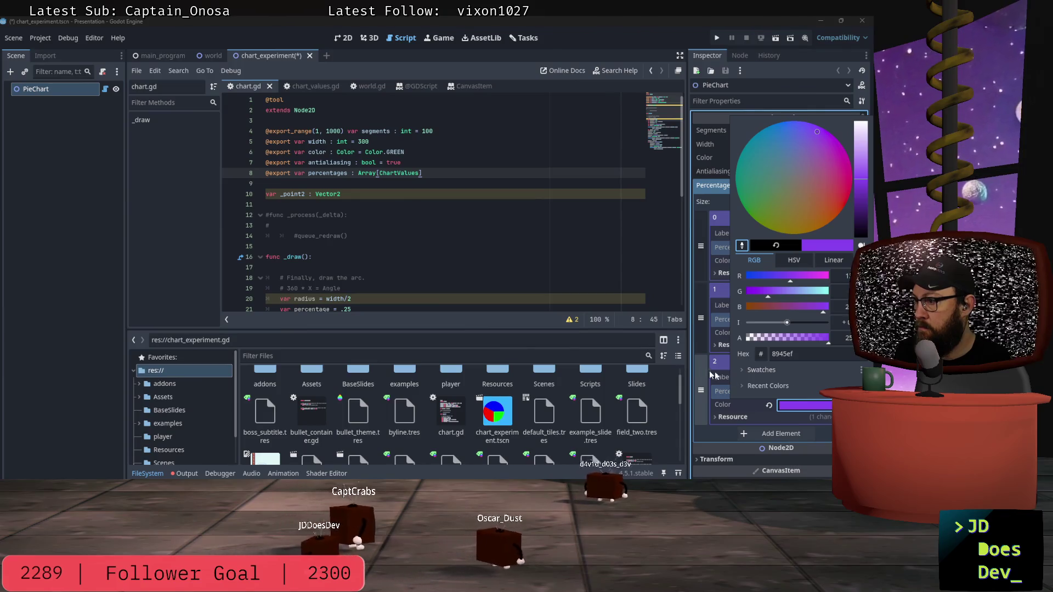
left_click(713, 436)
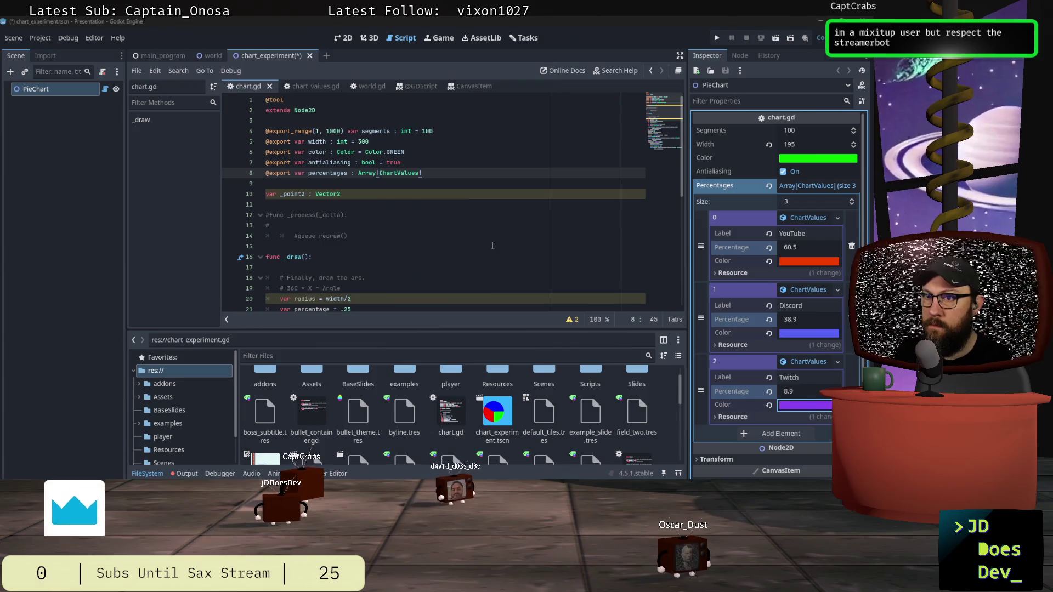
Delete the unused _point2 declaration from chart.gd.
scroll(500, 240, "down", 1)
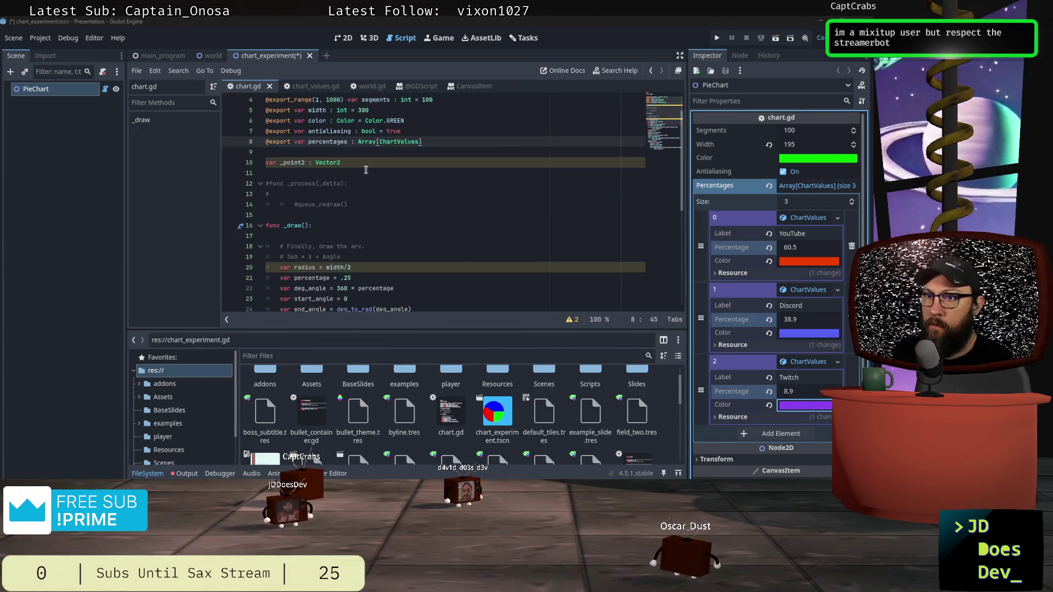
left_click_drag(356, 163, 254, 163)
key("BackSpace")
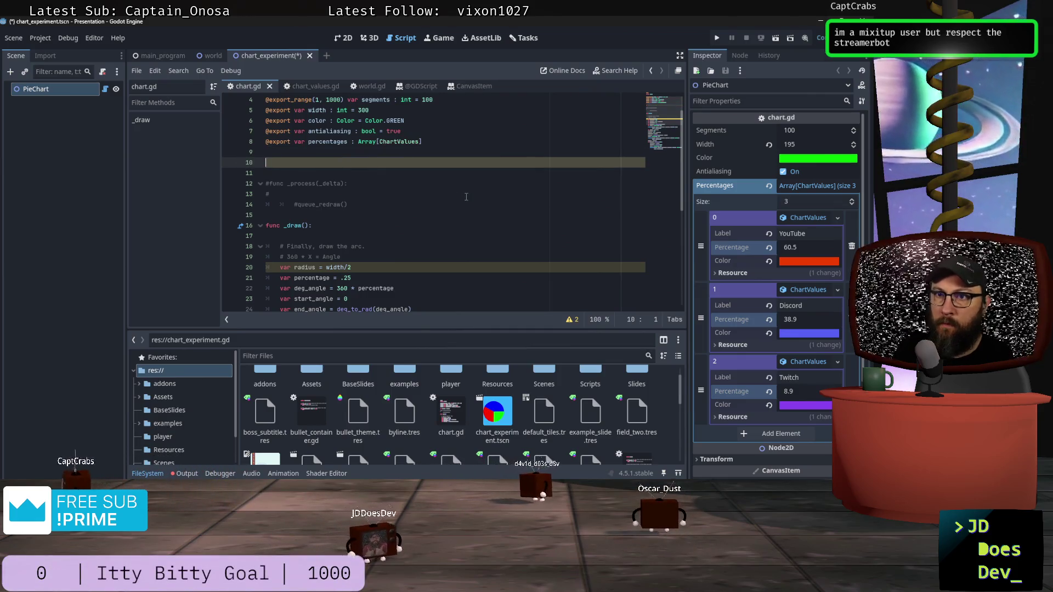
key("Delete")
key("Delete")
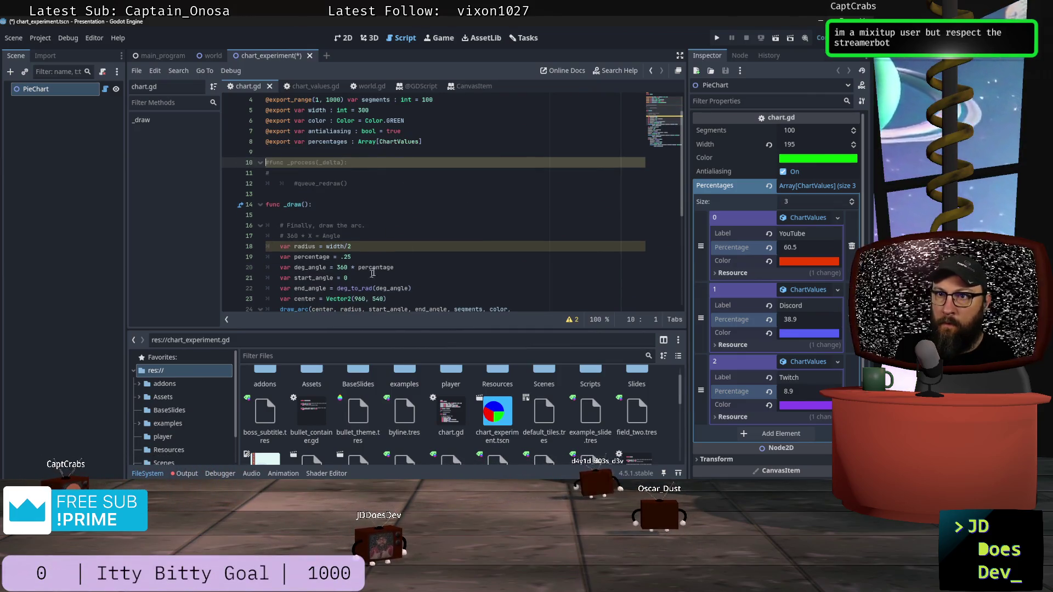
scroll(449, 230, "down", 3)
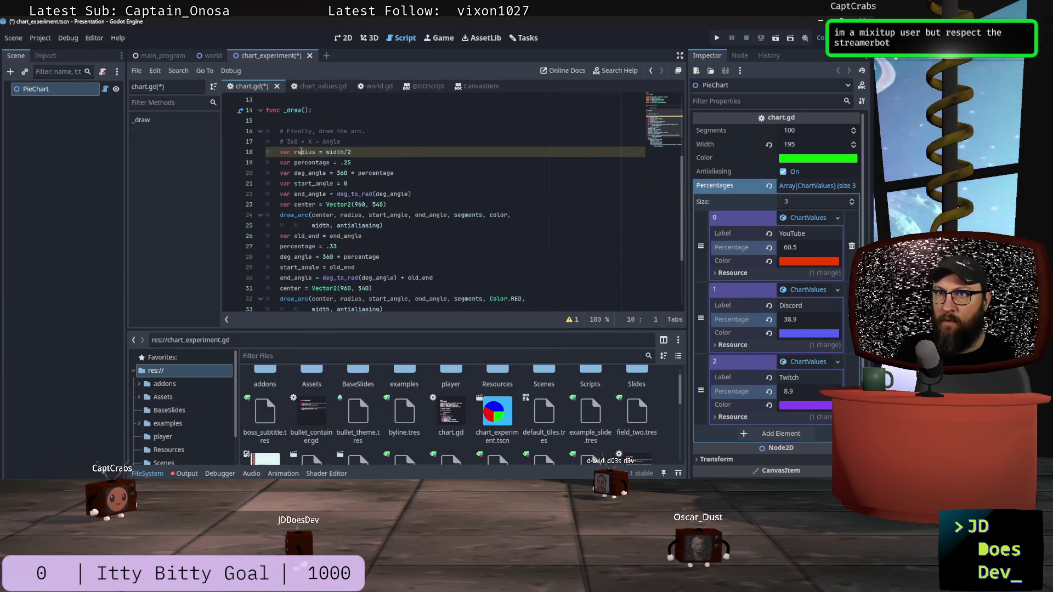
left_click(301, 152)
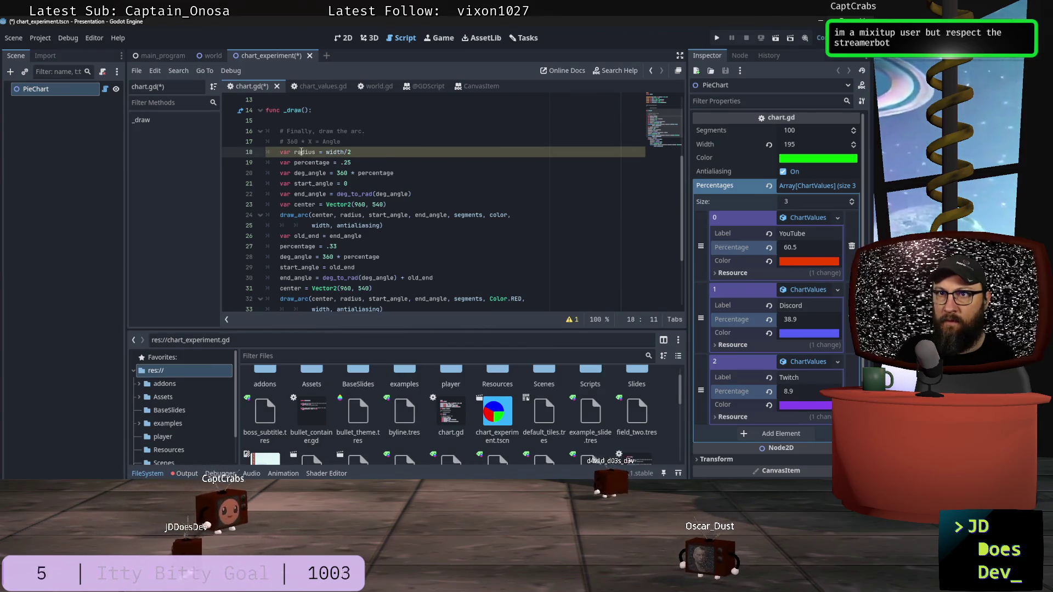
scroll(301, 152, "down", 1)
Ignore the line 18 integer_division warning from the Debugger's warning list.
left_click(184, 474)
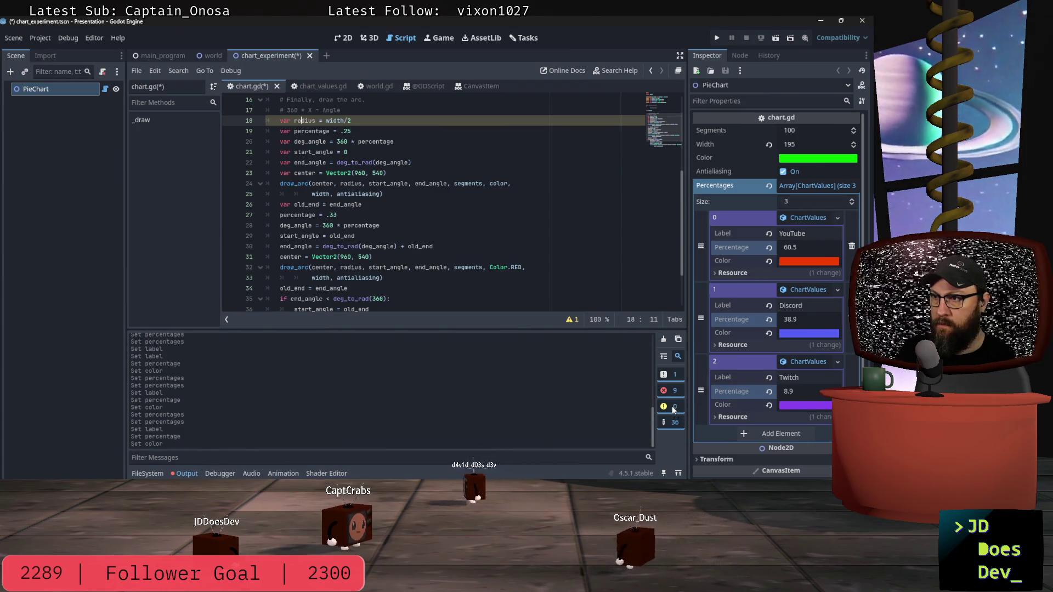
left_click(232, 475)
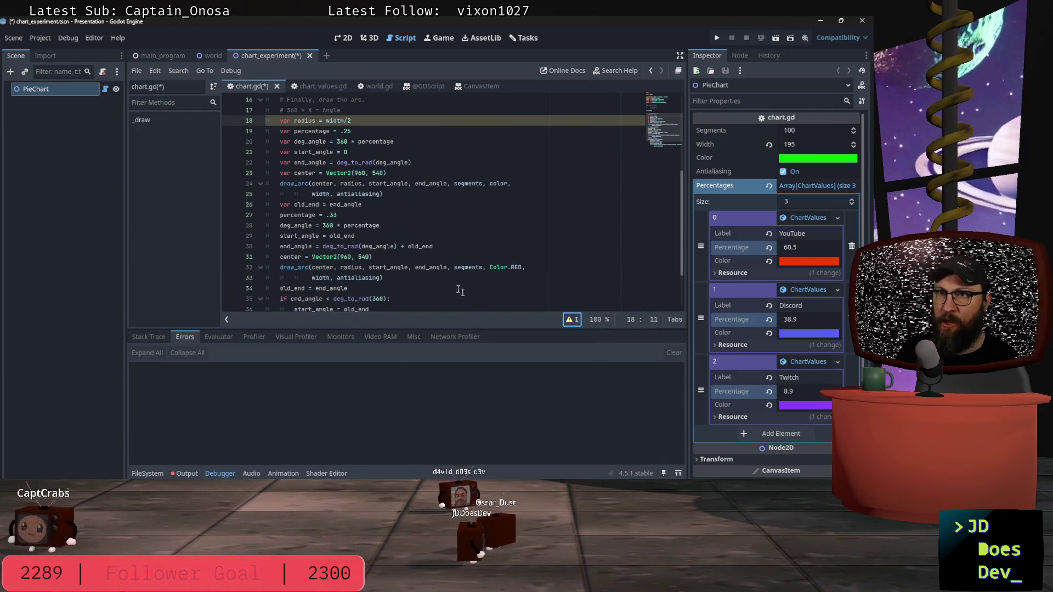
scroll(377, 184, "up", 1)
left_click(347, 143)
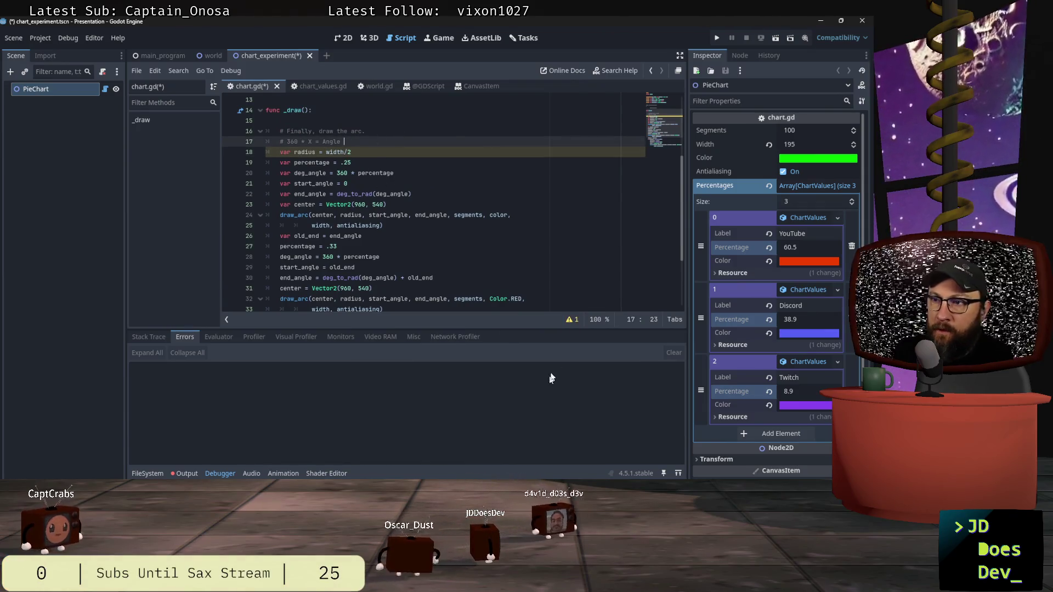
left_click(569, 323)
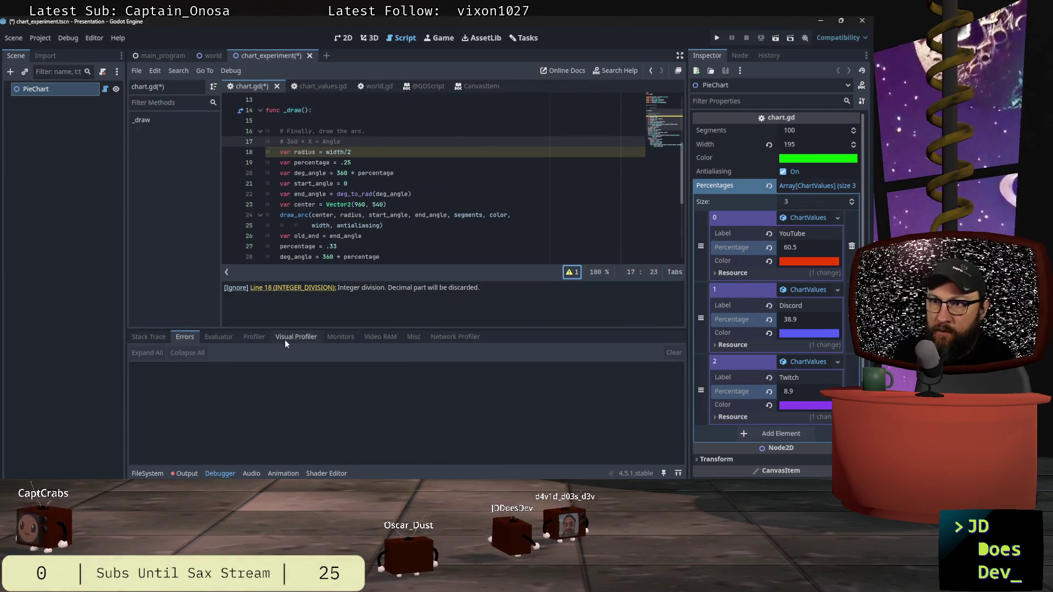
left_click(236, 289)
left_click(379, 165)
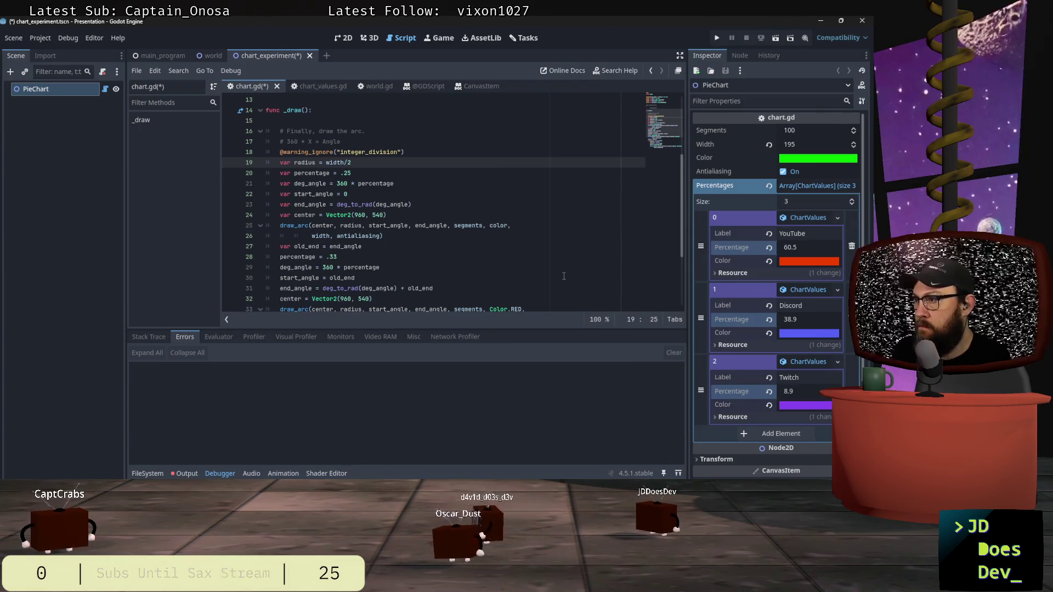
scroll(563, 276, "up", 4)
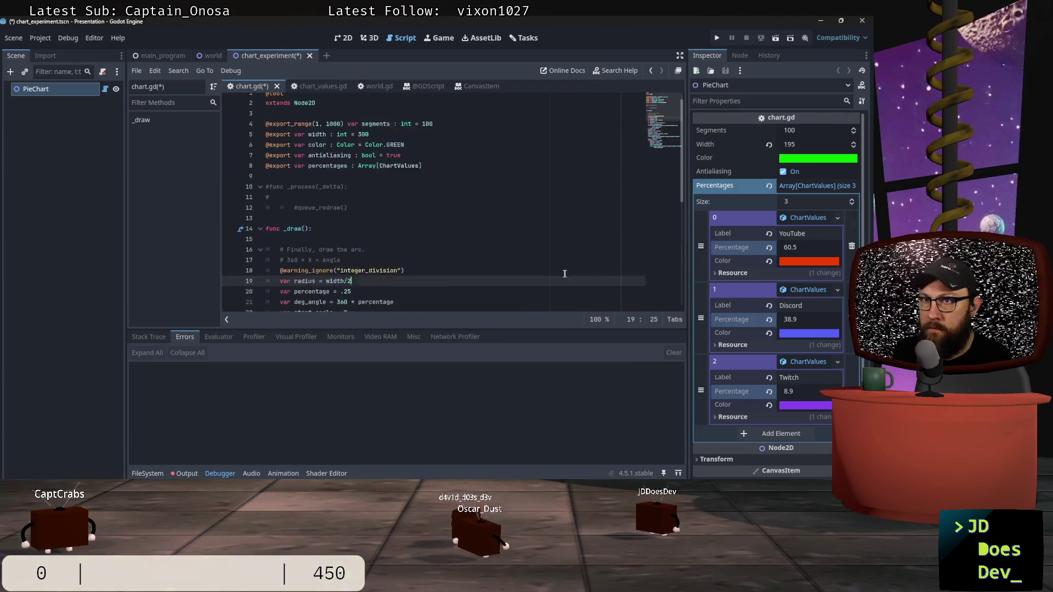
left_click(422, 155)
key("shift+Up")
key("BackSpace")
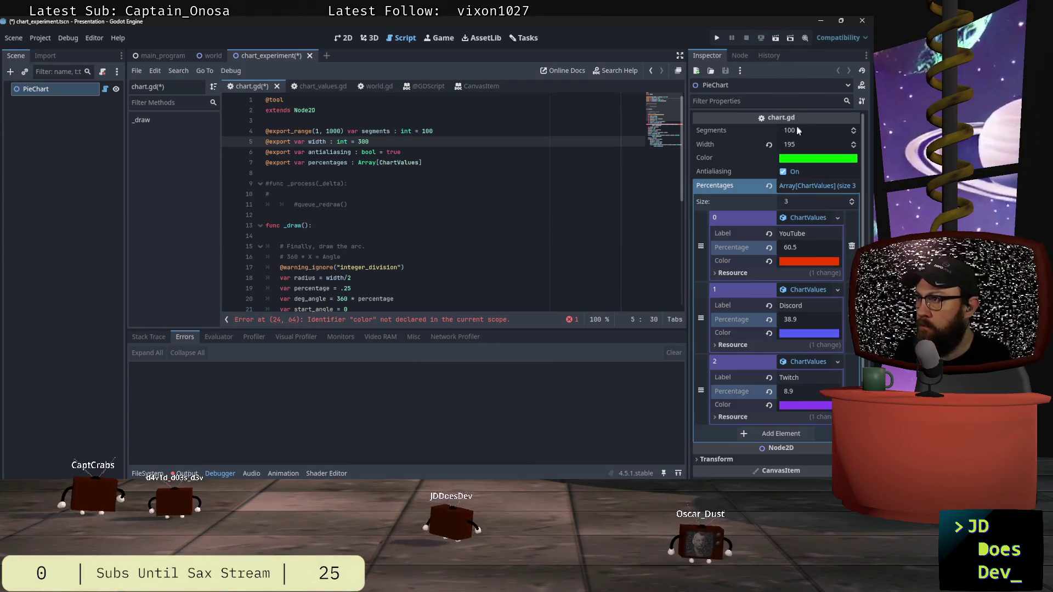
Reset Width to 300, save chart.gd, and view the pie chart in 2D.
left_click(769, 144)
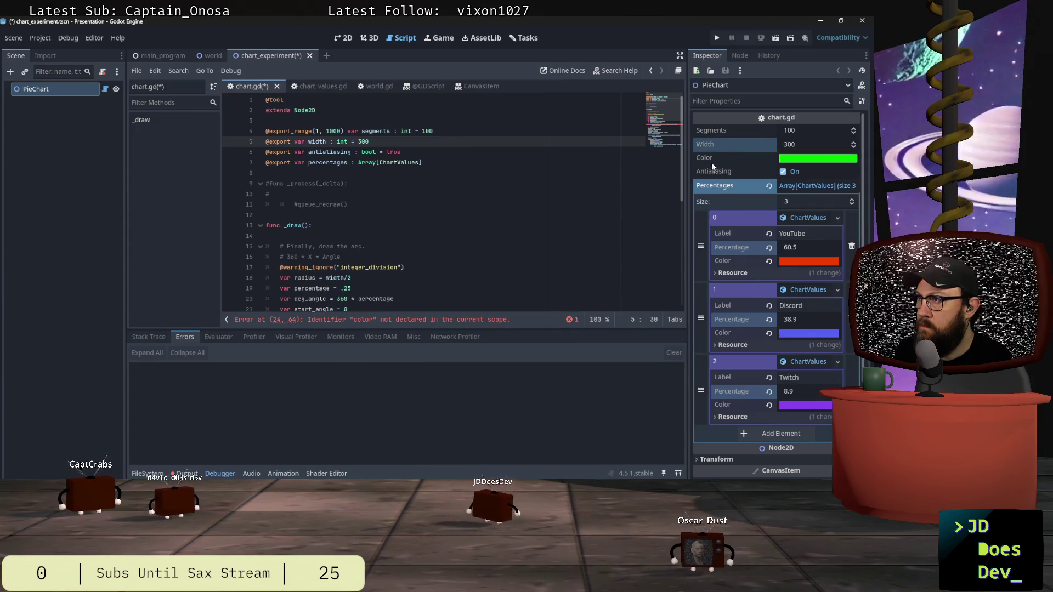
left_click(549, 200)
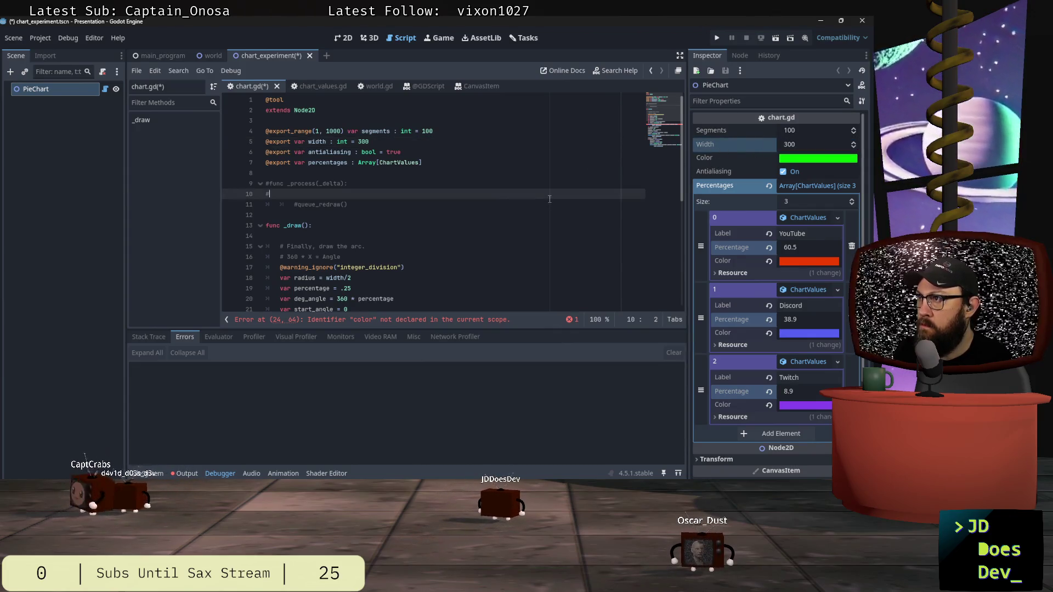
left_click(443, 204)
key("ctrl+s")
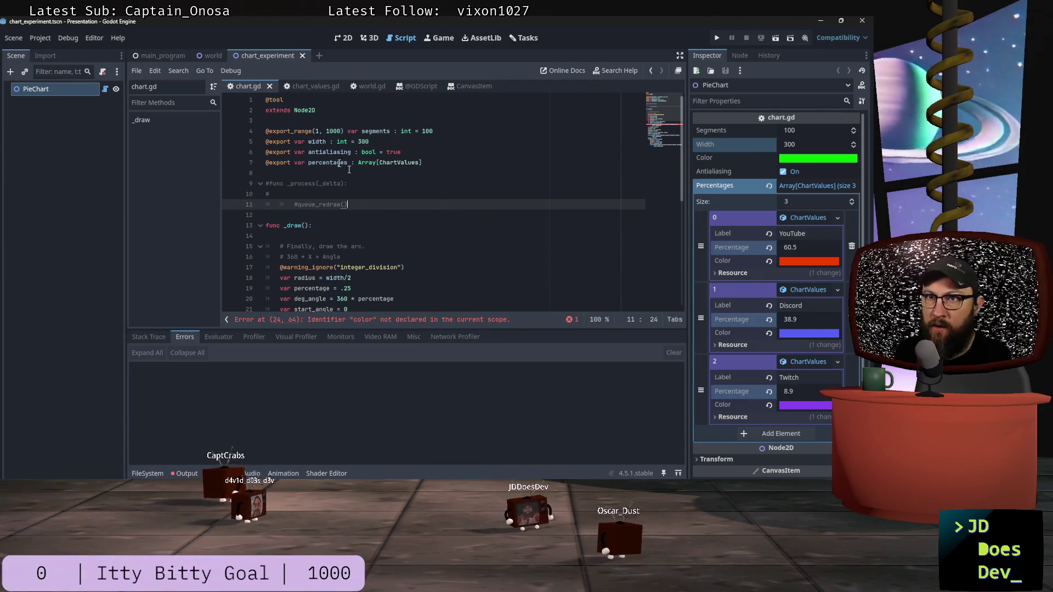
left_click(341, 38)
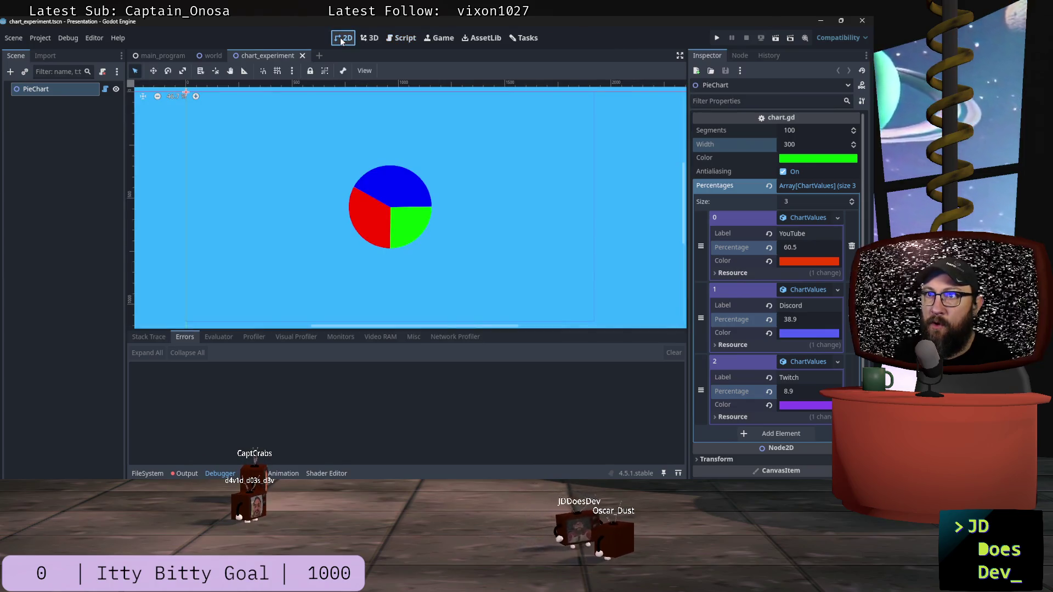
Return to chart.gd and review _draw's three slice-drawing blocks, ending on the empty line 41.
left_click(402, 38)
scroll(366, 204, "down", 4)
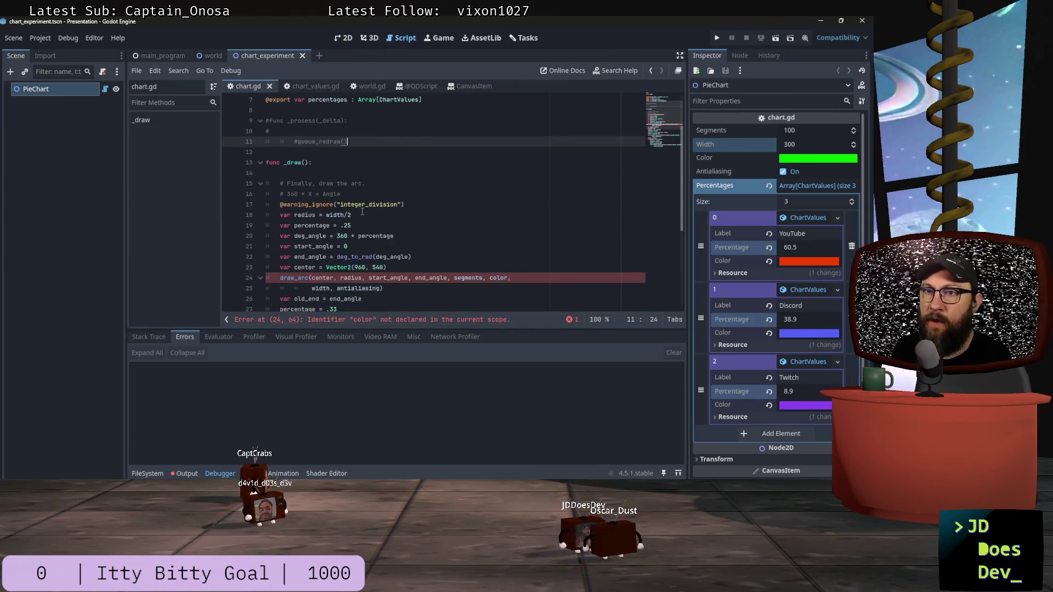
scroll(366, 205, "up", 3)
scroll(421, 295, "down", 6)
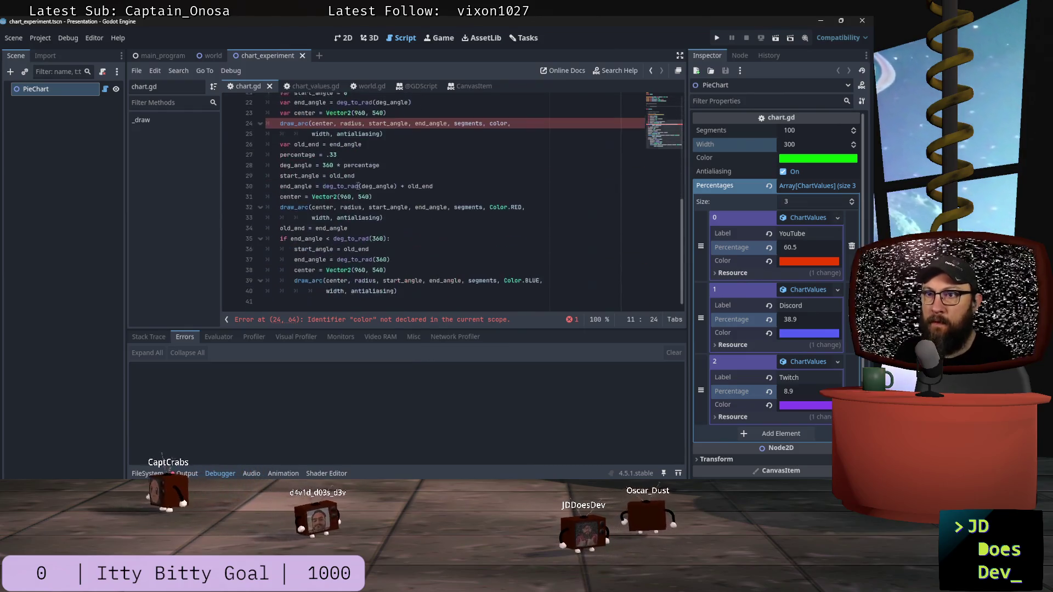
mouse_move(420, 295)
left_mouse_down()
mouse_move(403, 99)
mouse_move(401, 159)
left_mouse_up()
scroll(416, 170, "up", 3)
mouse_move(397, 204)
left_mouse_down()
mouse_move(308, 164)
mouse_move(218, 152)
mouse_move(225, 125)
left_mouse_up()
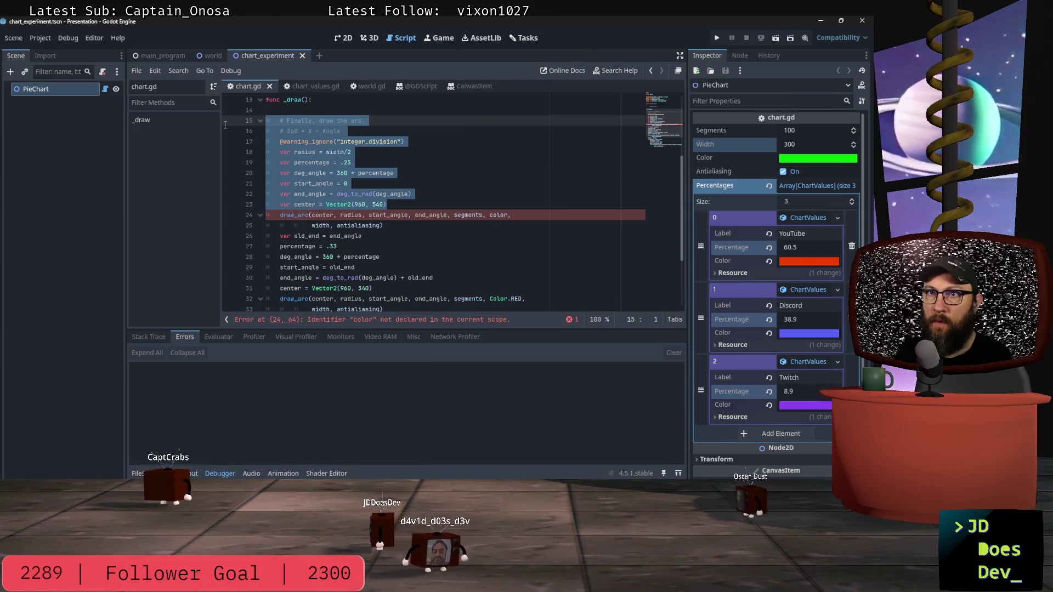
left_click(401, 107)
scroll(401, 301, "down", 3)
mouse_move(401, 301)
left_mouse_down()
mouse_move(258, 208)
mouse_move(247, 134)
mouse_move(245, 143)
left_mouse_up()
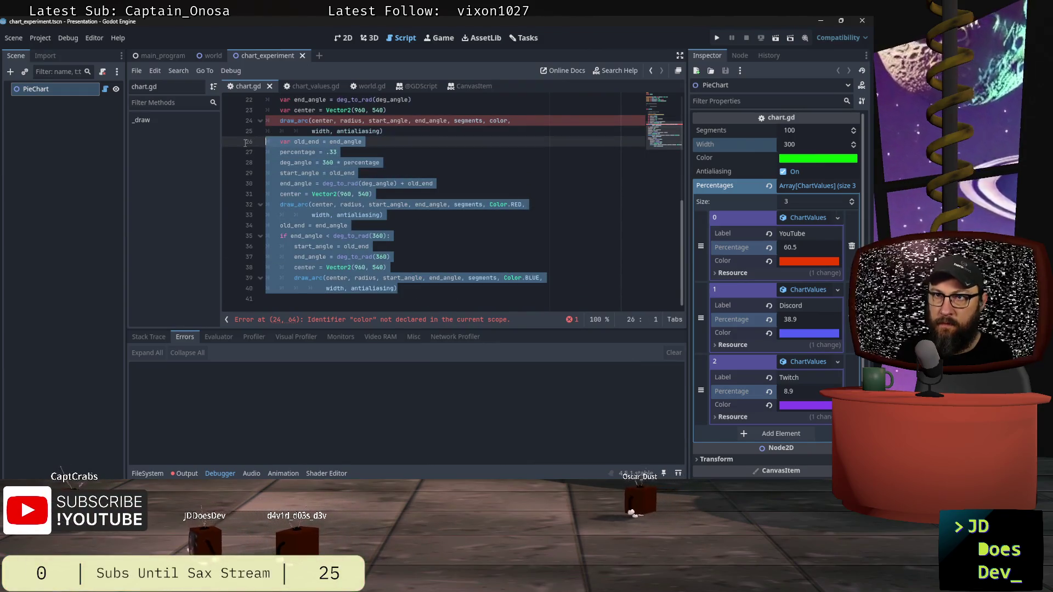
left_click(476, 237)
left_click(418, 288)
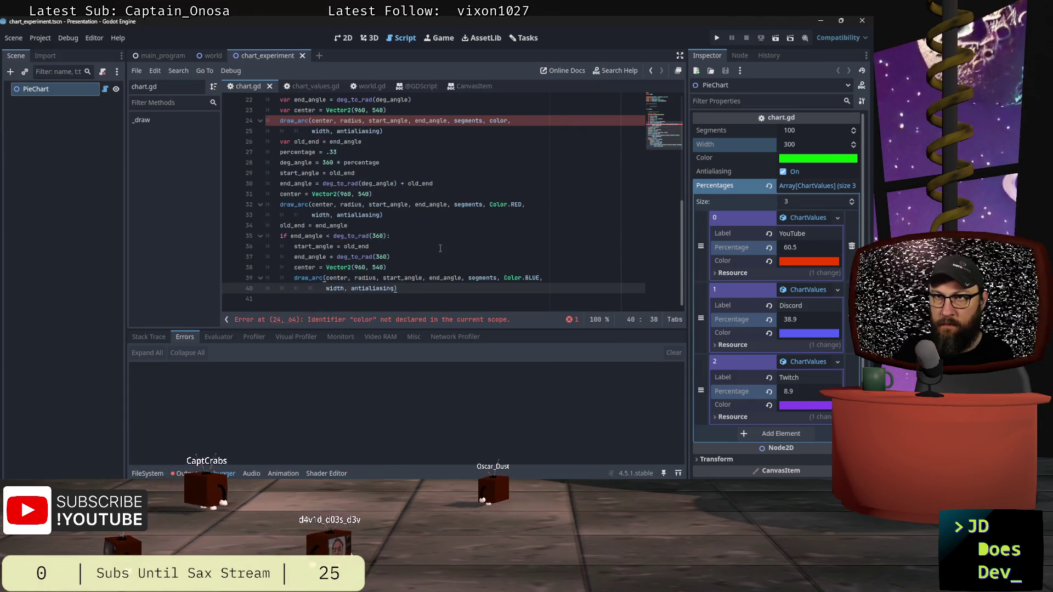
left_click(439, 297)
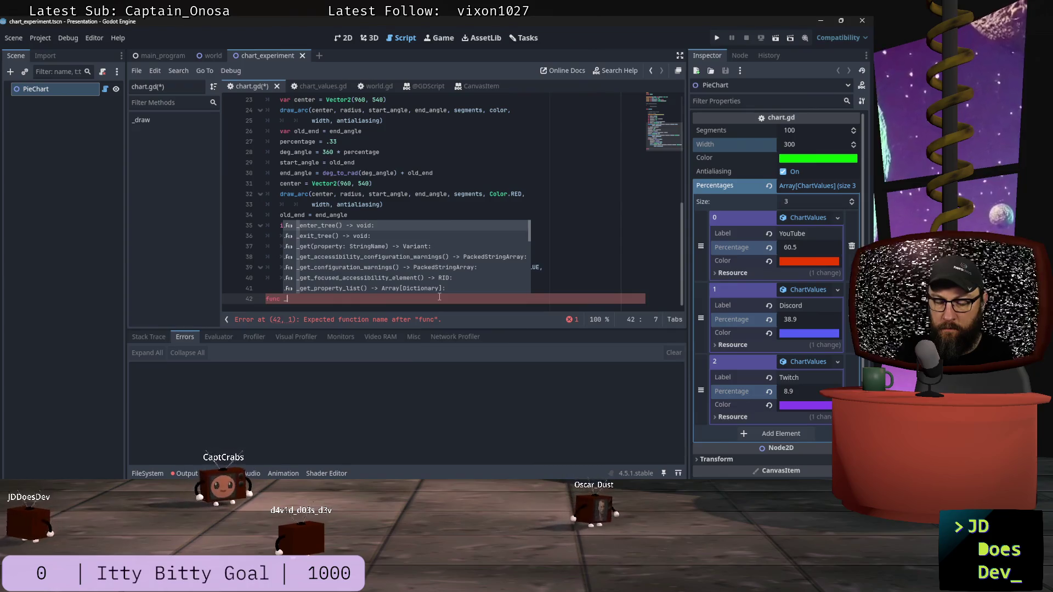
Add a func _draw_slice(slice) -> void: stub with a pass body below _draw.
type("draw_slice(")
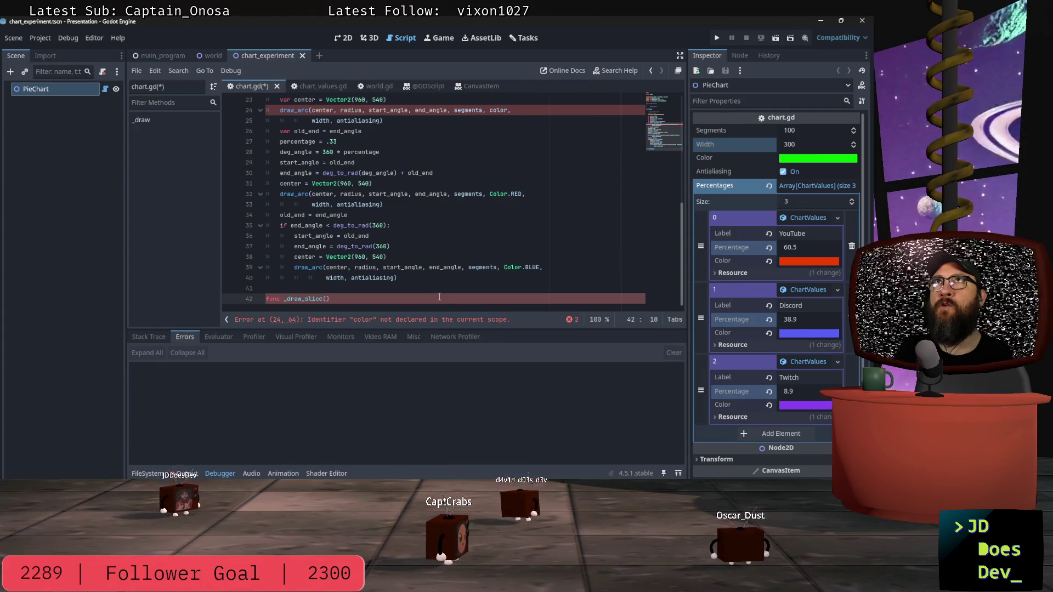
type("slice)")
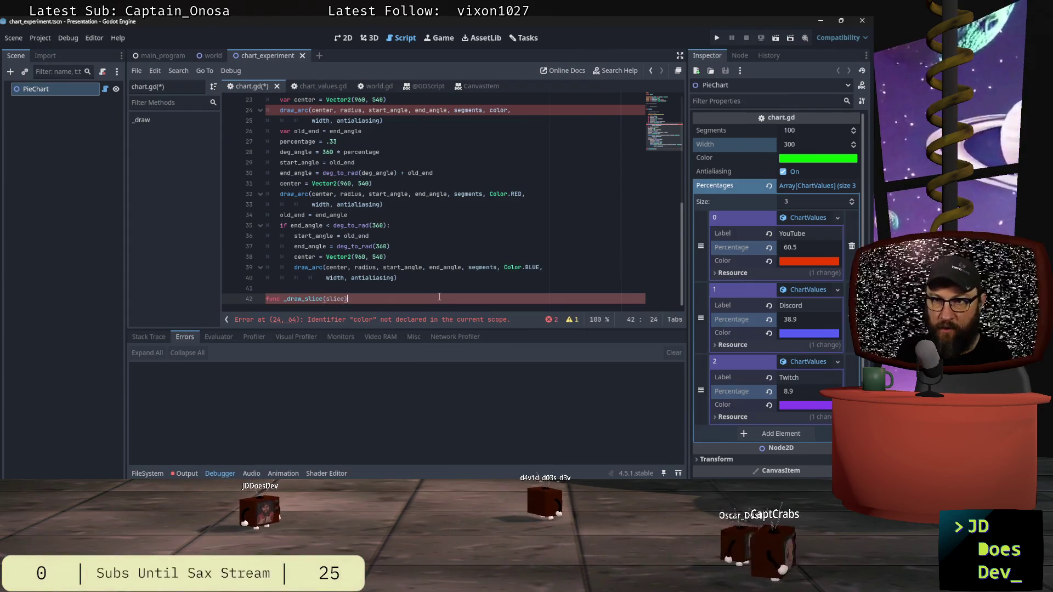
type(":")
key("Return")
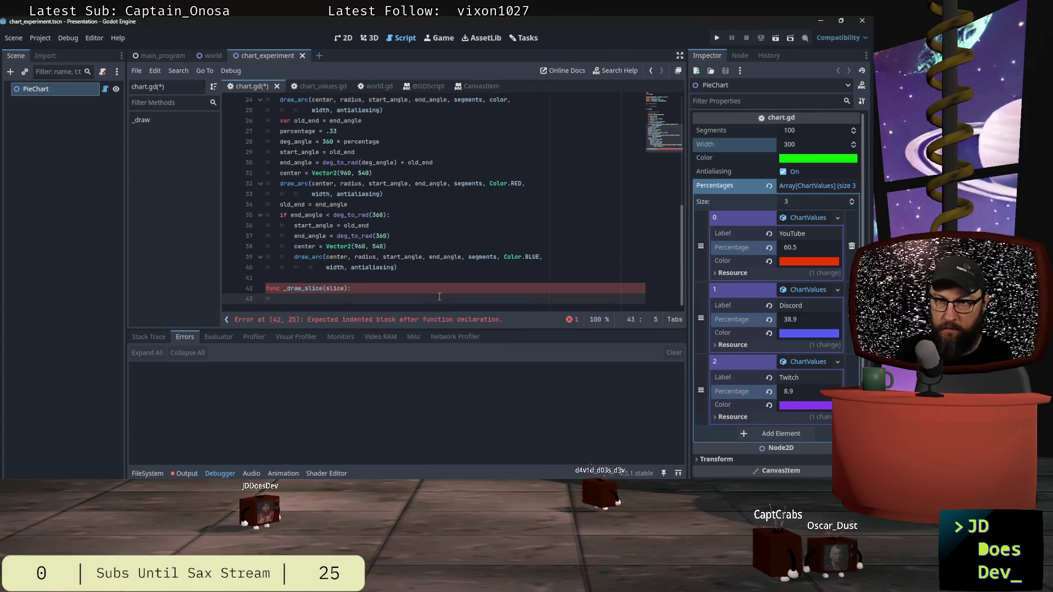
key("Up")
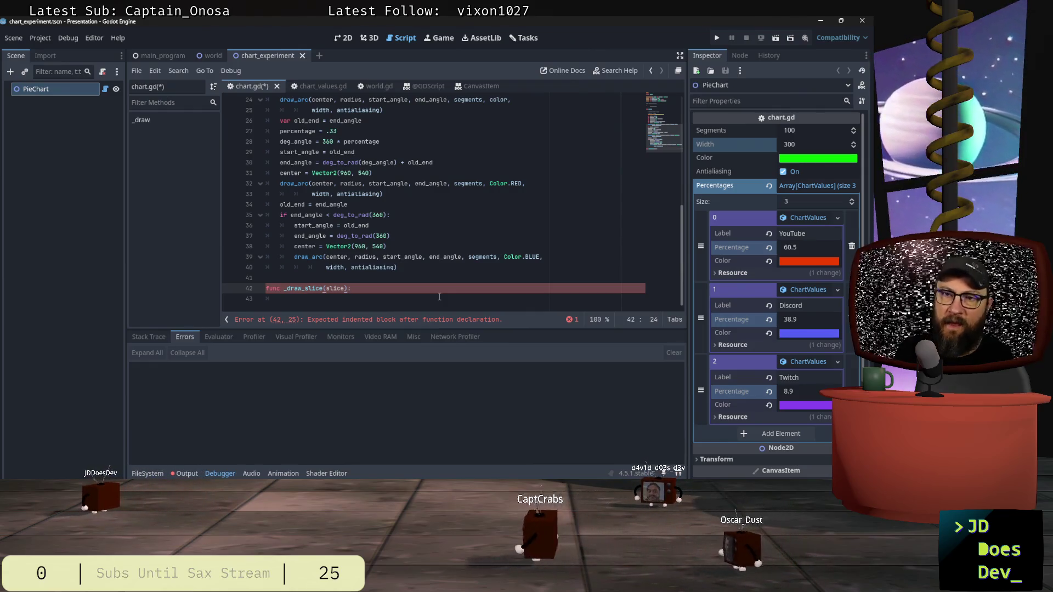
type("-")
type("> voi")
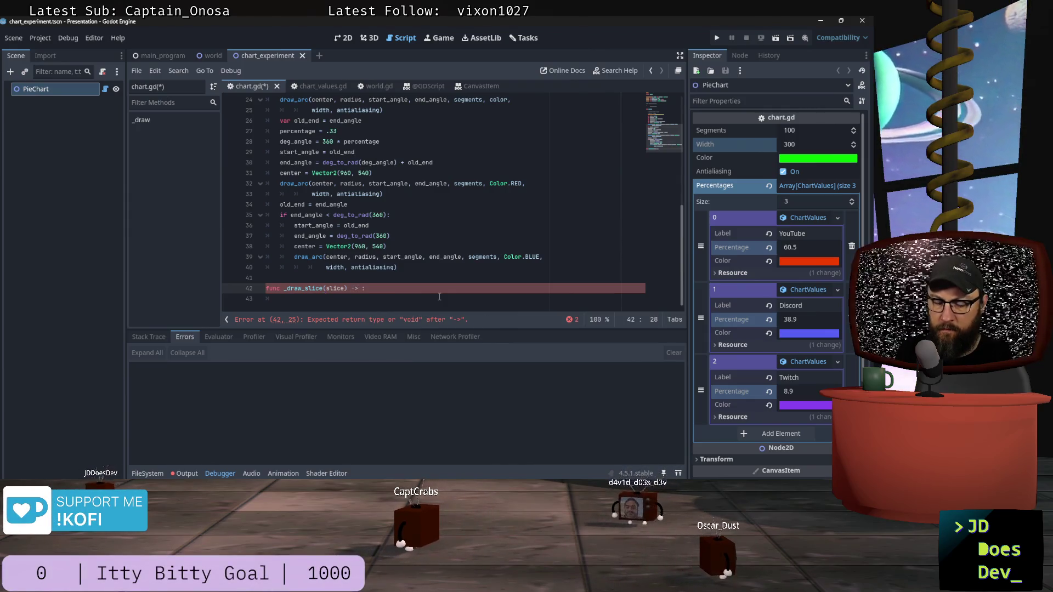
type("d")
key("End")
key("Return")
type("pass")
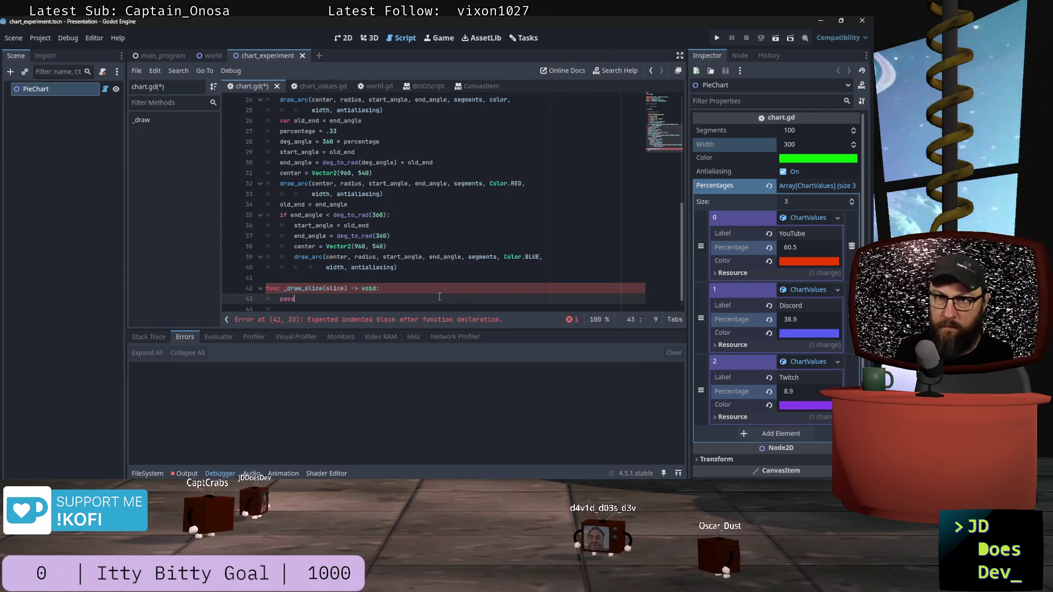
scroll(432, 286, "up", 2)
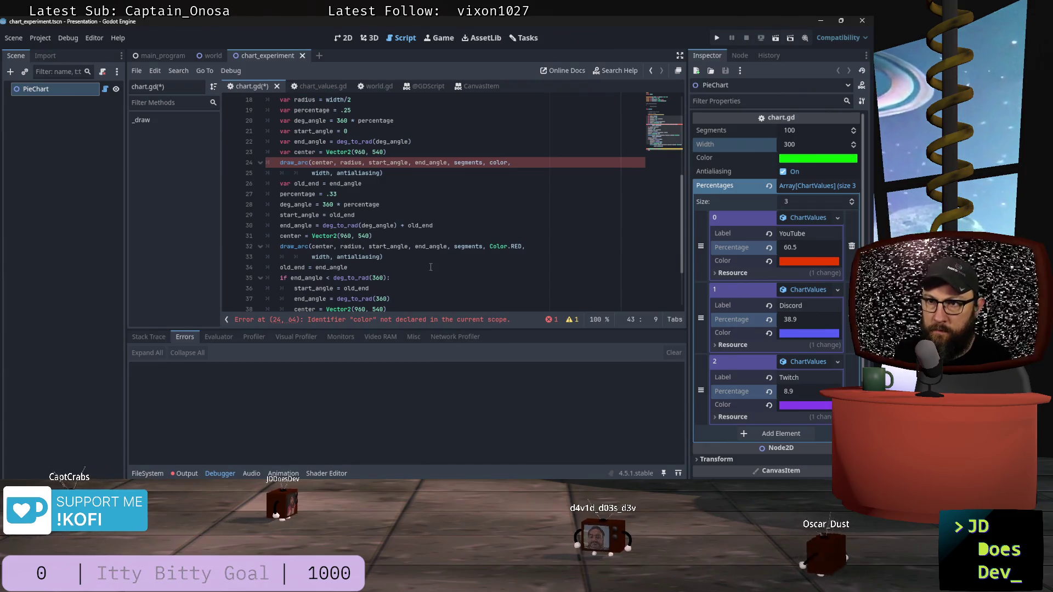
scroll(431, 264, "up", 6)
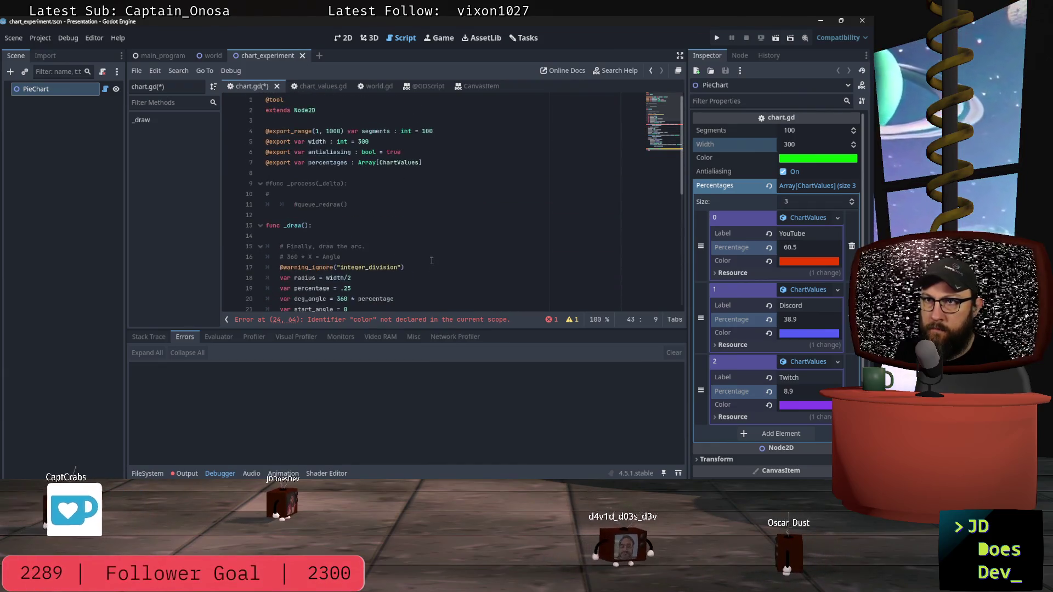
scroll(433, 254, "down", 3)
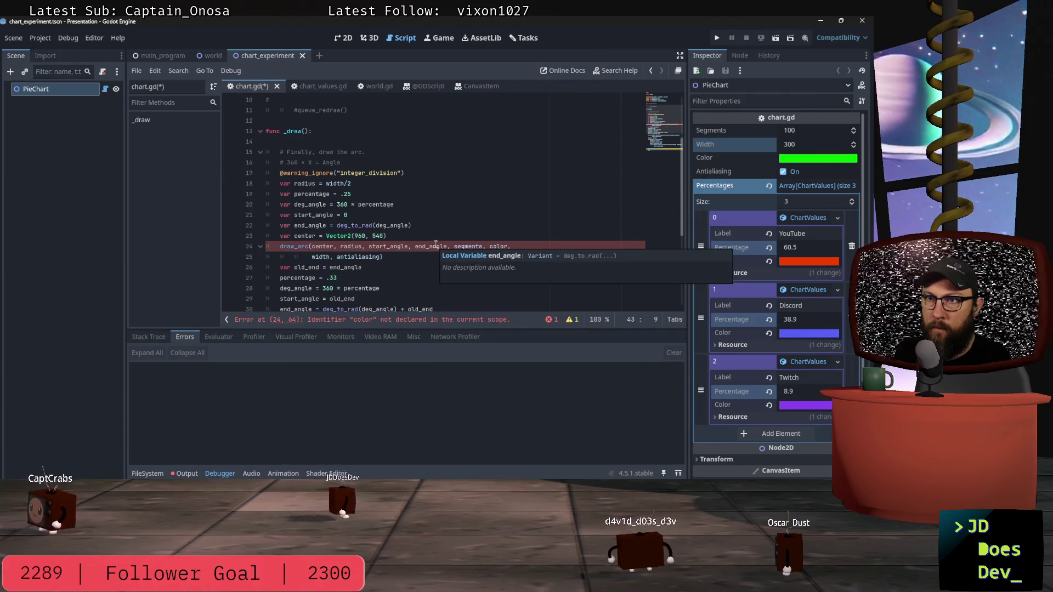
left_click(380, 141)
scroll(379, 158, "up", 2)
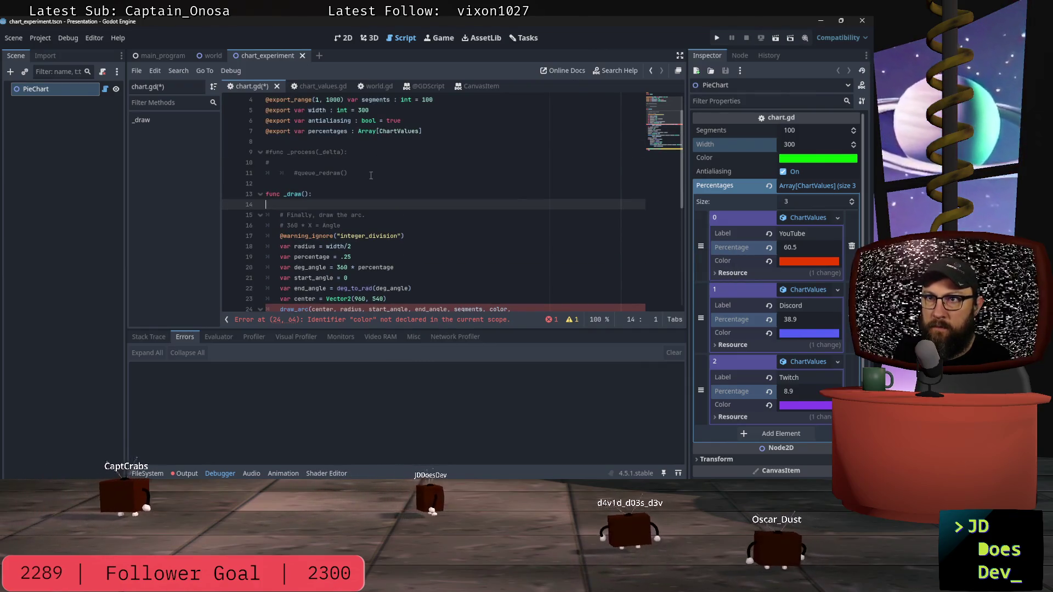
Replace the commented-out _process lines with func _ready() -> void:.
left_click_drag(348, 173, 225, 153)
type("func")
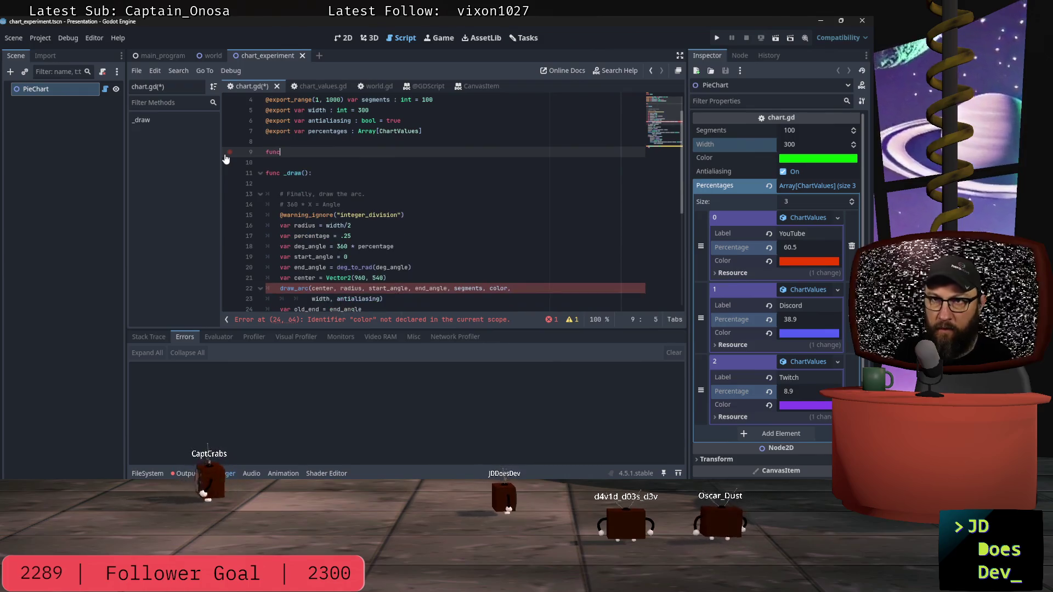
type(" _re")
key("Return")
key("Return")
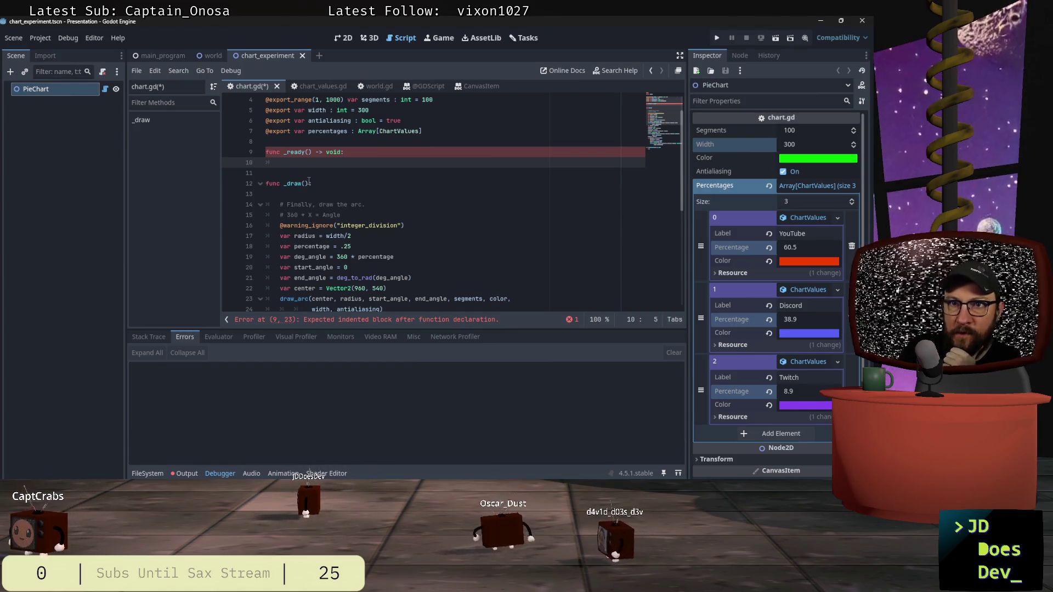
mouse_move(308, 183)
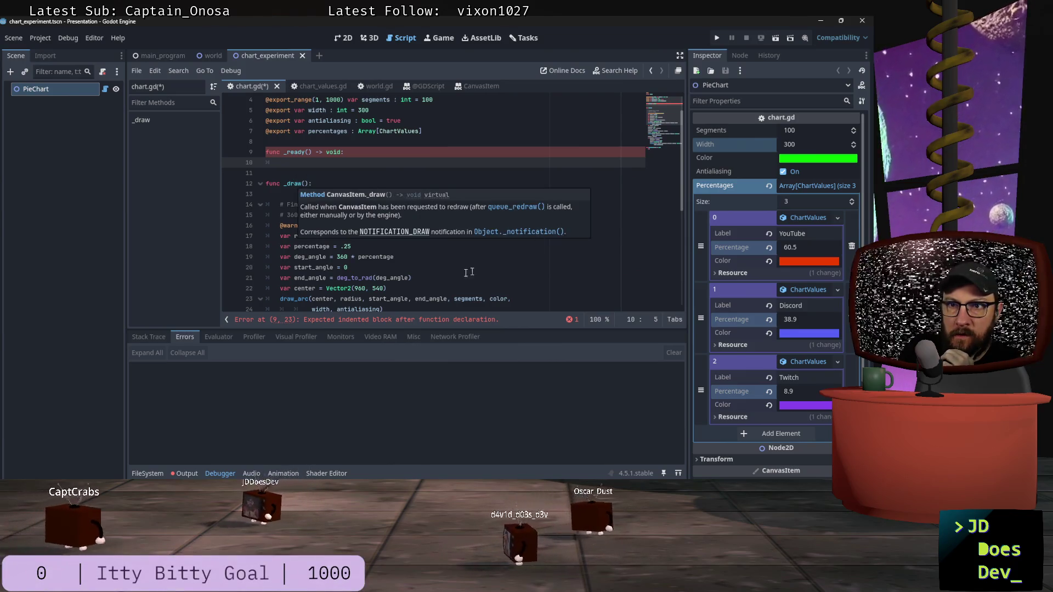
scroll(281, 234, "down", 2)
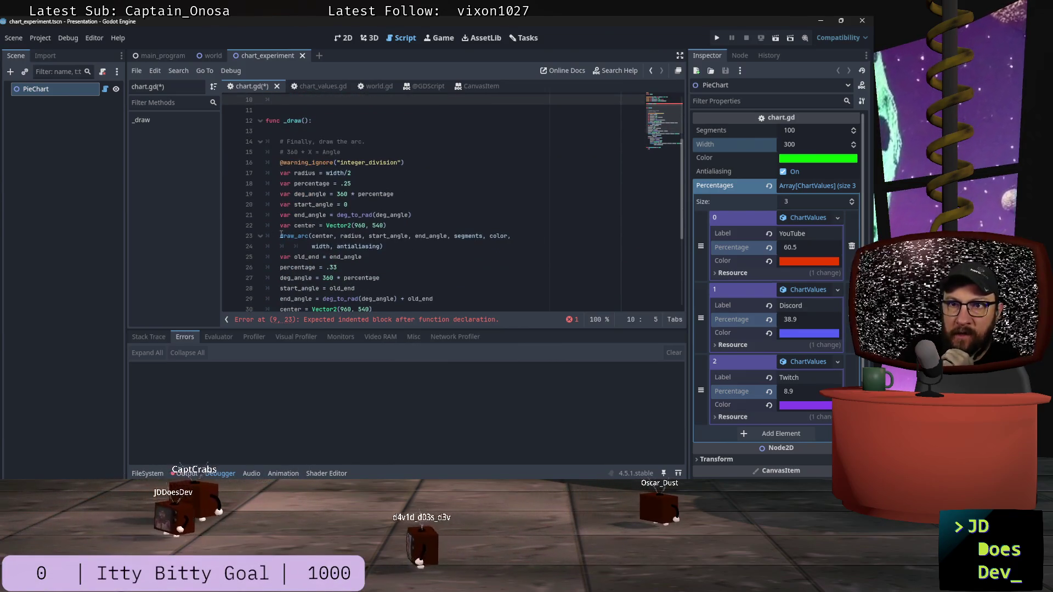
scroll(371, 212, "up", 2)
mouse_move(371, 212)
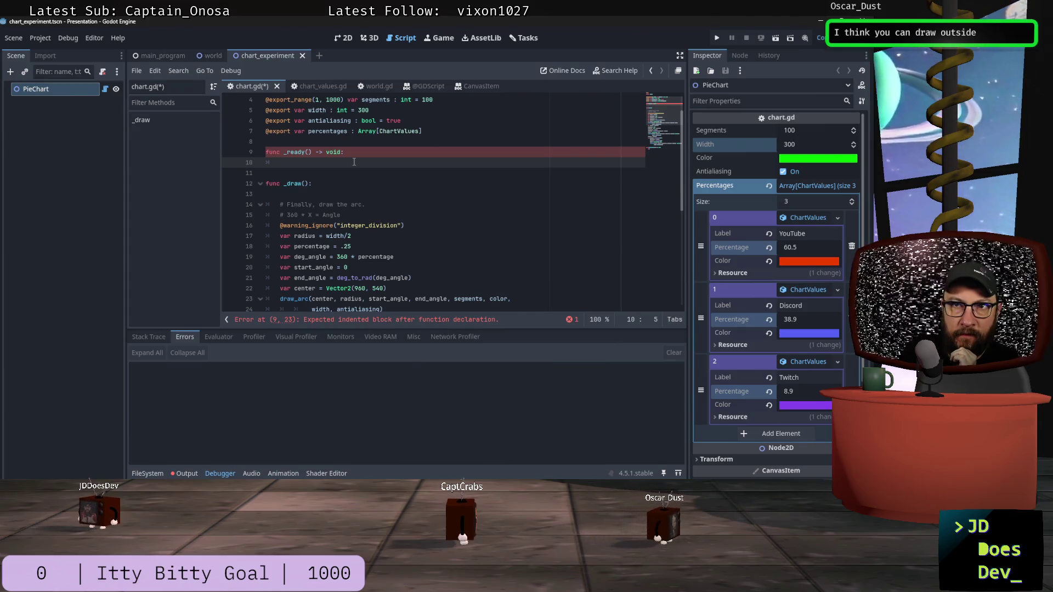
scroll(354, 162, "down", 5)
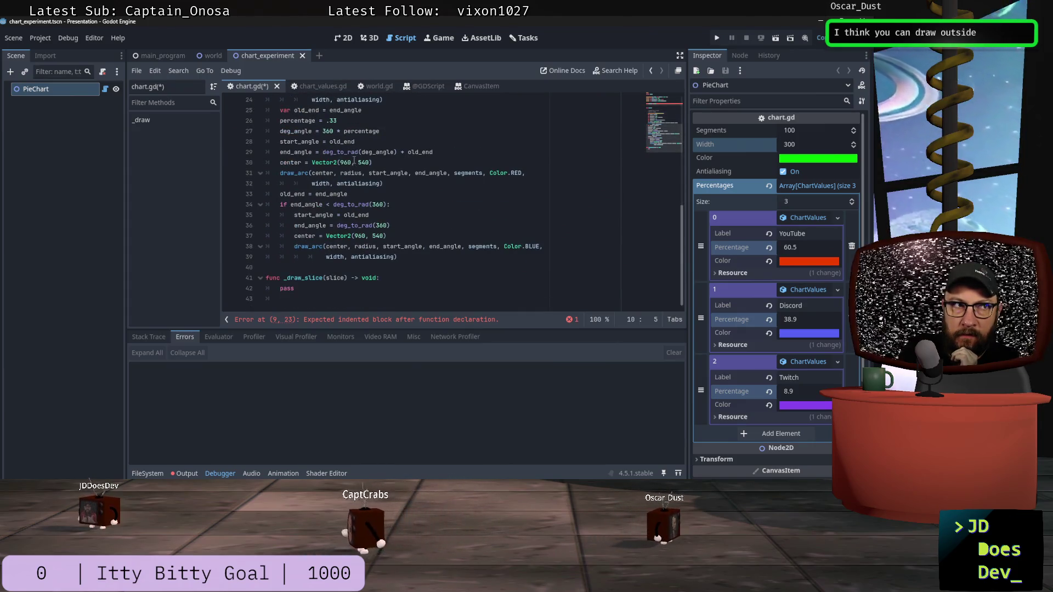
scroll(359, 184, "up", 5)
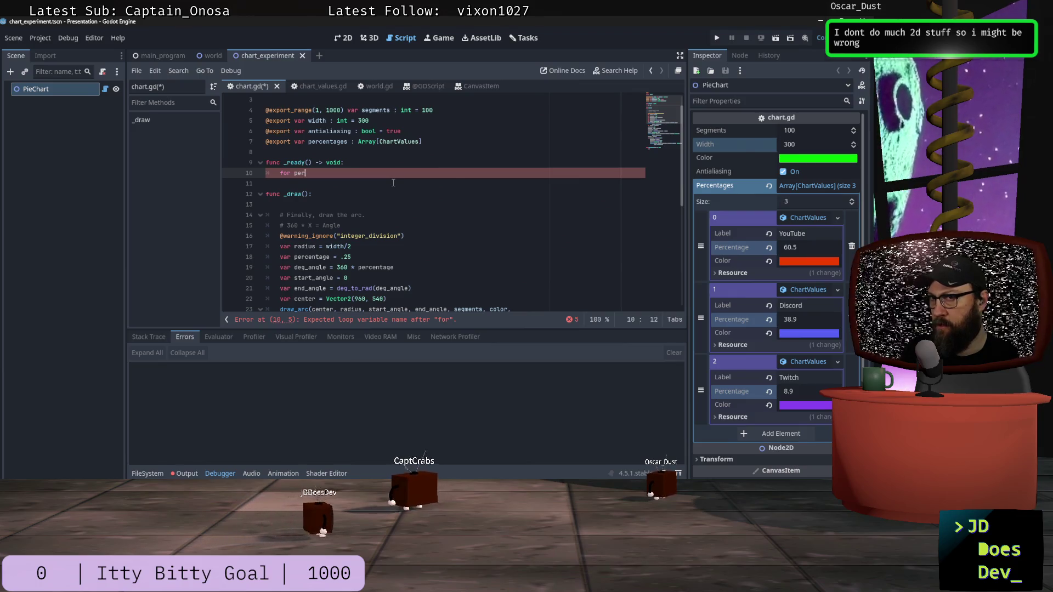
Write a for loop over percentages in _ready with a _draw_slice call inside.
type("c")
key("Return")
type("as slices")
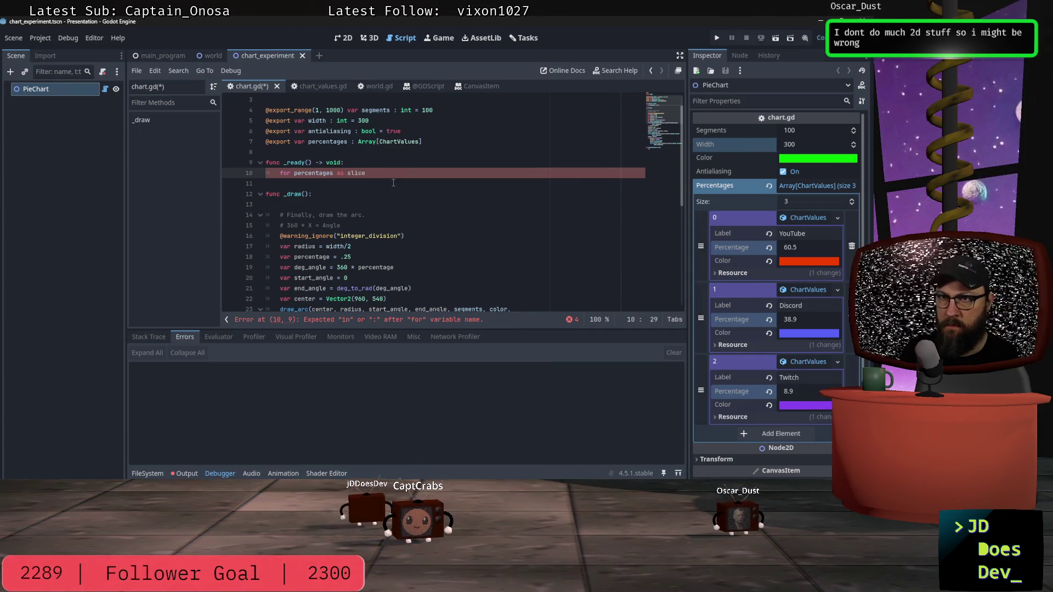
type(":")
key("Return")
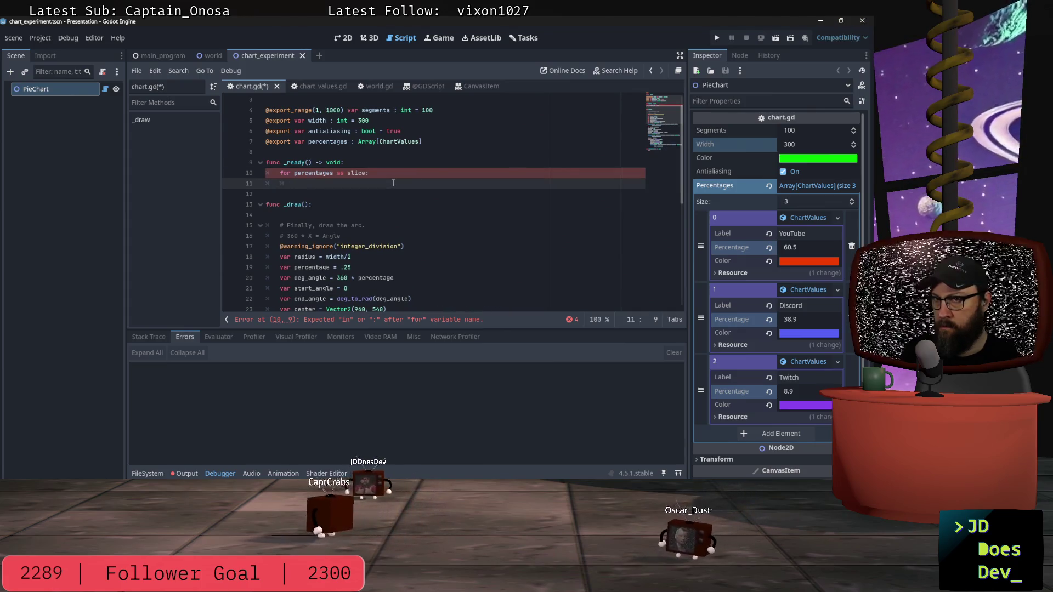
type("_draw_")
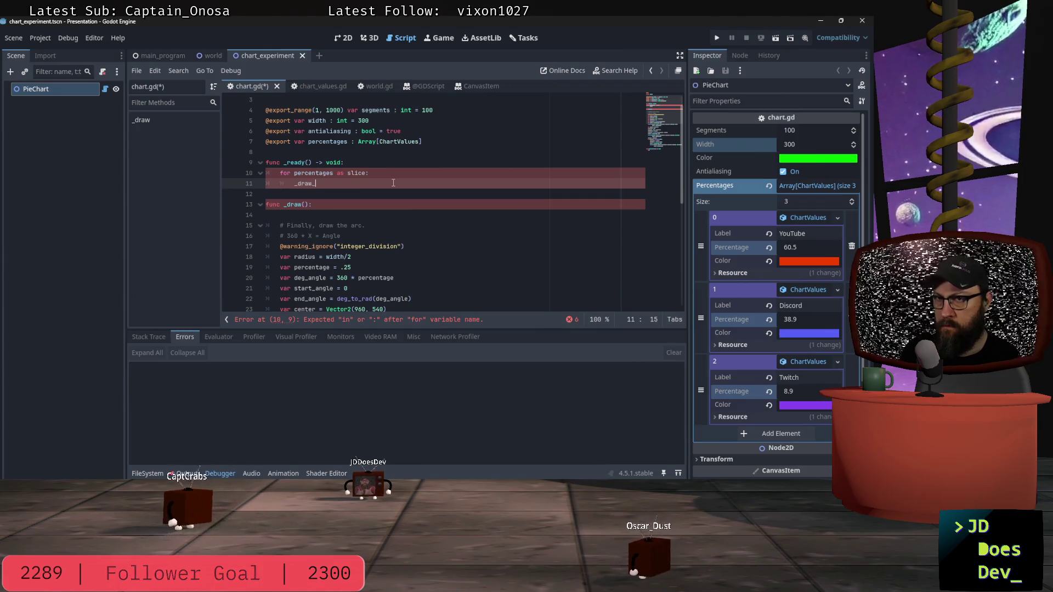
type("slice(")
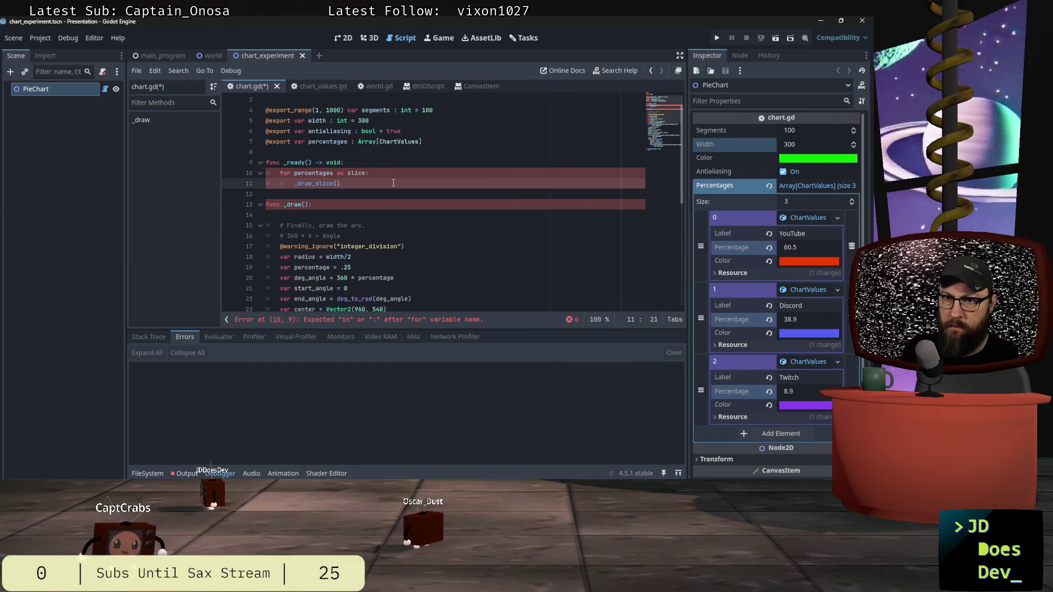
Correct the loop to read for slice in percentages: _draw_slice(slice).
key("Up")
type("in")
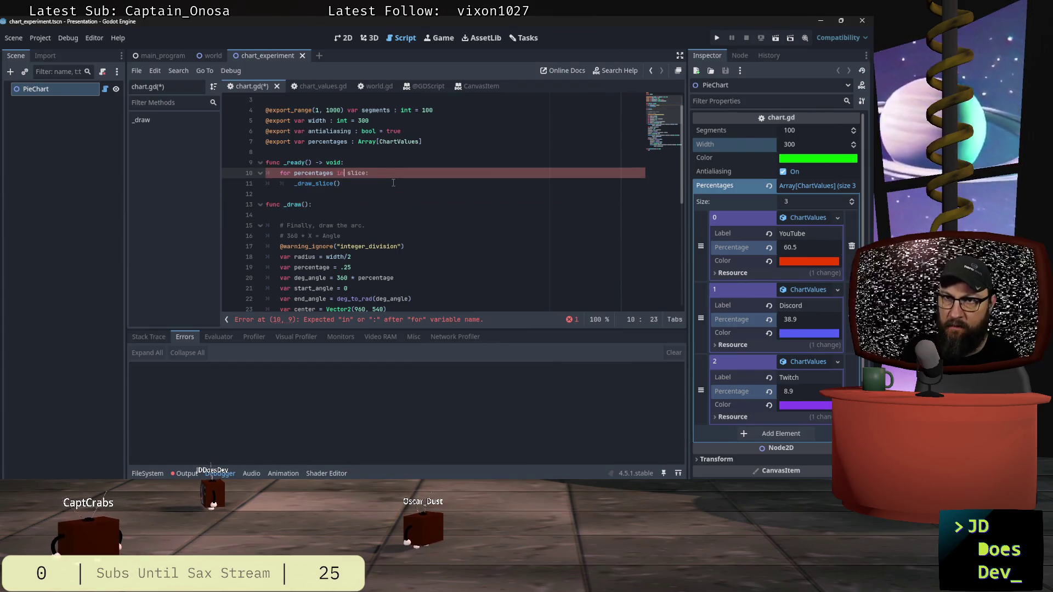
key("Down")
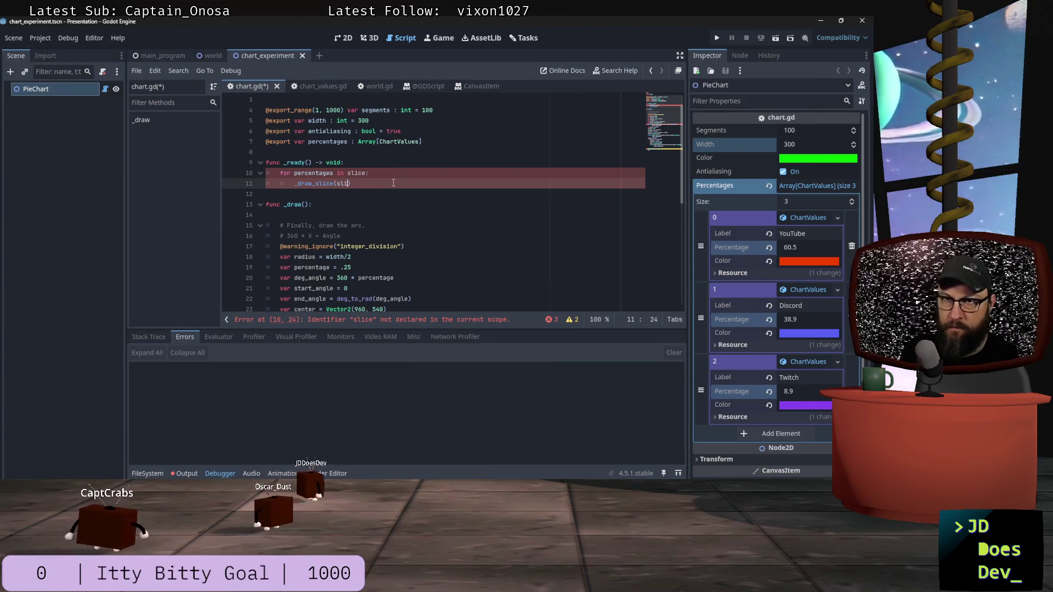
type("slin")
key("BackSpace")
type("ce")
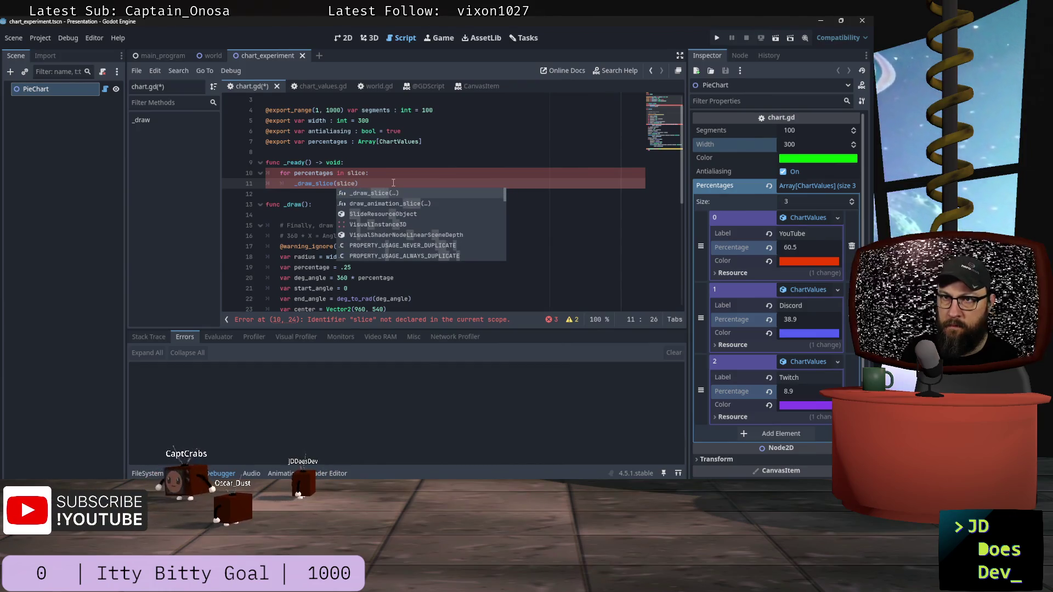
key("Escape")
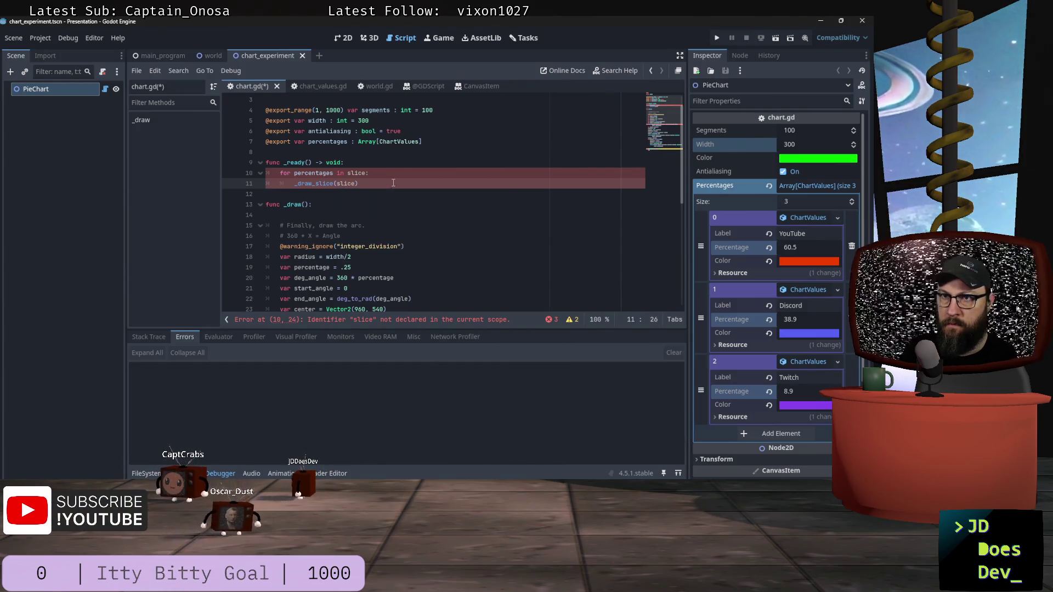
key("Up")
key("ctrl+Left")
key("ctrl+Left")
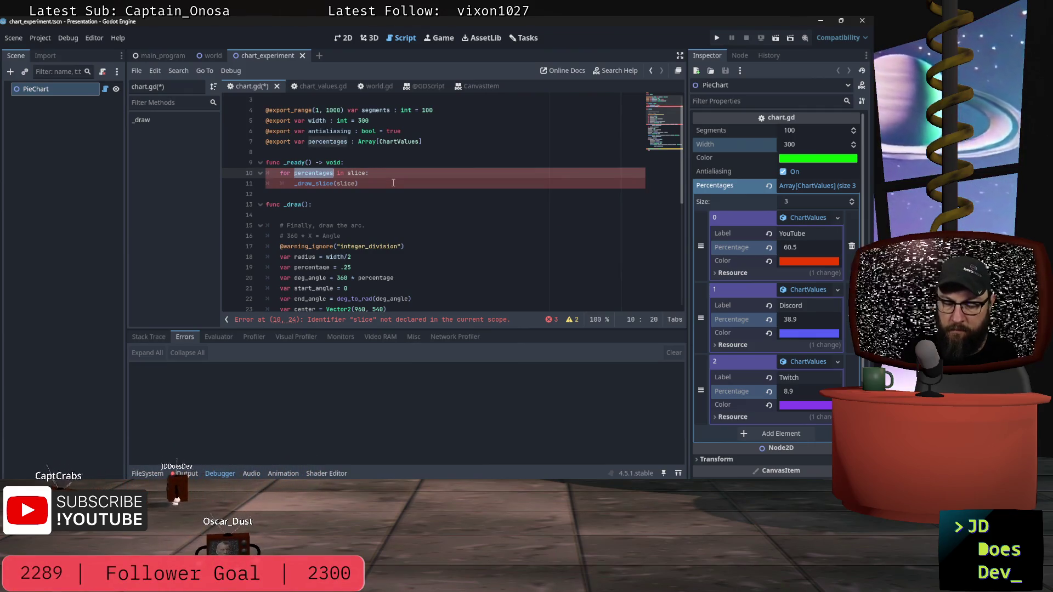
key("ctrl+Right")
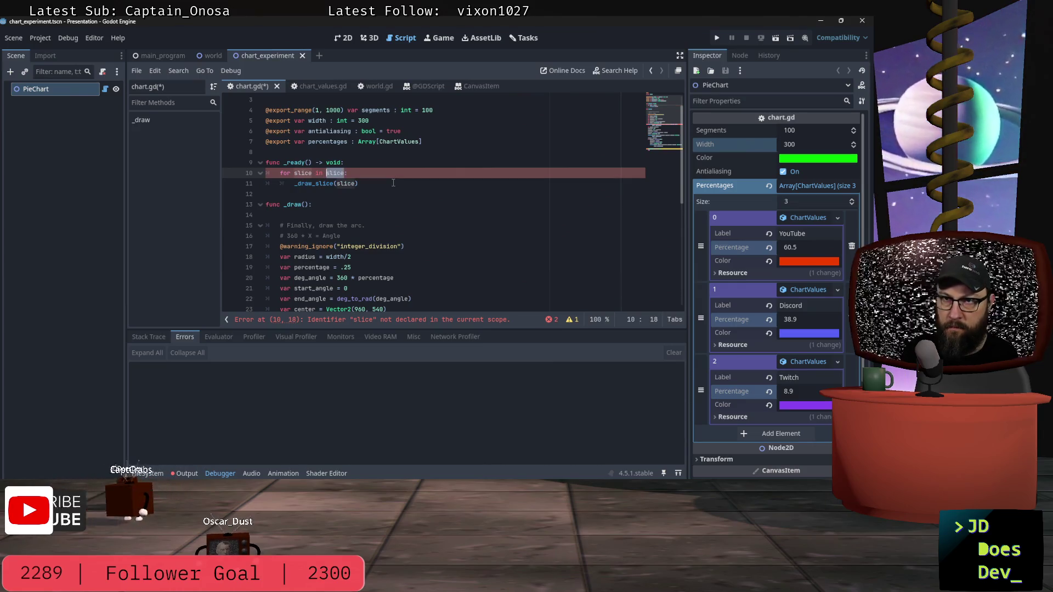
key("BackSpace")
type("tages")
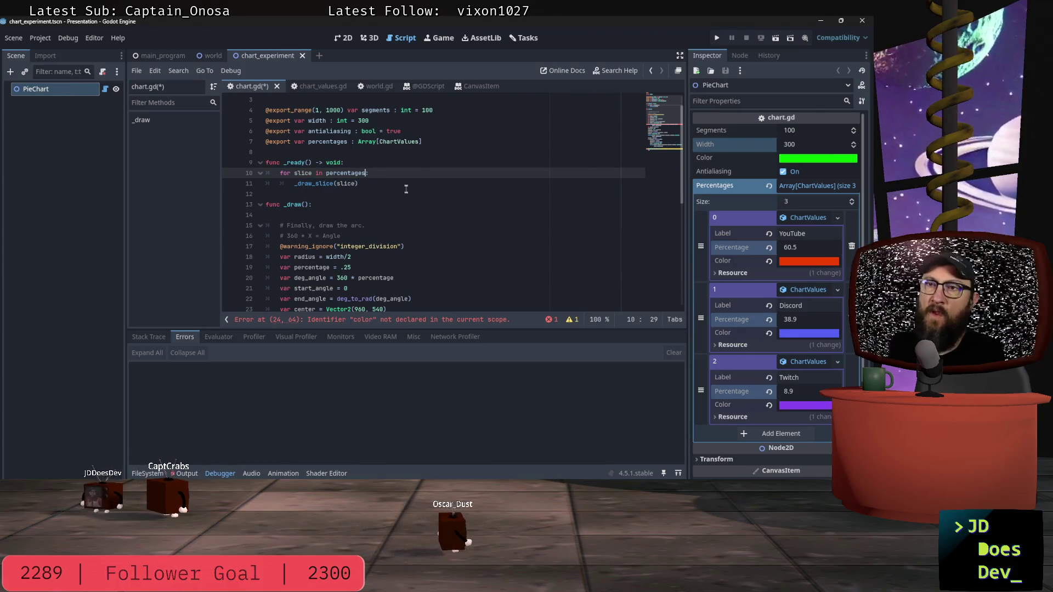
left_click(392, 186)
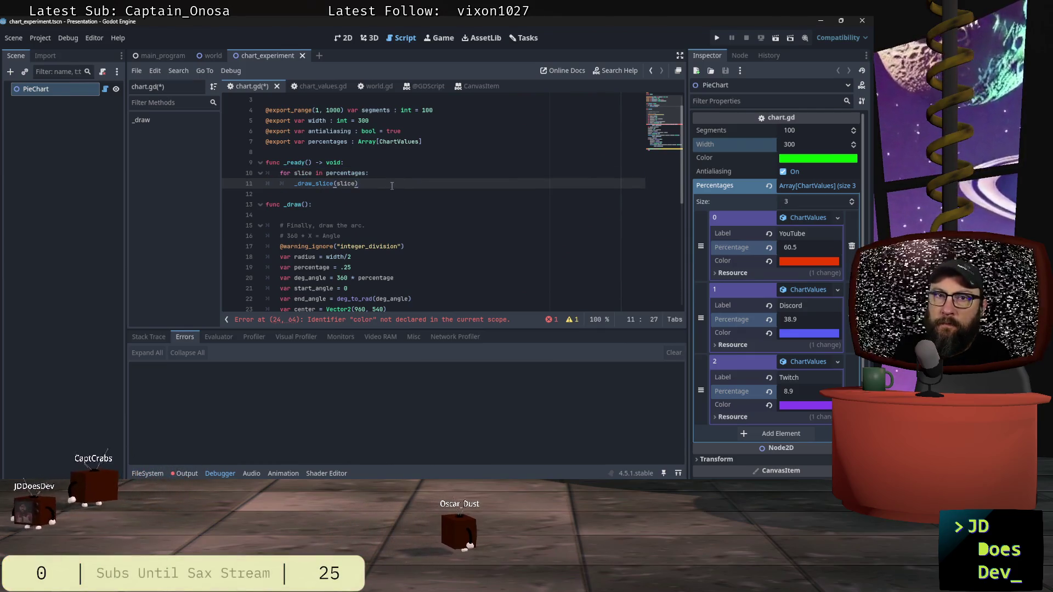
Add an empty first line to _draw_slice's body.
scroll(392, 186, "down", 1)
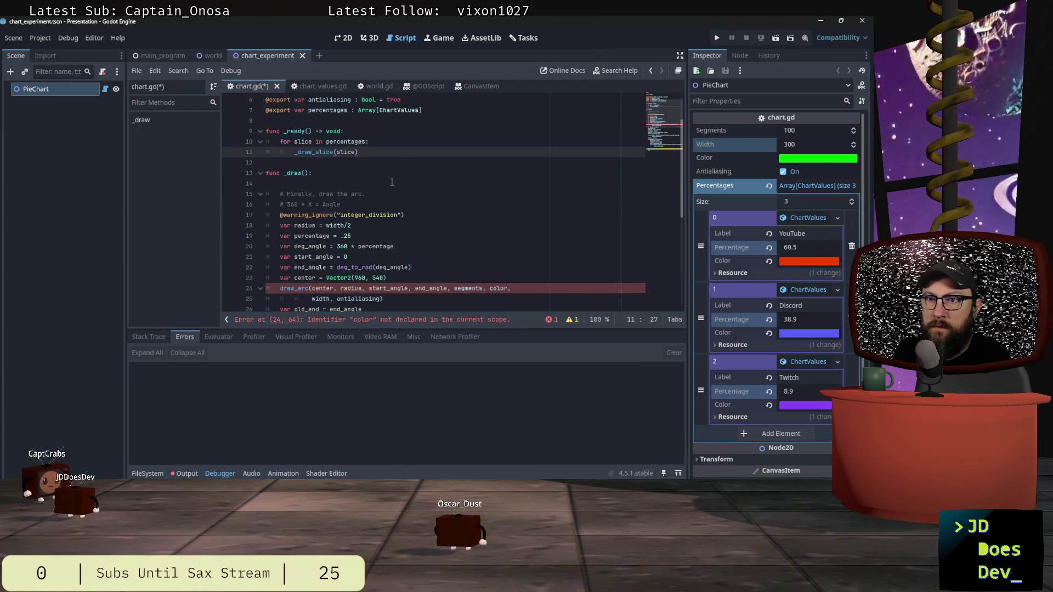
scroll(392, 180, "down", 5)
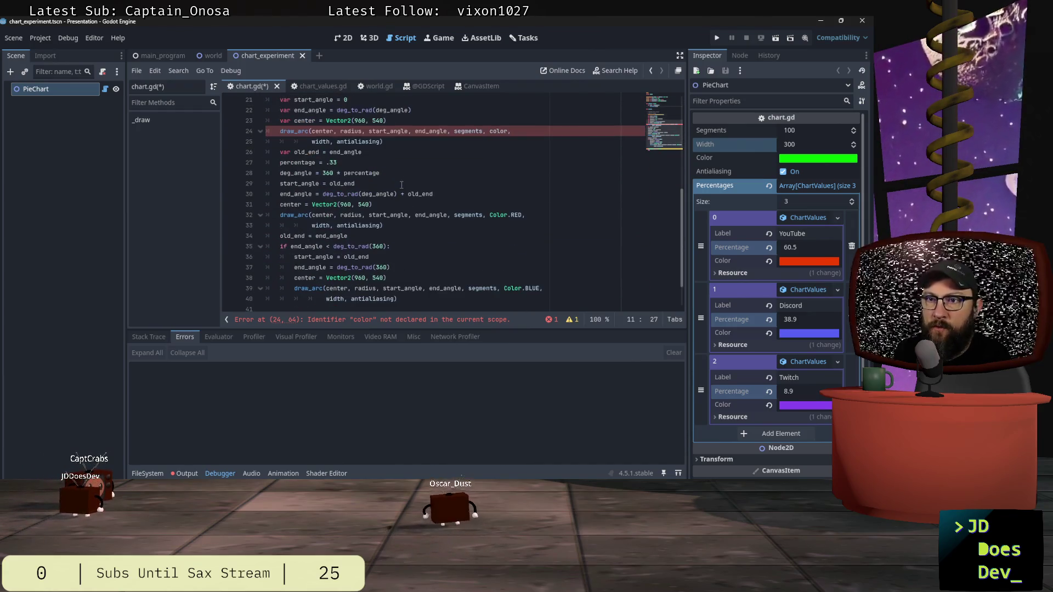
scroll(336, 287, "down", 2)
left_click(387, 279)
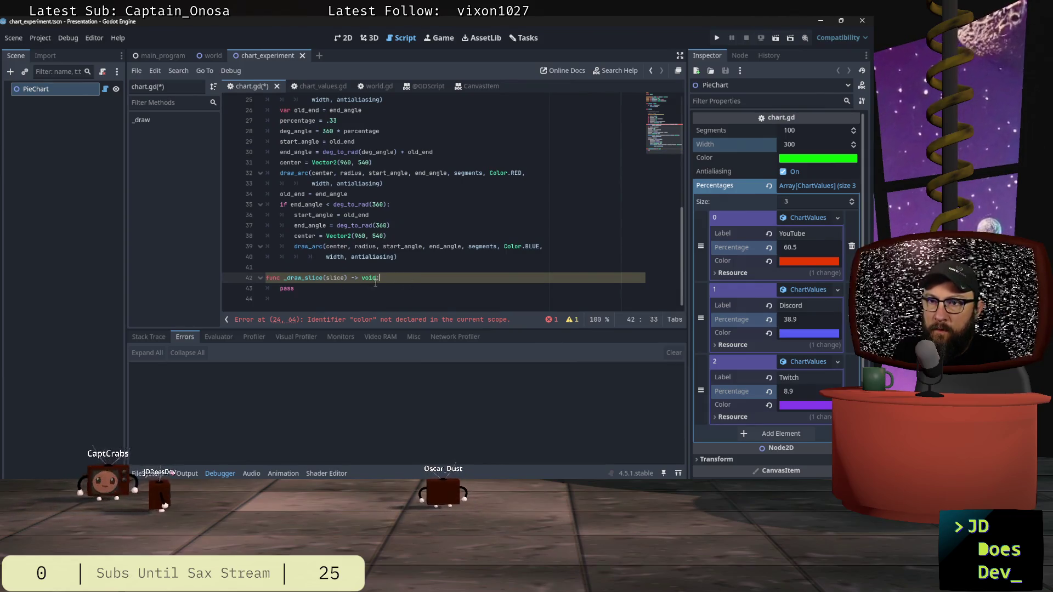
left_click(571, 320)
left_click(571, 273)
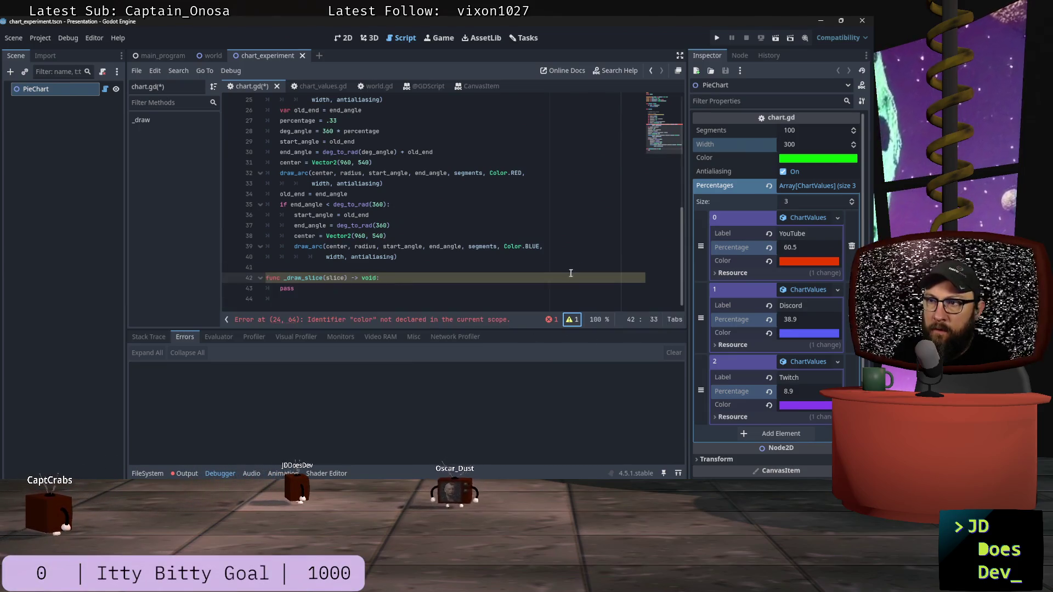
key("Return")
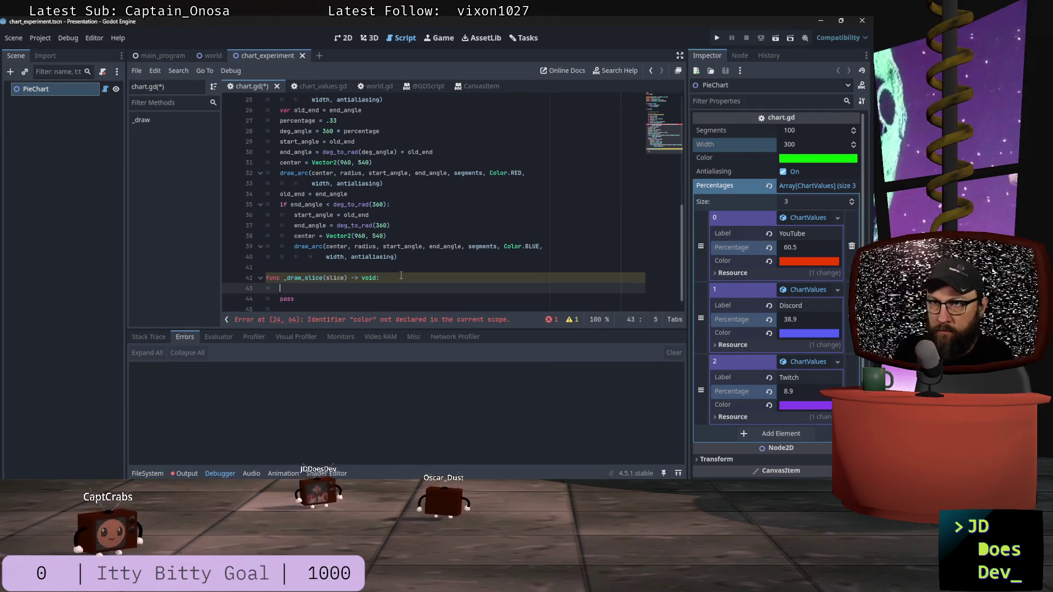
scroll(385, 272, "up", 2)
scroll(386, 271, "up", 8)
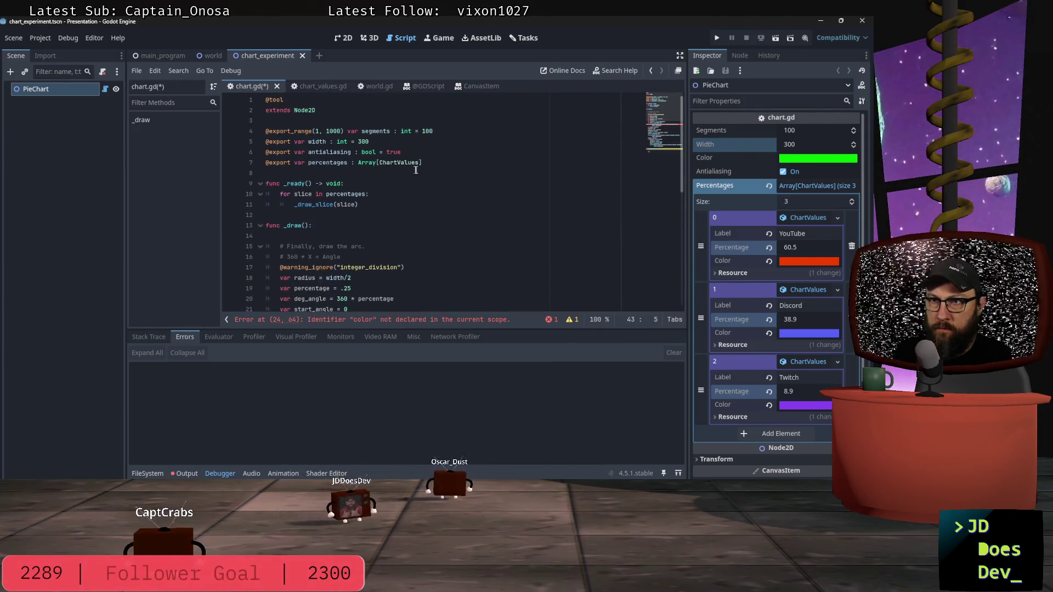
Declare var start_angle := 0.0 after the percentages export and save chart.gd.
left_click(431, 164)
key("Return")
key("Return")
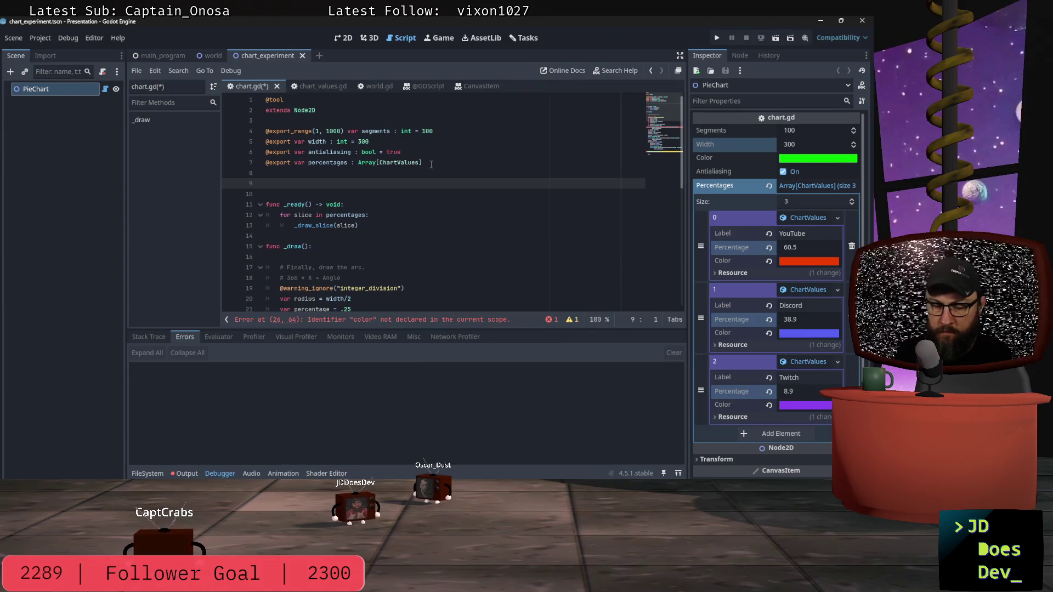
type("st")
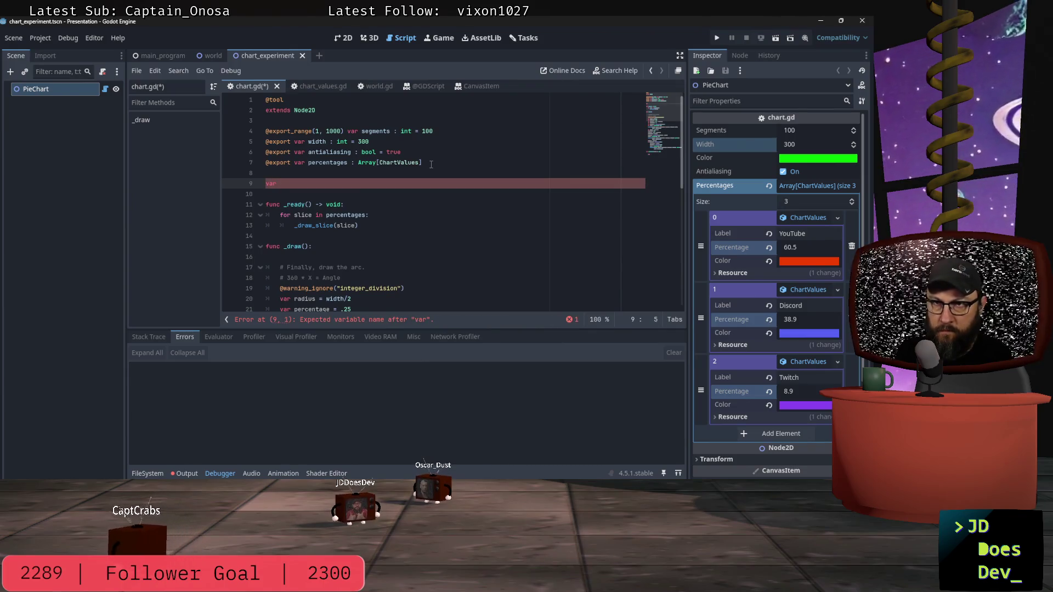
type("art")
type("_angle :")
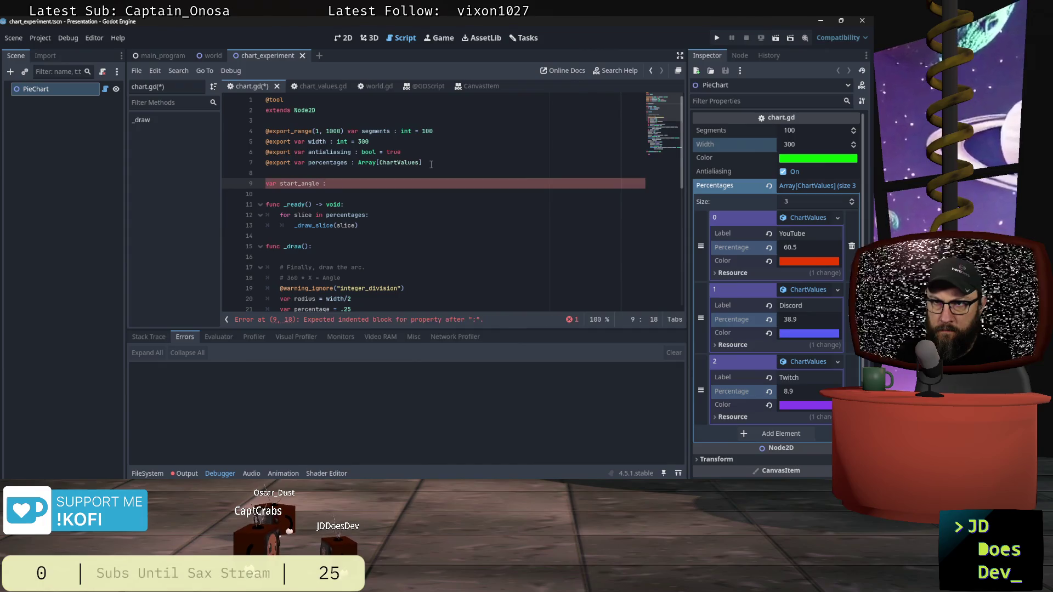
type("0.0")
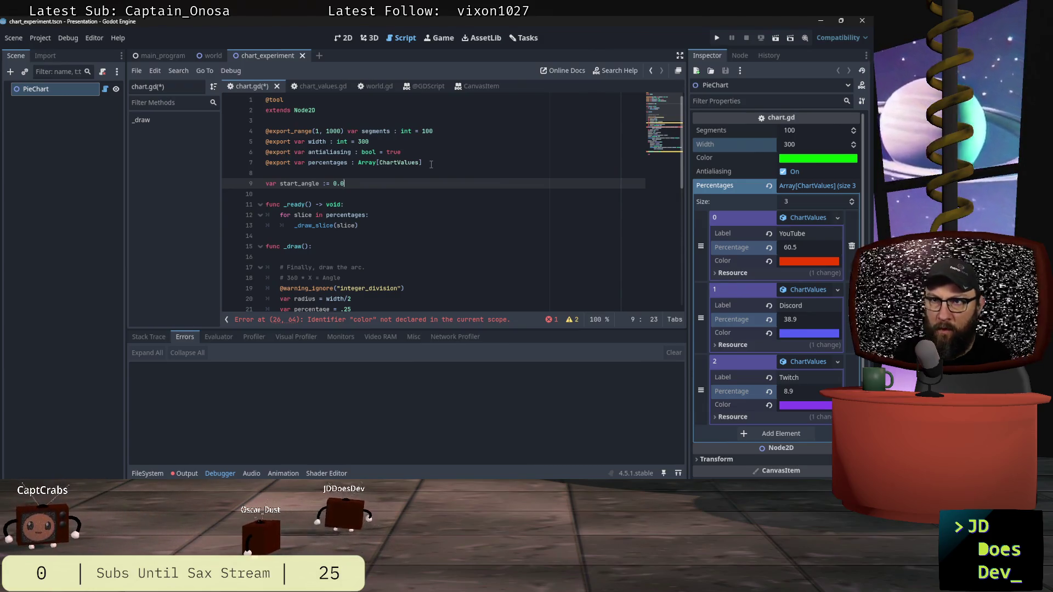
key("ctrl+s")
scroll(440, 146, "down", 4)
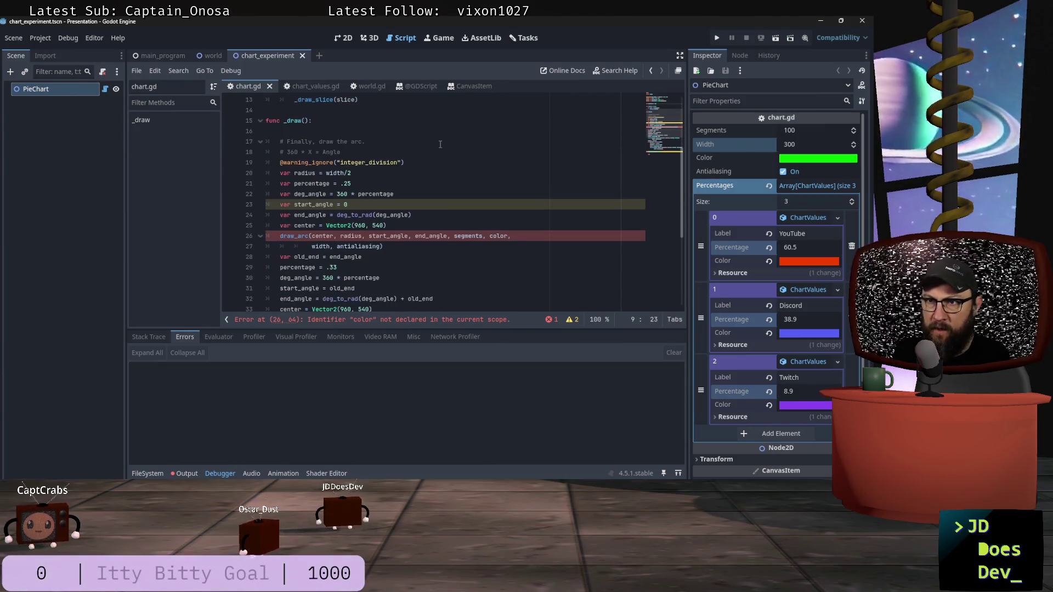
Write var deg_angle = slice.percentage as the first line of _draw_slice, above pass.
scroll(440, 146, "down", 5)
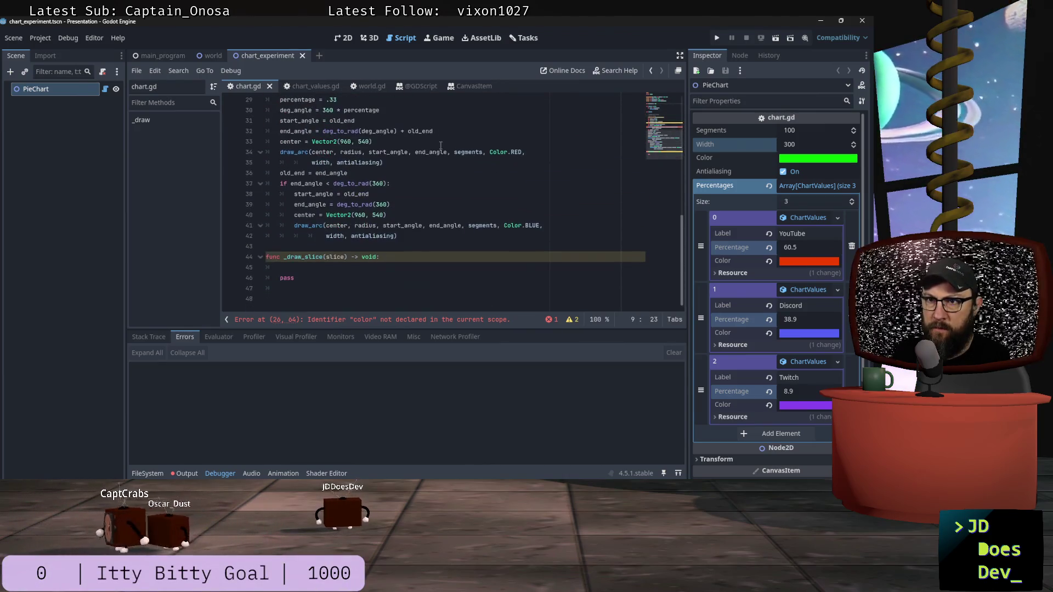
left_click(296, 268)
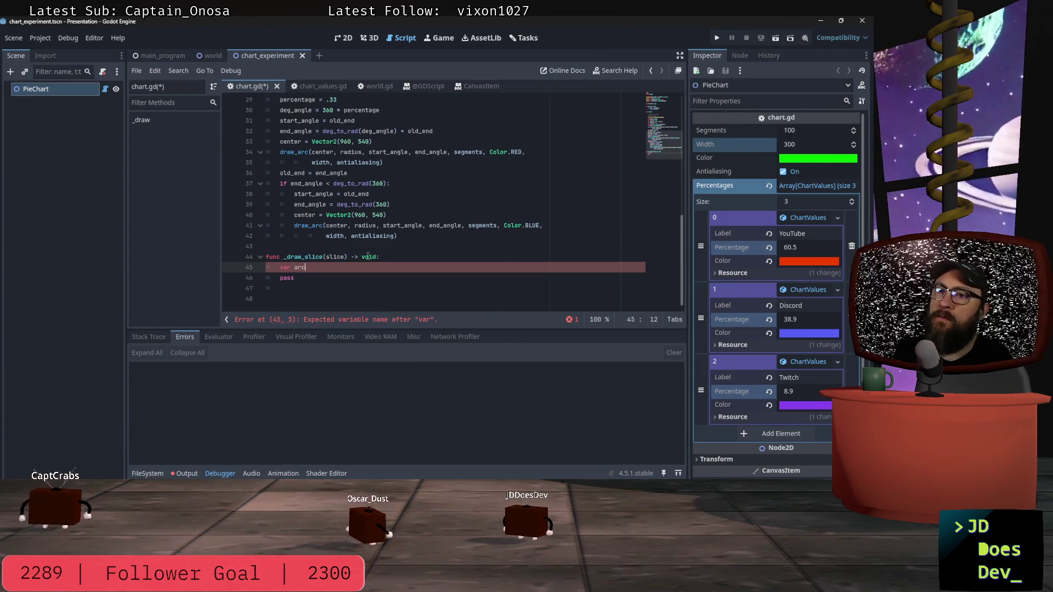
type("arc")
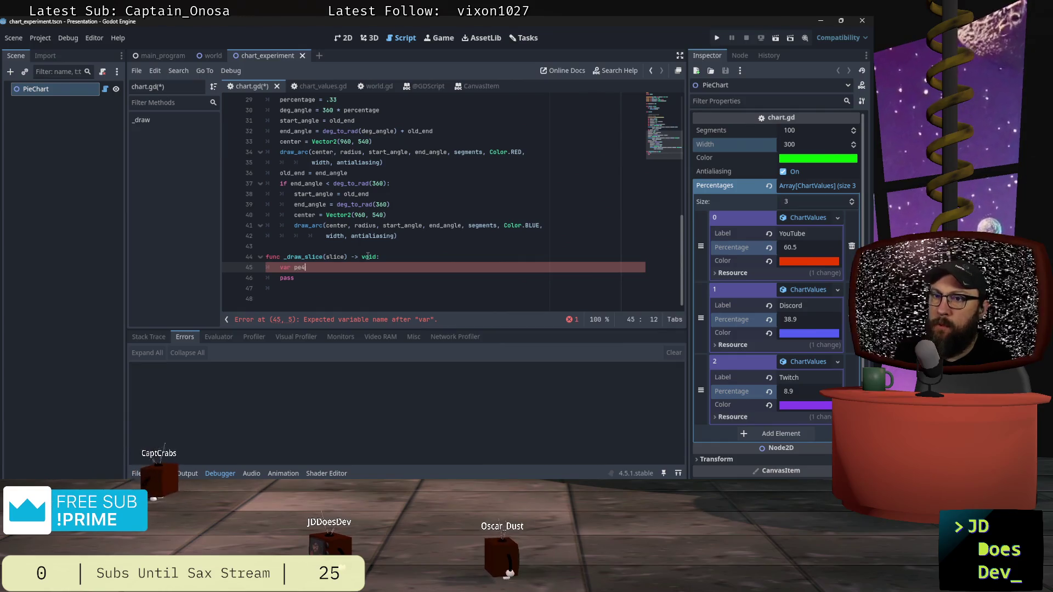
key("BackSpace")
key("BackSpace")
key("BackSpace")
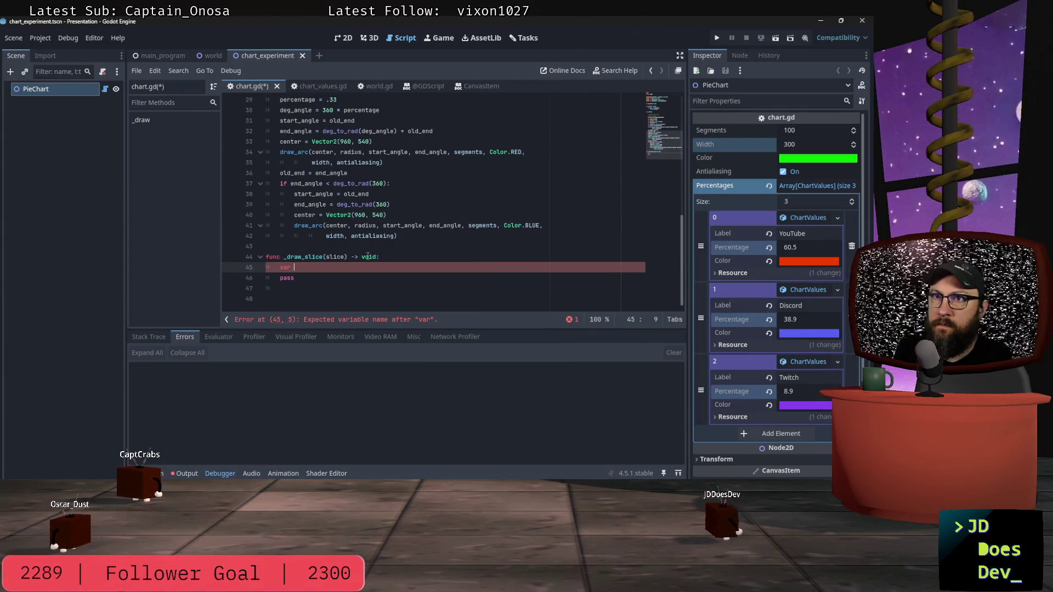
scroll(412, 225, "up", 1)
scroll(414, 219, "down", 1)
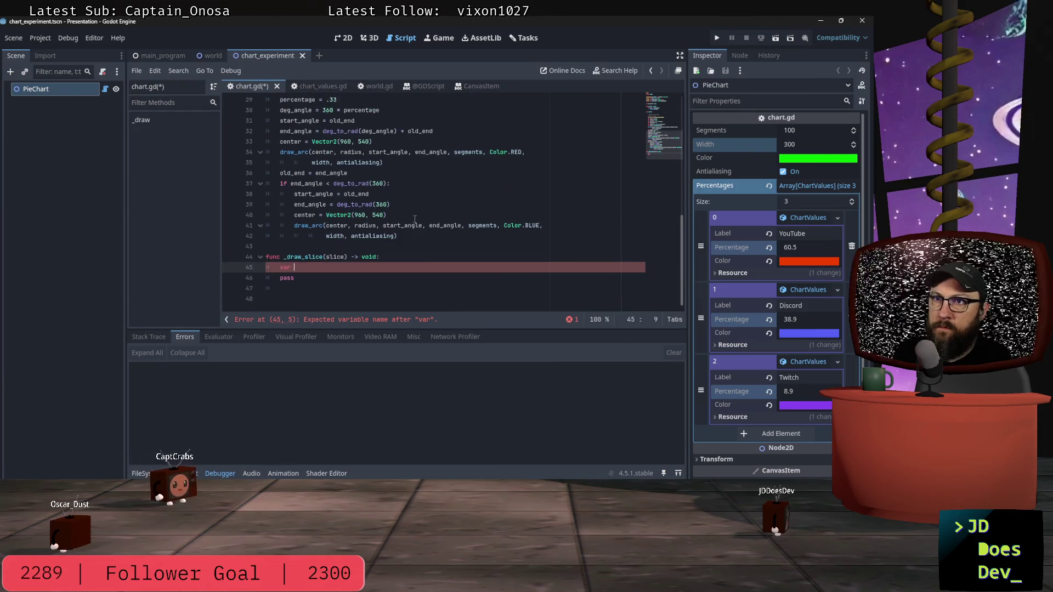
type("deg_")
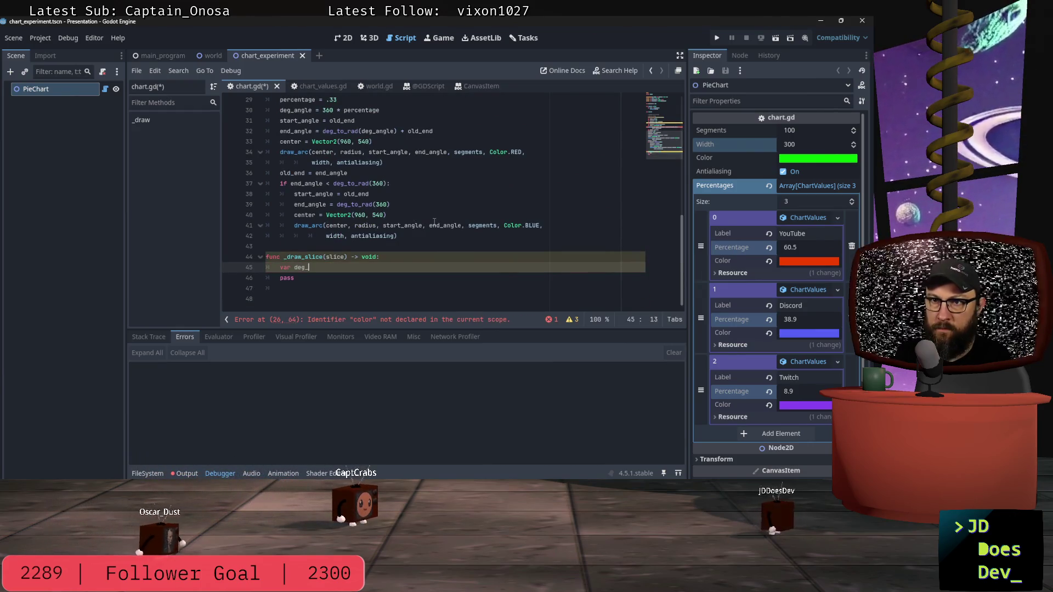
type("angle = ")
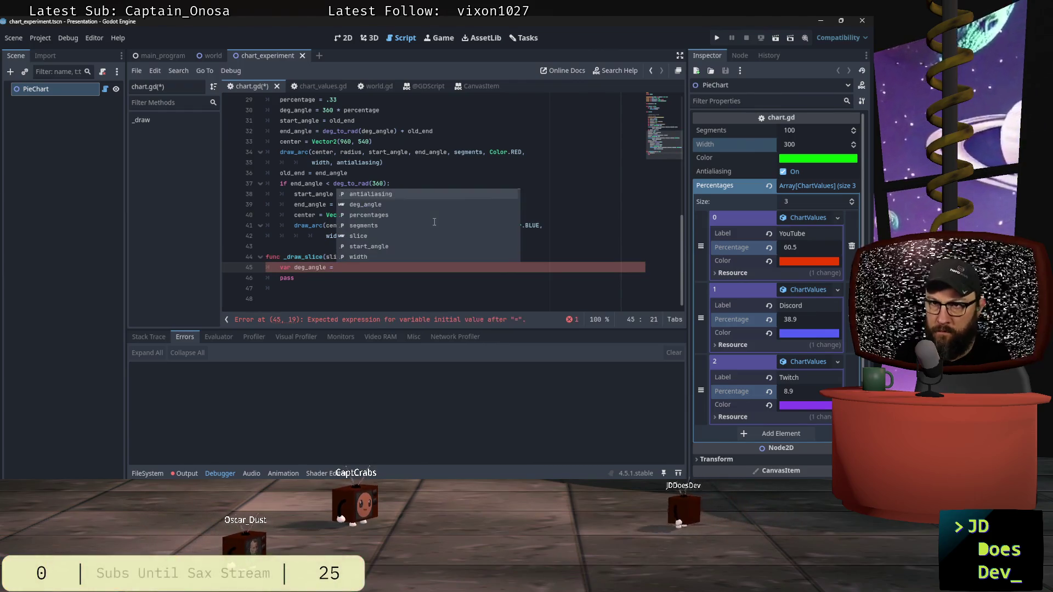
type("slice.perc")
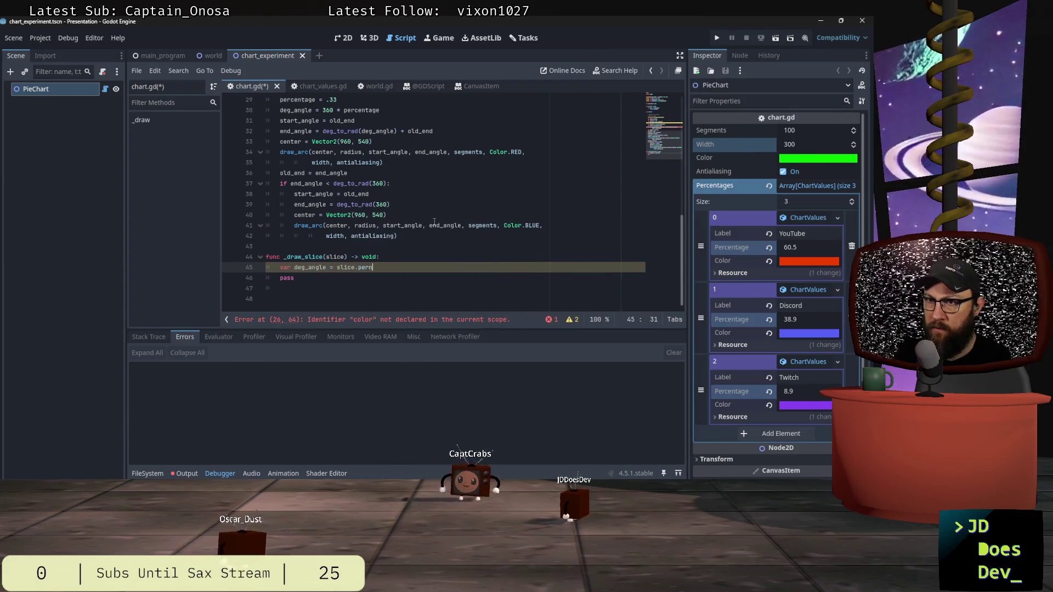
type("entage")
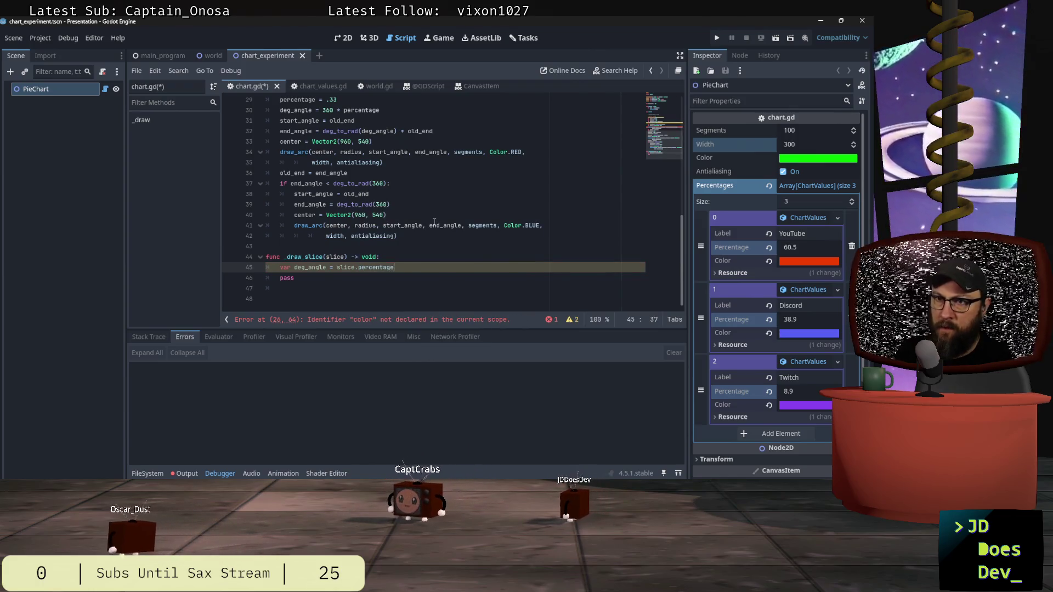
scroll(434, 221, "up", 6)
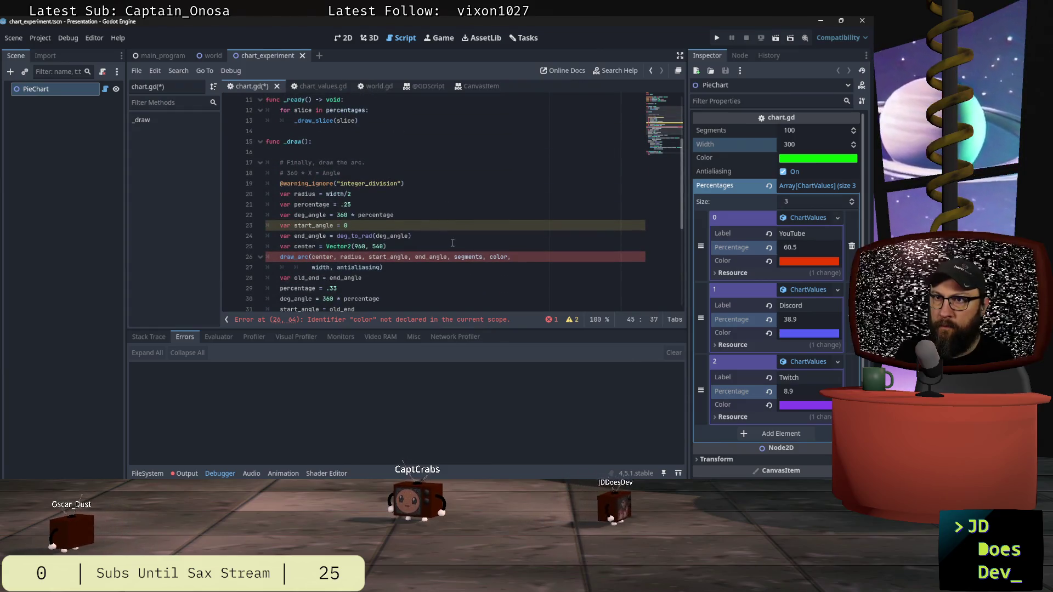
scroll(453, 242, "up", 4)
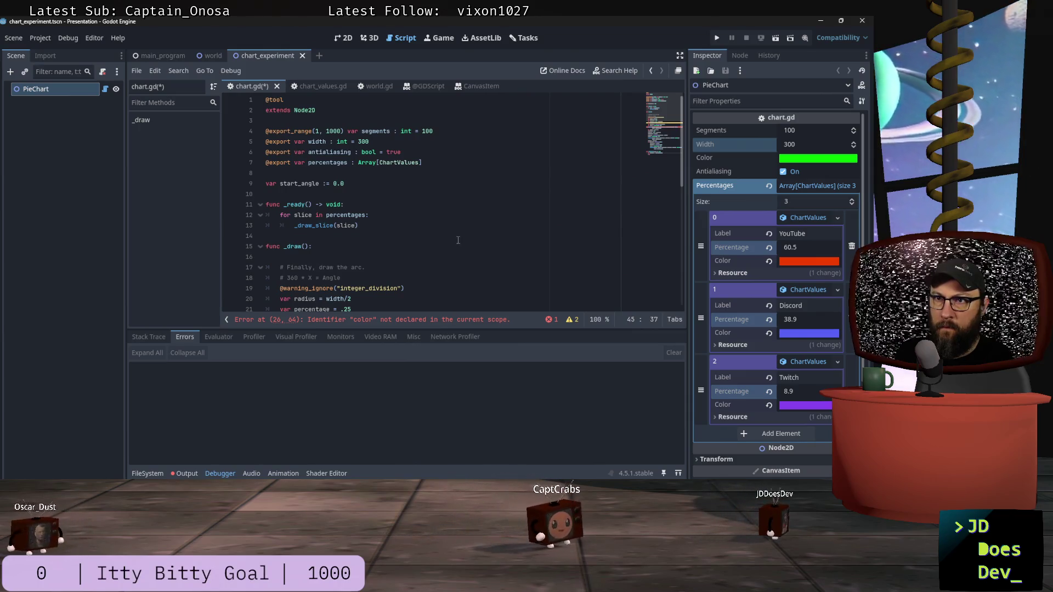
left_click(368, 215)
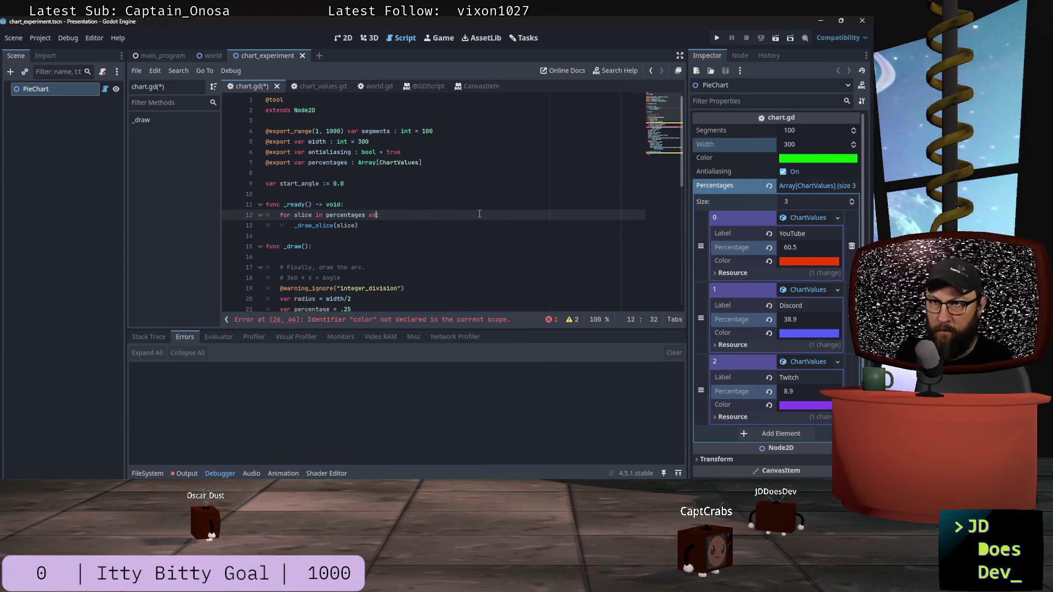
type("ChartValues")
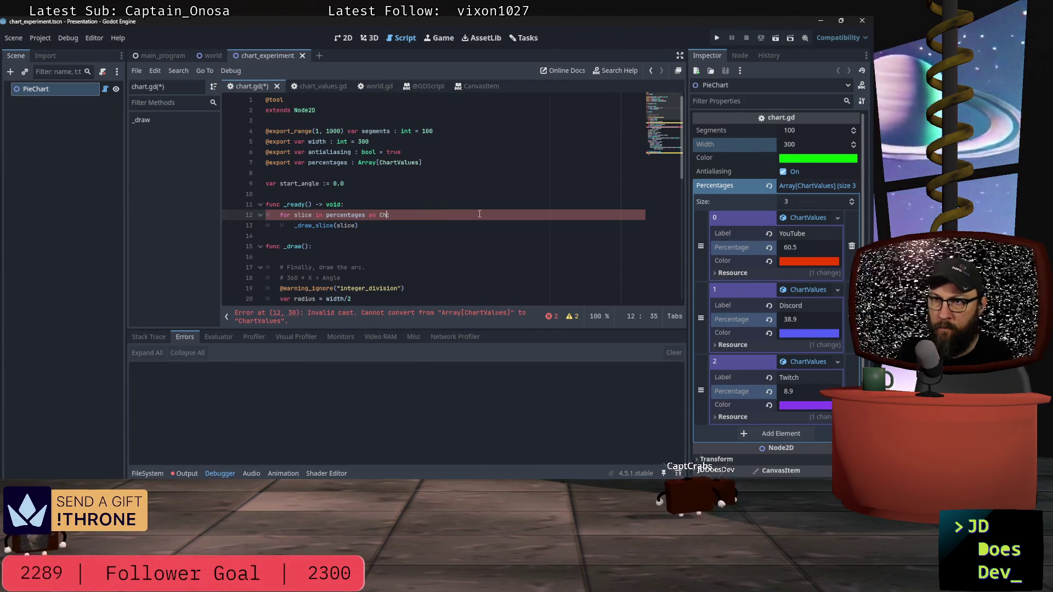
key("BackSpace")
key("BackSpace")
key("BackSpace")
scroll(480, 213, "down", 1)
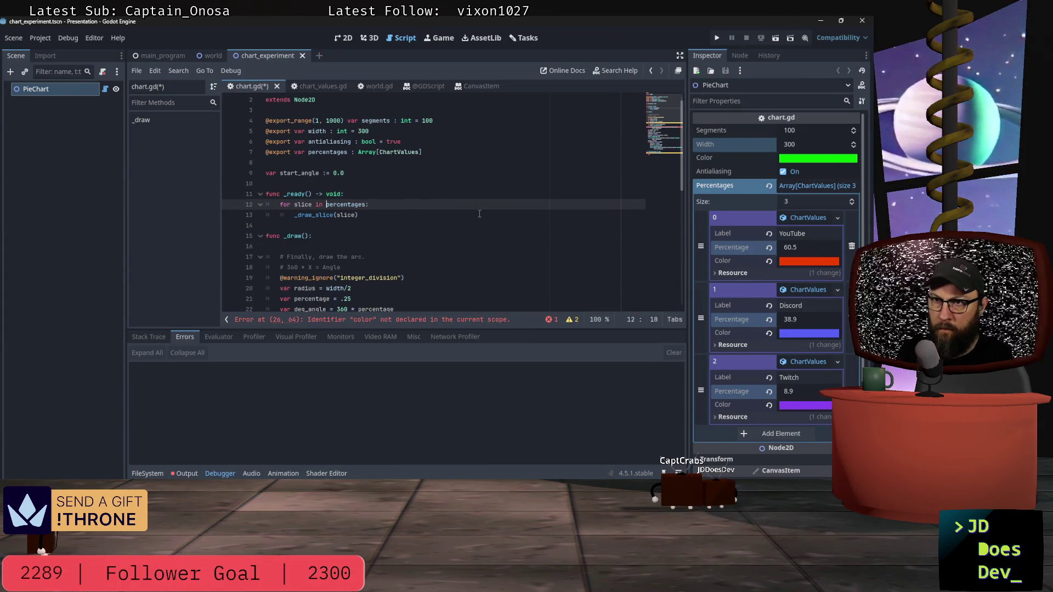
type("as Char")
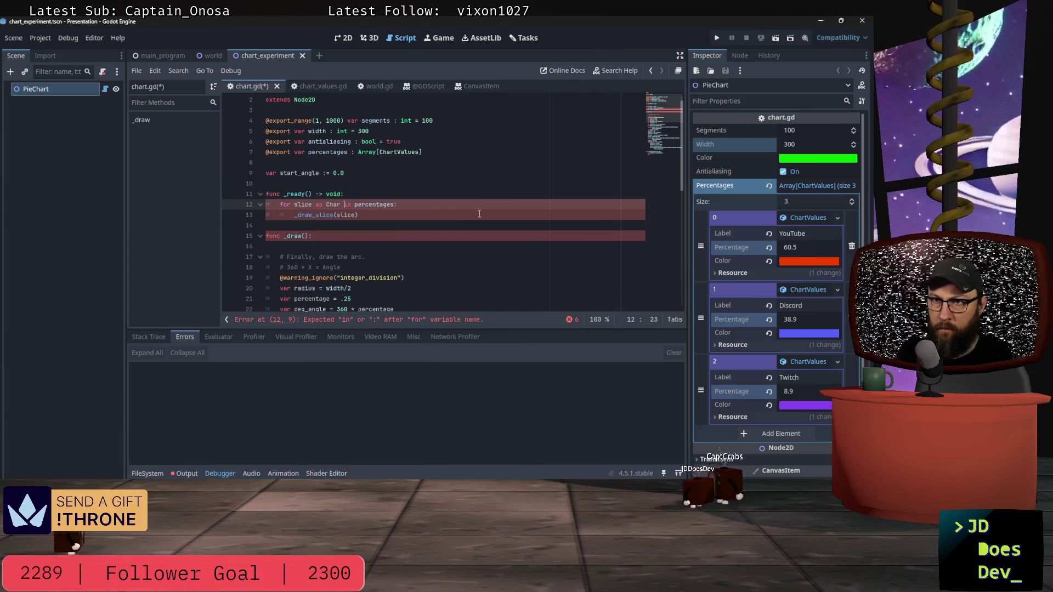
type("tV")
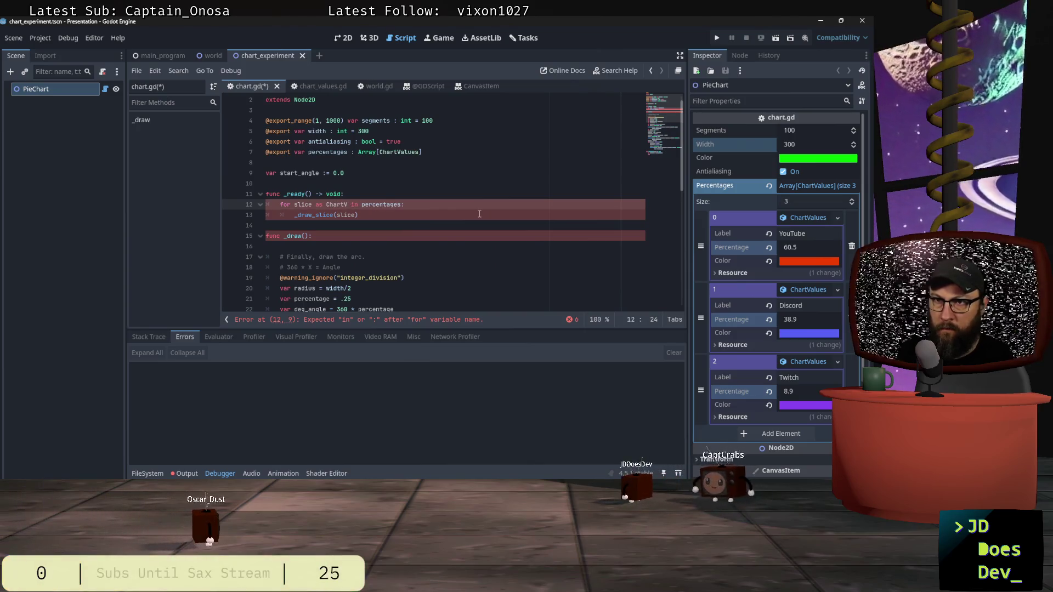
key("BackSpace")
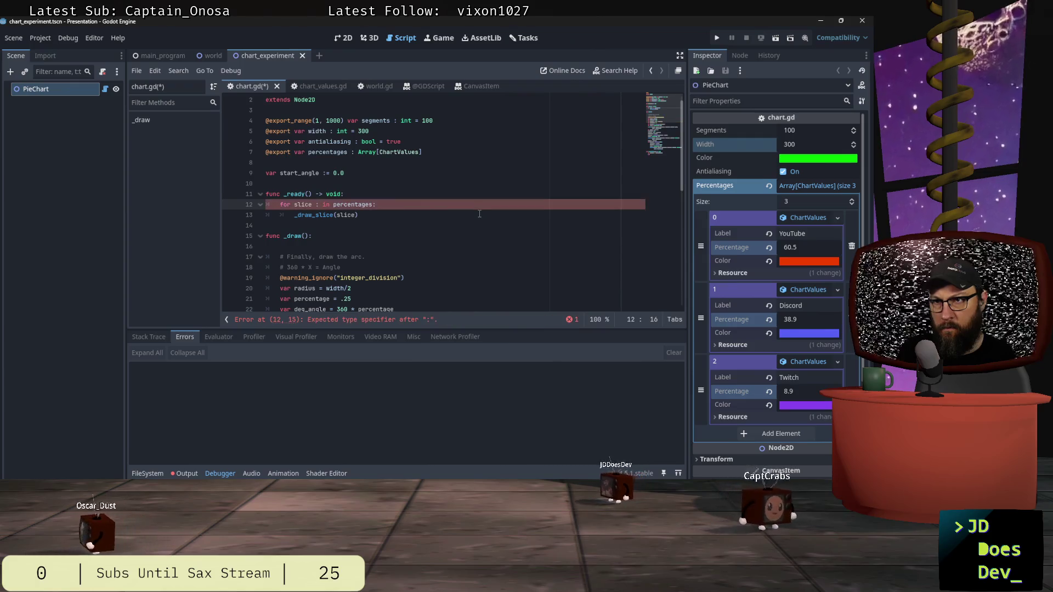
left_click(480, 214)
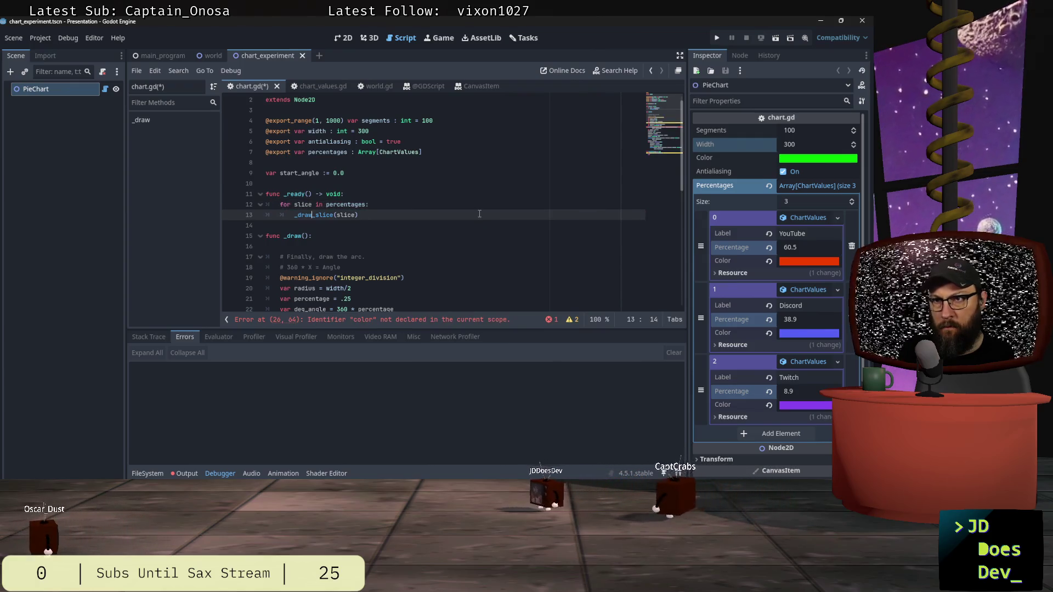
type("as ")
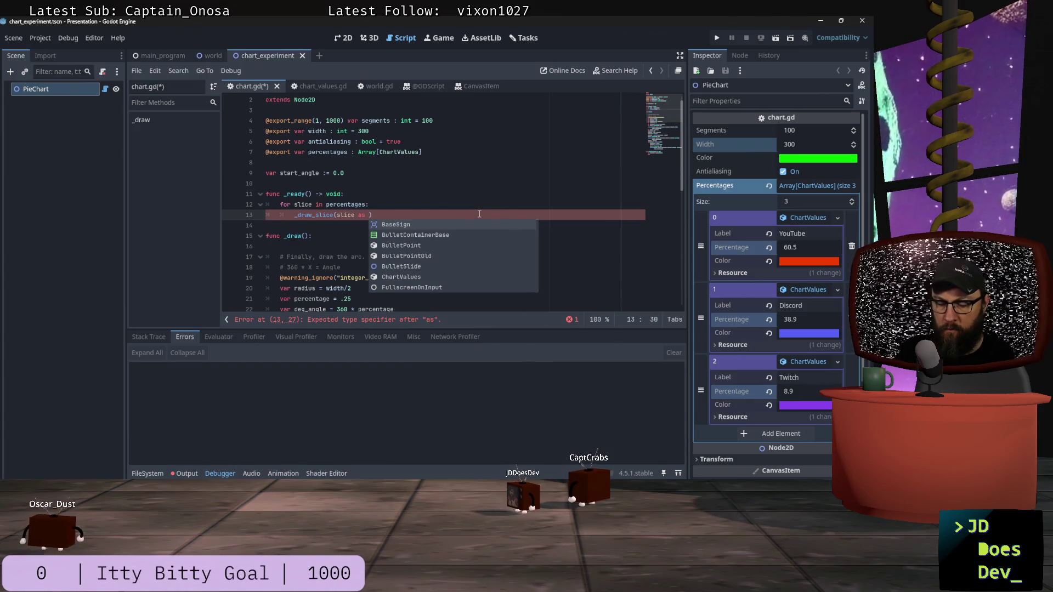
type("ChartValues")
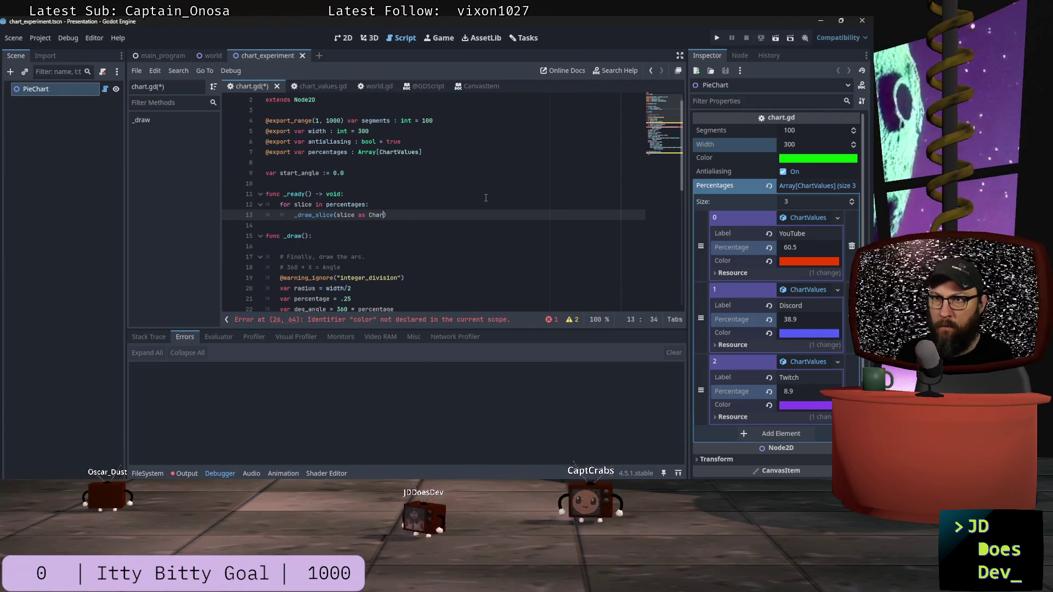
scroll(486, 197, "down", 9)
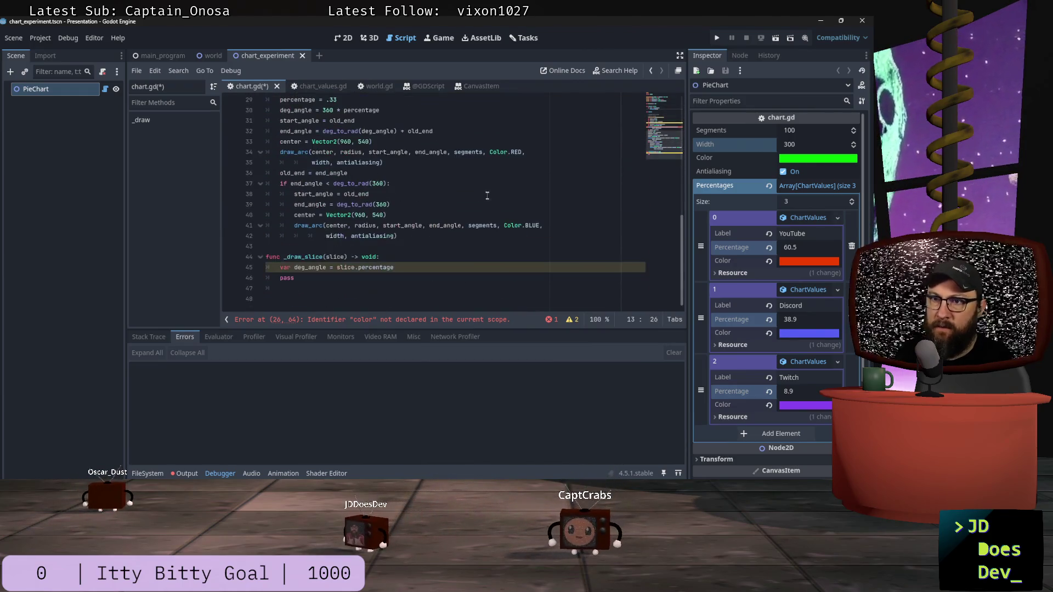
Type the slice parameter as ChartValues and re-pick percentage for the deg_angle line.
left_click(346, 257)
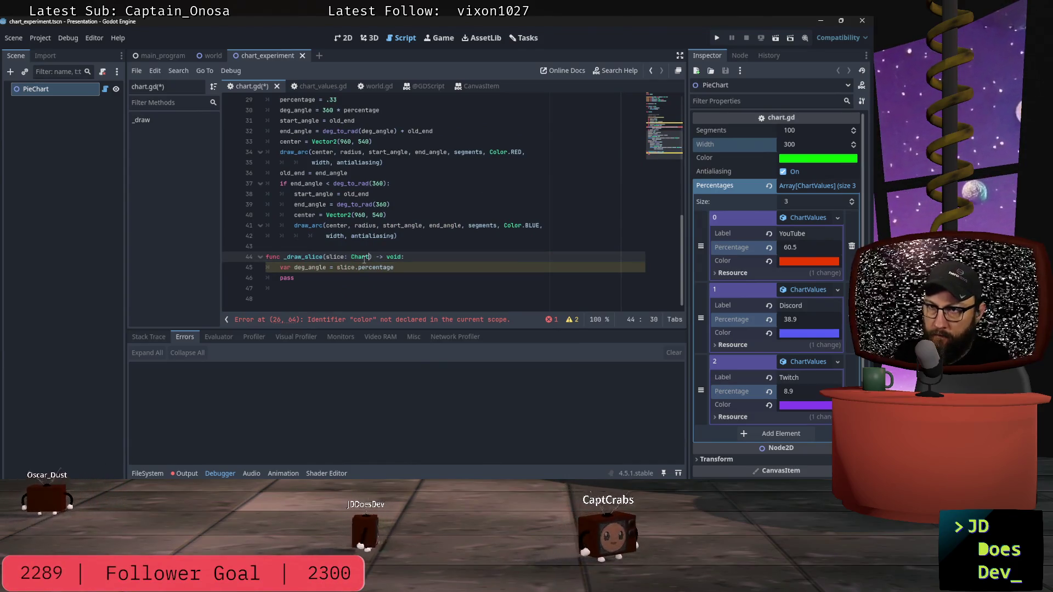
type("Values")
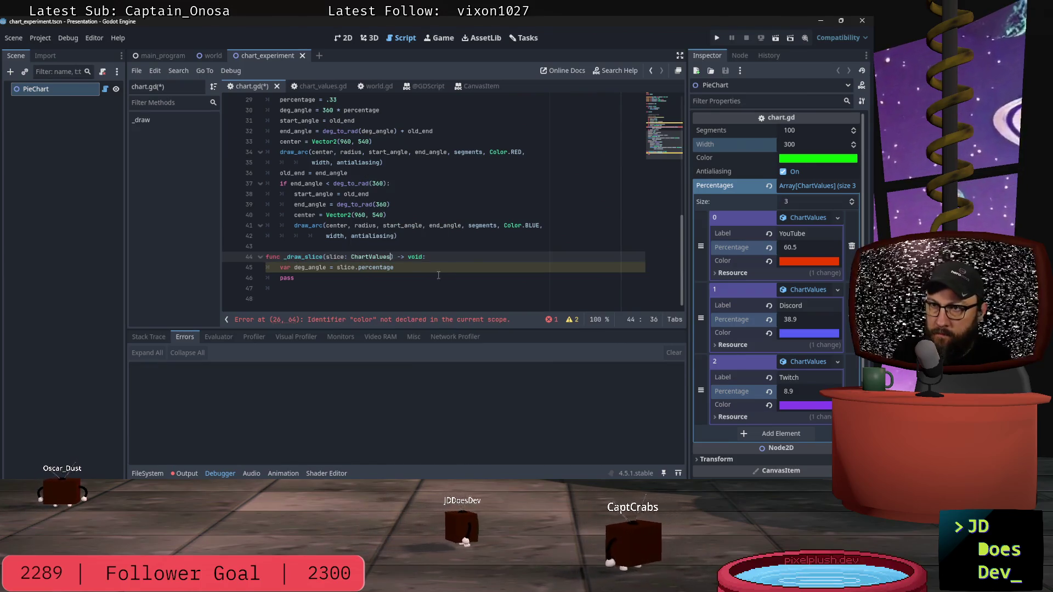
left_click(427, 272)
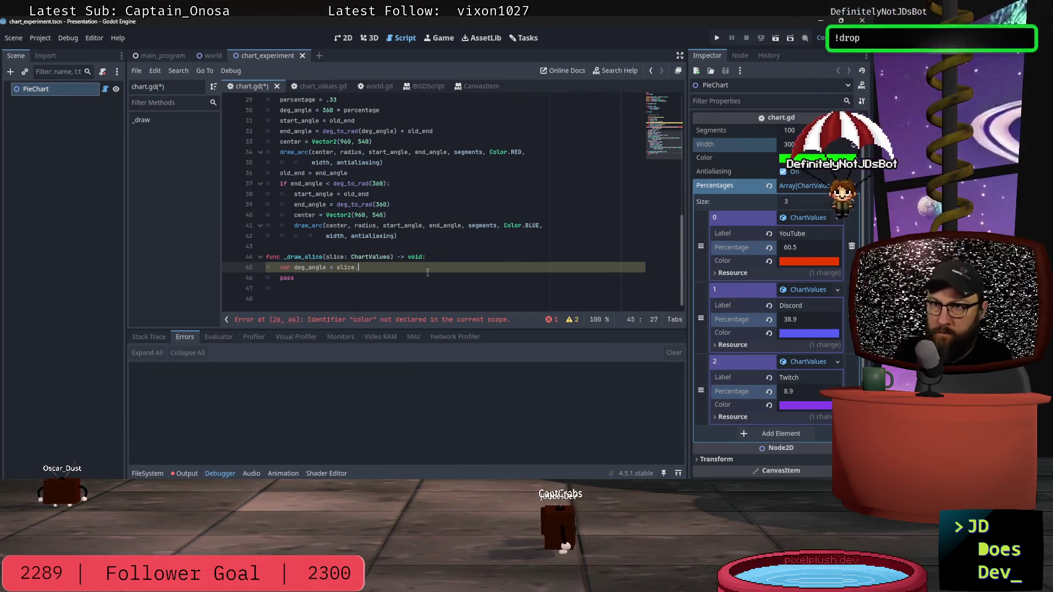
key("ctrl+BackSpace")
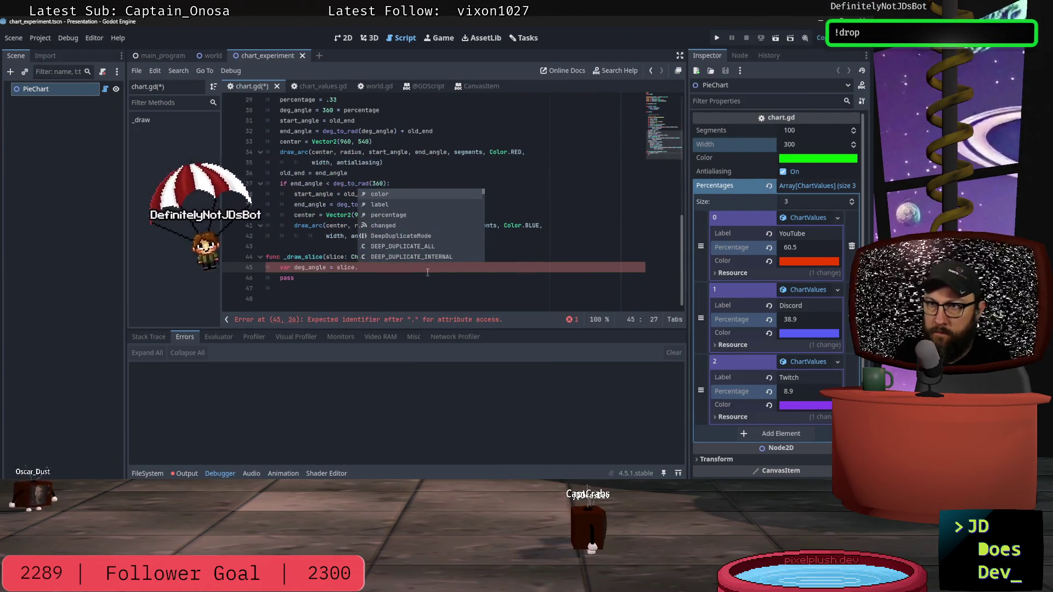
type("percentage")
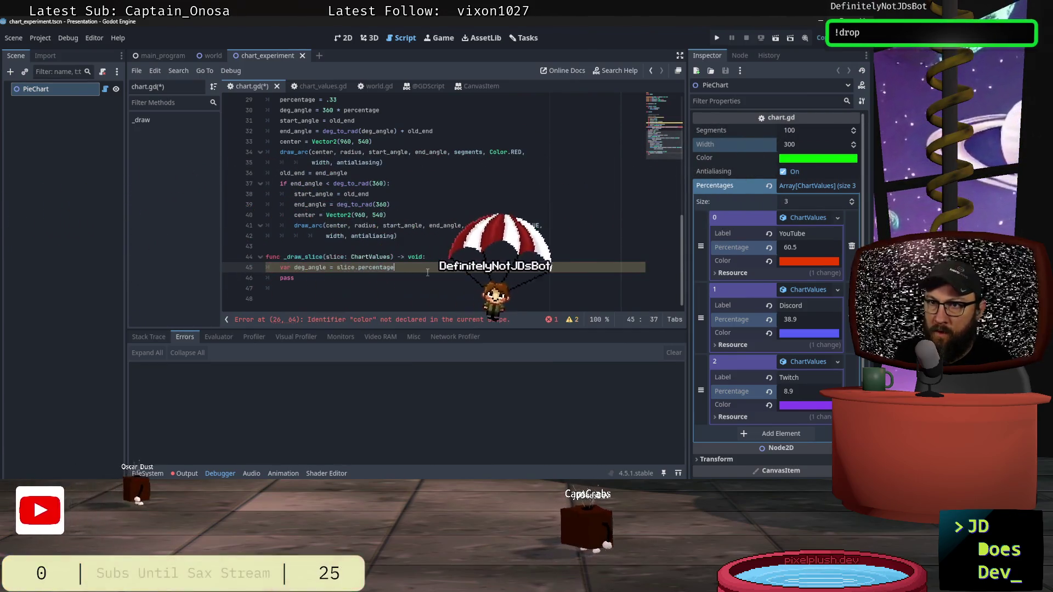
key("Return")
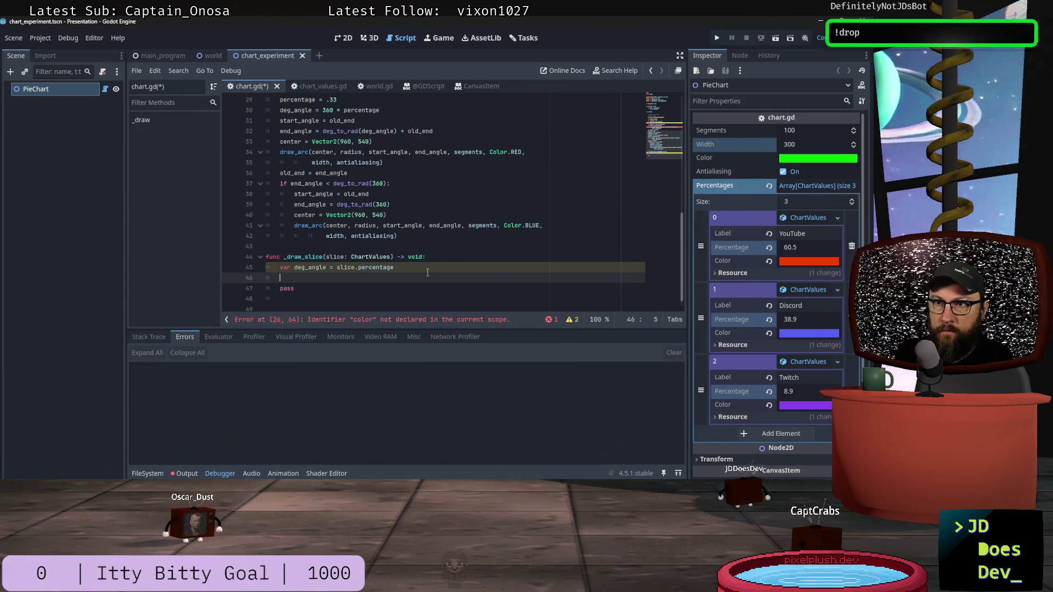
key("Up")
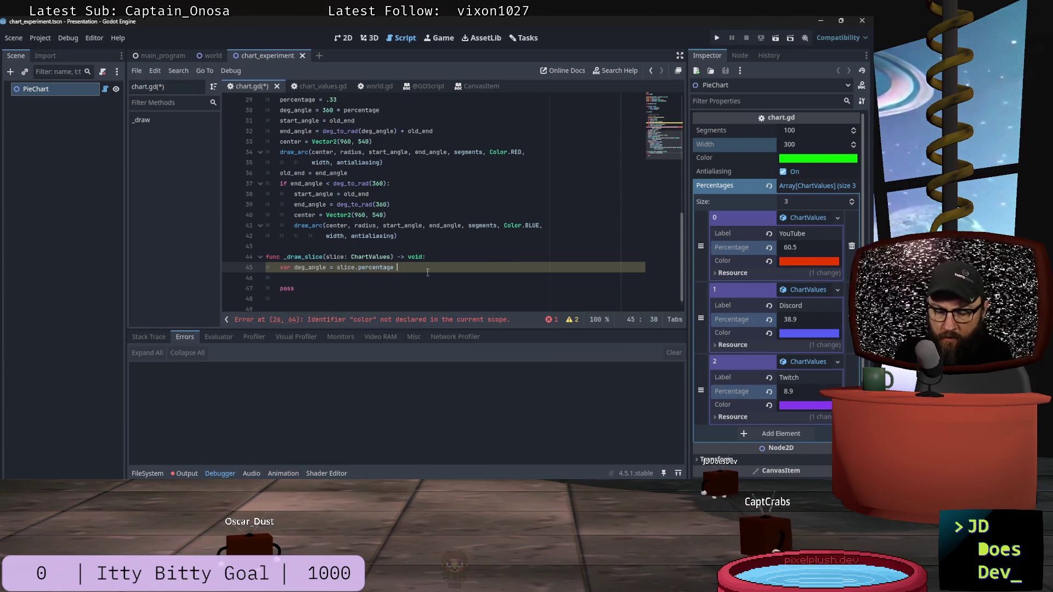
Multiply deg_angle by 360 and add var end_angle = deg_to_rad(deg_angle) below it.
type("* ")
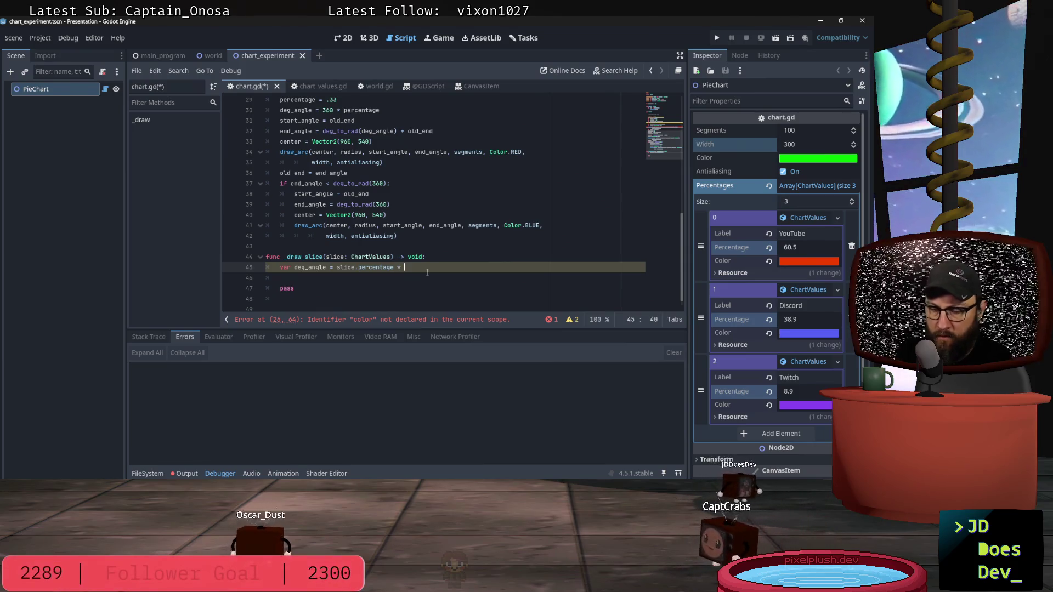
type("360")
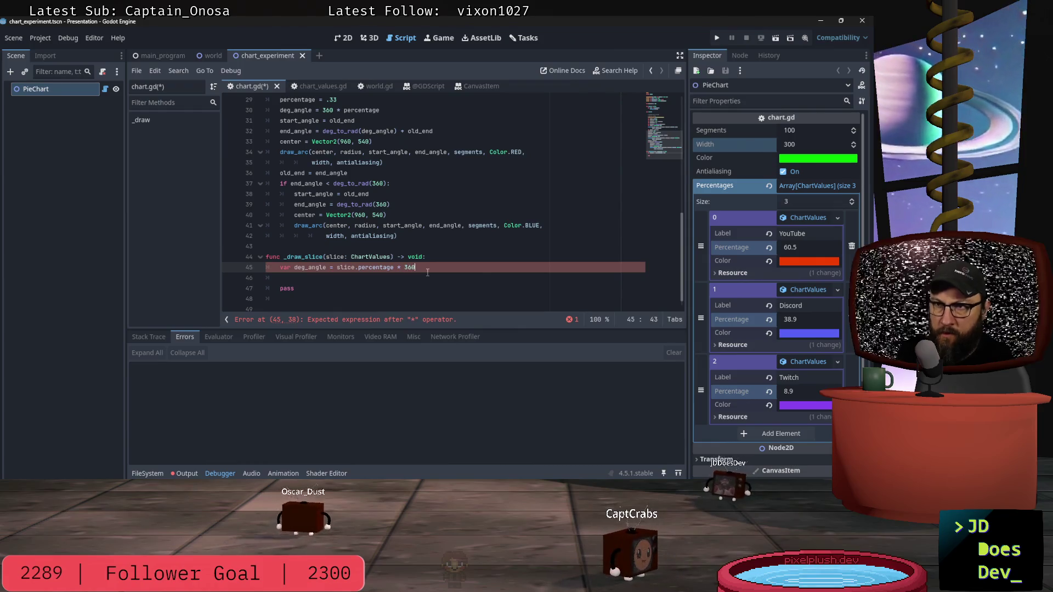
key("Return")
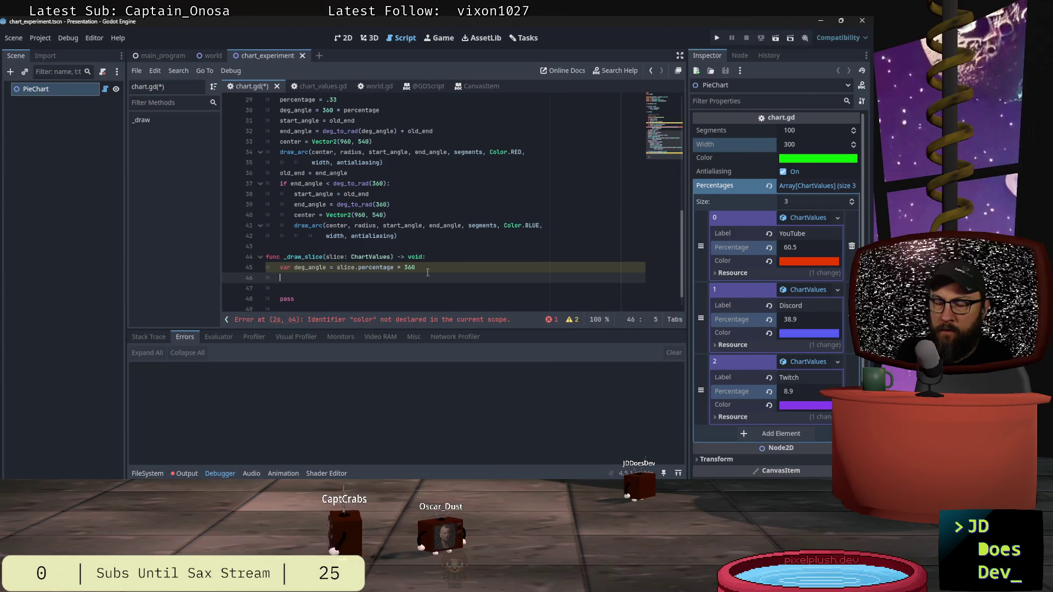
type("end")
key("BackSpace")
key("BackSpace")
key("BackSpace")
type("var ")
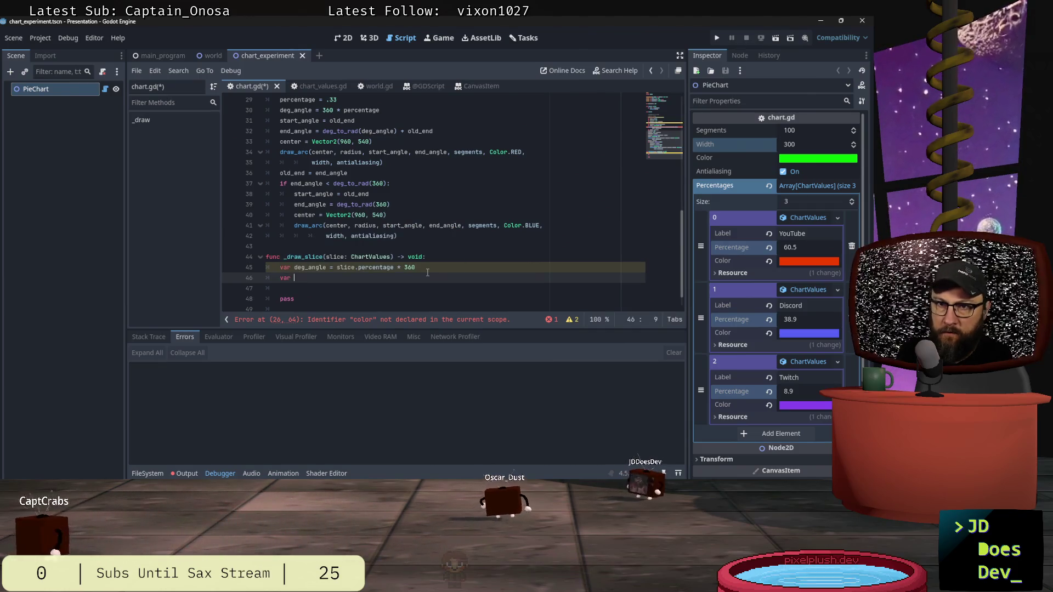
type("end_angle")
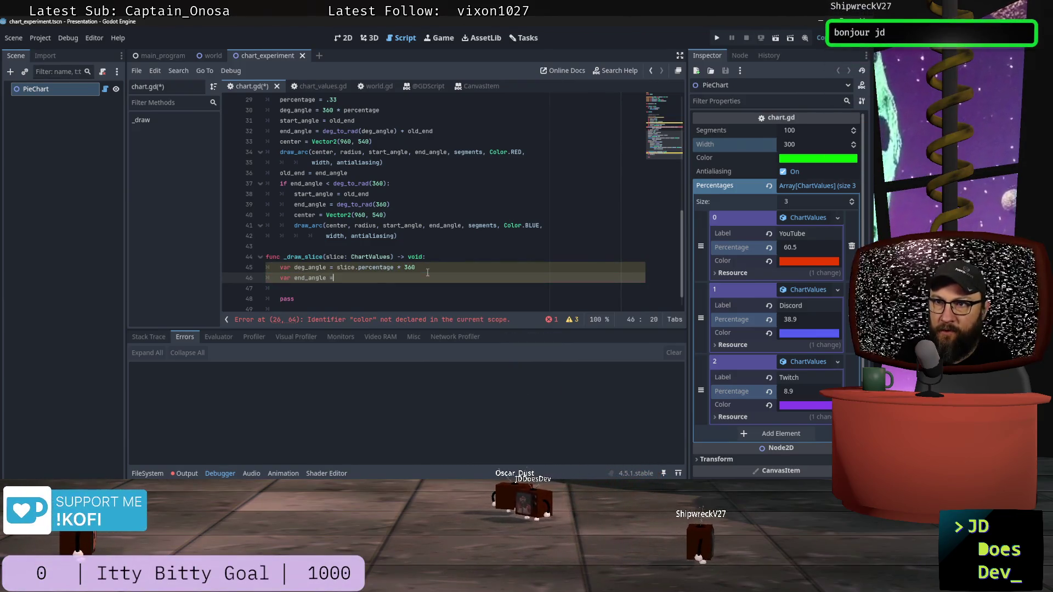
type(" =")
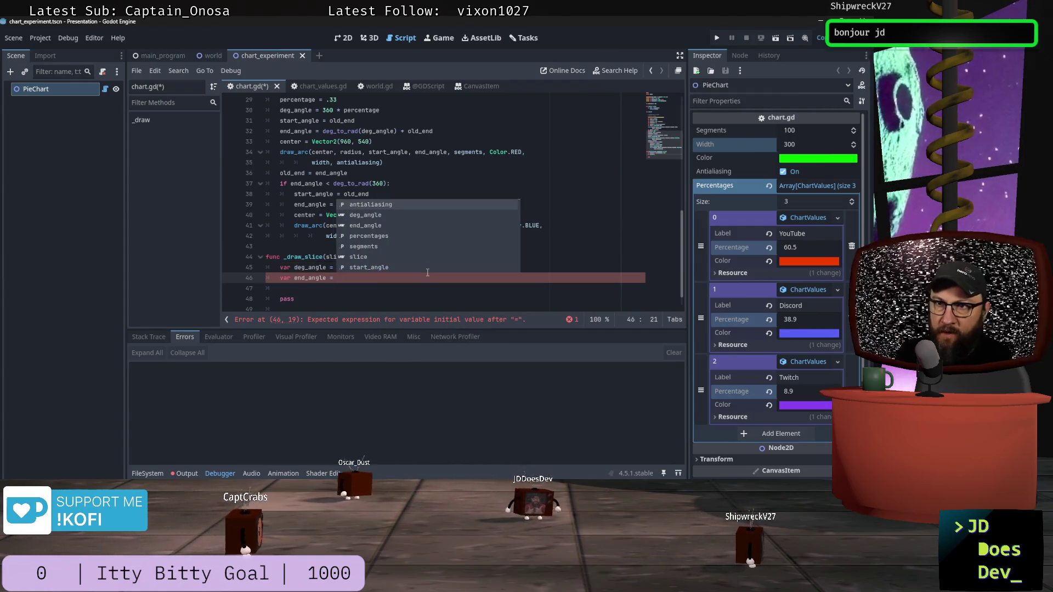
left_click(370, 294)
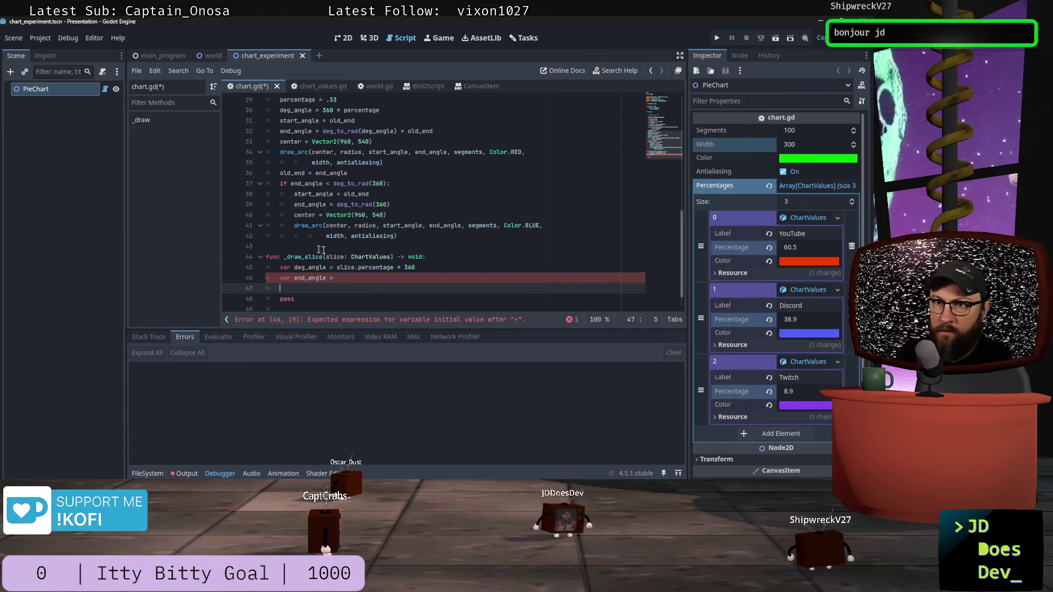
left_click(351, 278)
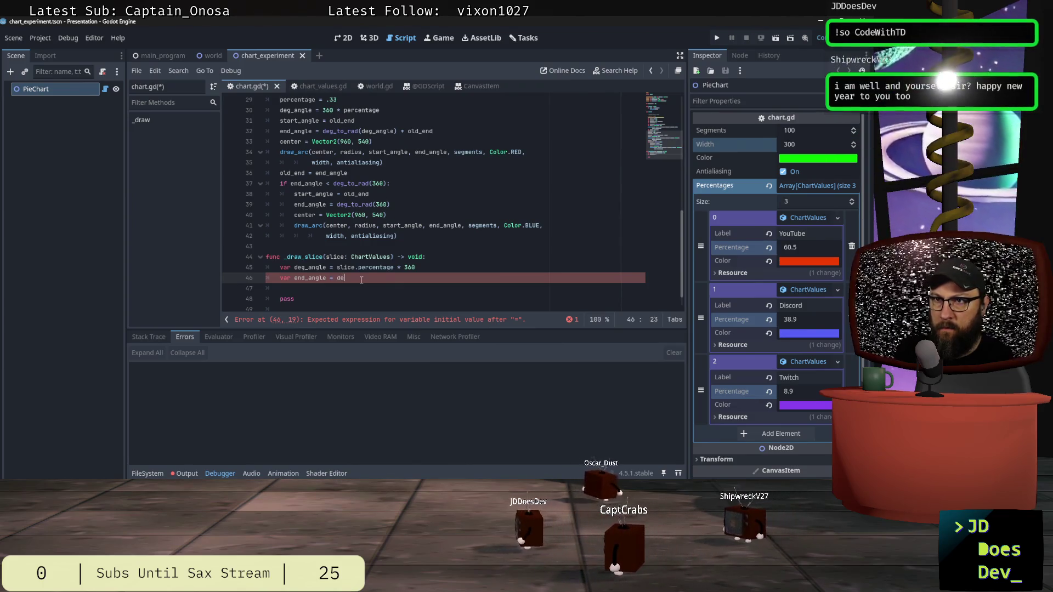
type("g_")
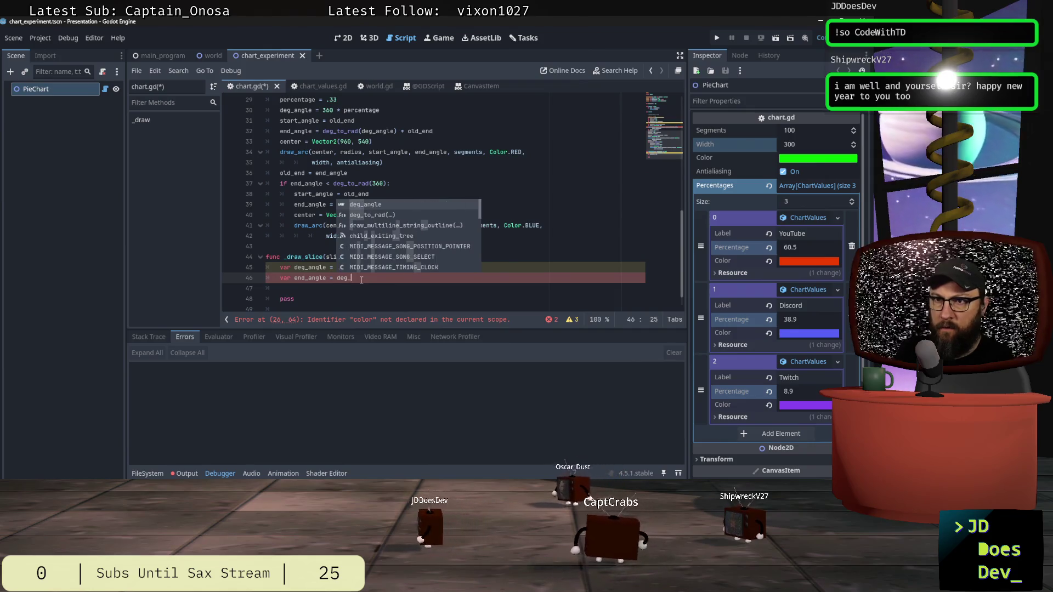
type("to_r")
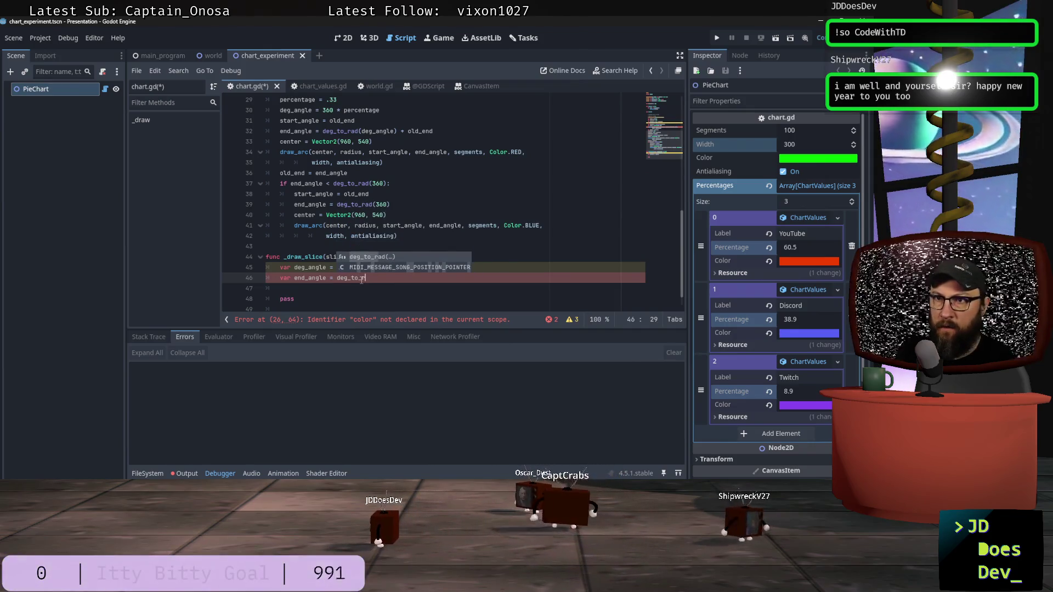
key("Return")
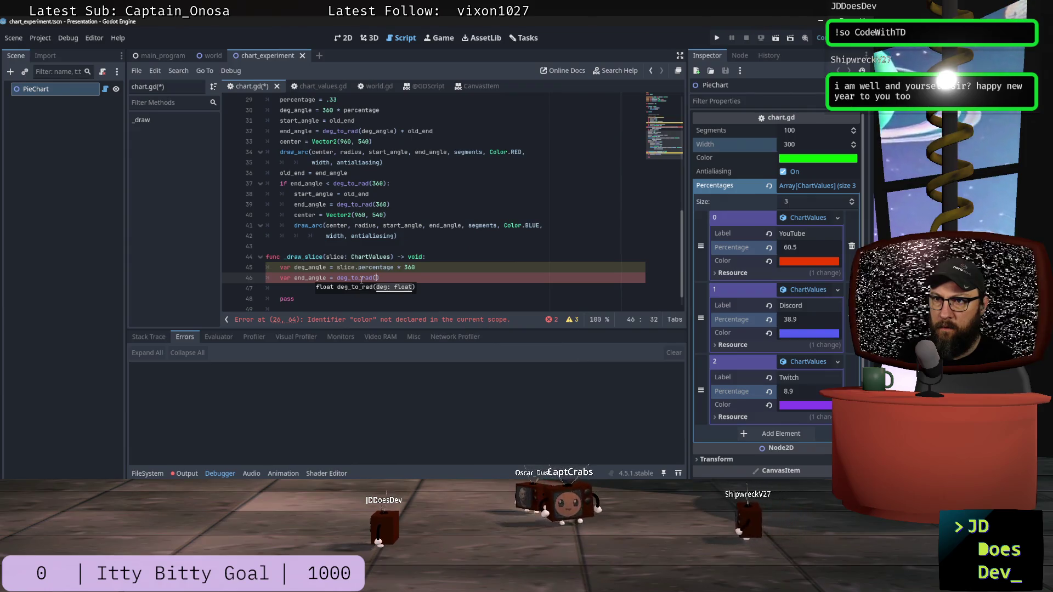
type("deg_angle")
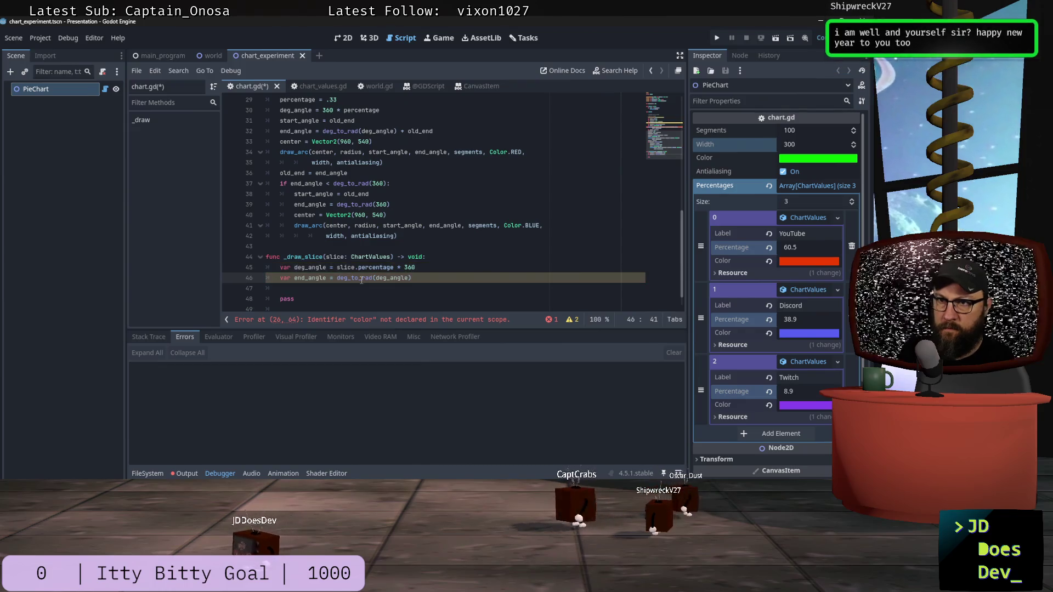
key("Return")
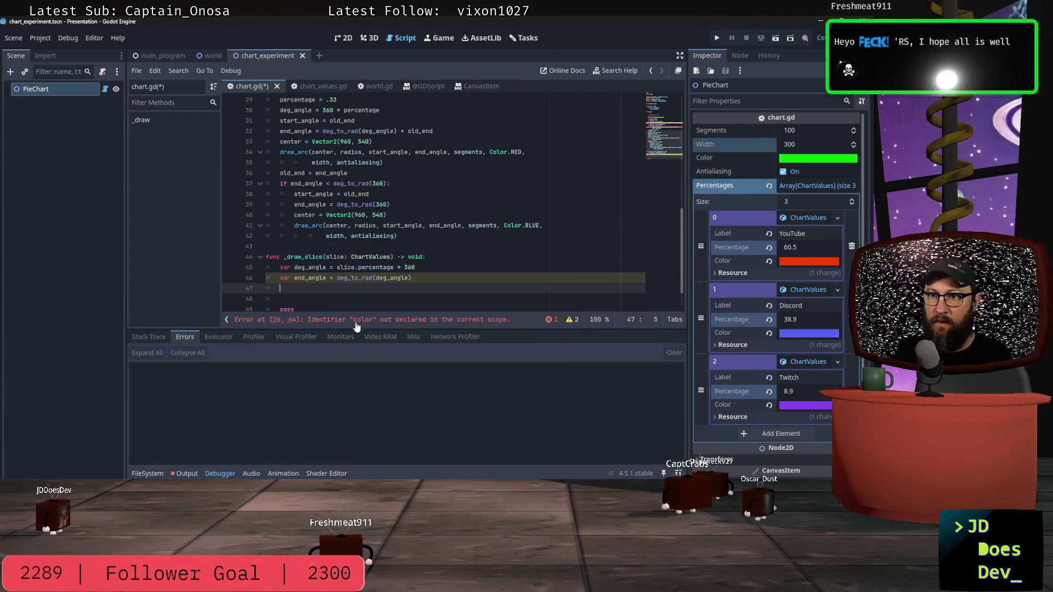
left_click(278, 321)
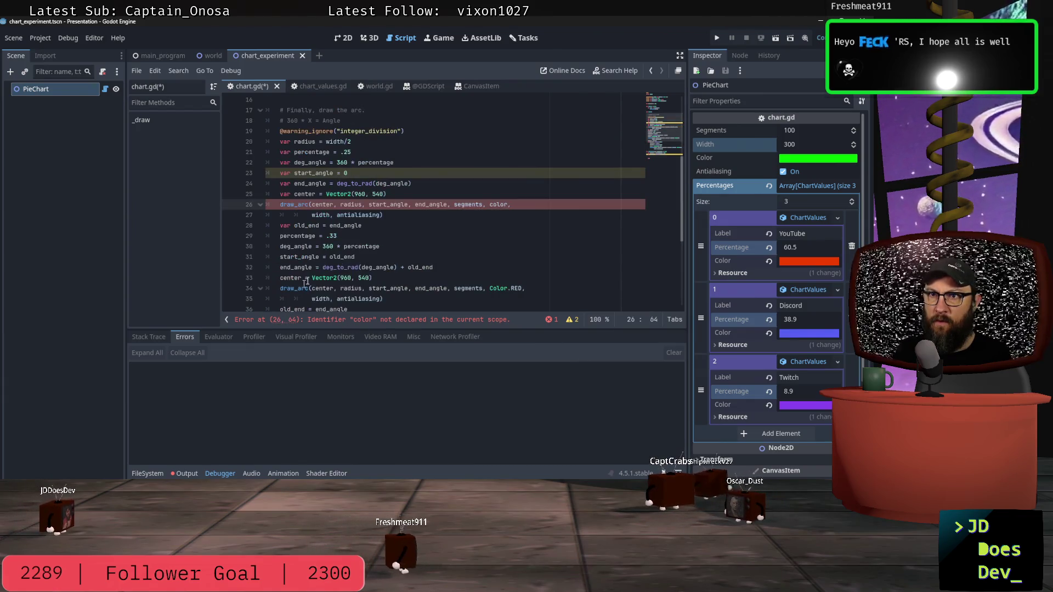
scroll(426, 232, "up", 4)
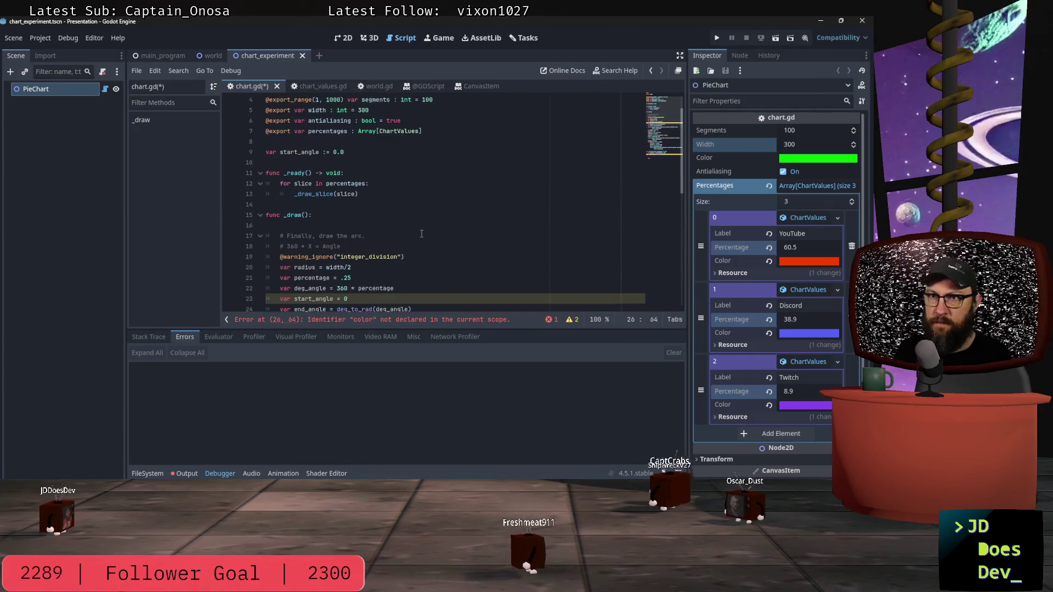
scroll(426, 232, "down", 4)
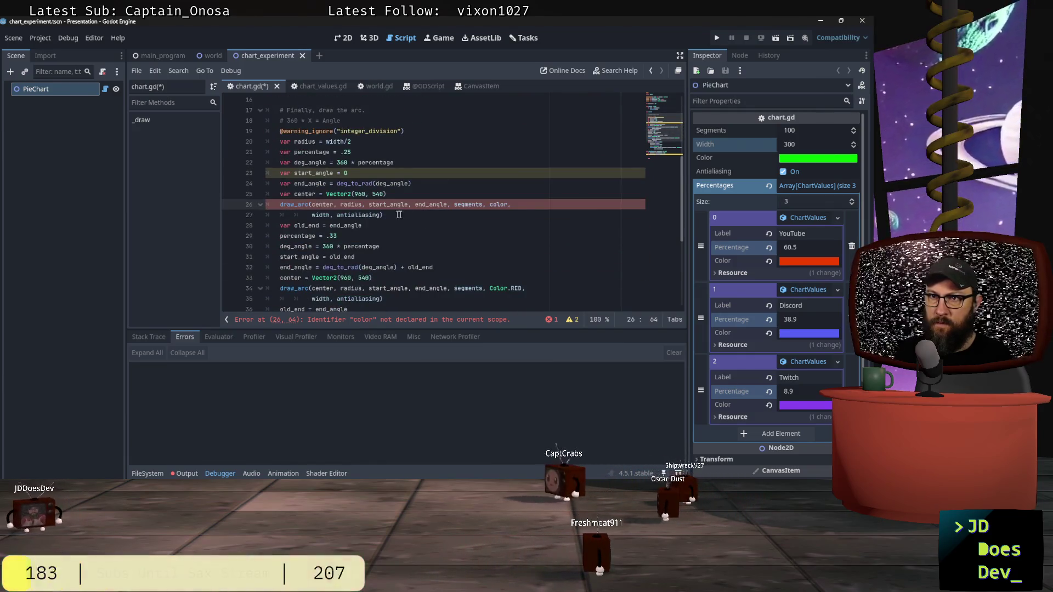
left_click(406, 215)
scroll(408, 214, "up", 3)
scroll(417, 217, "down", 7)
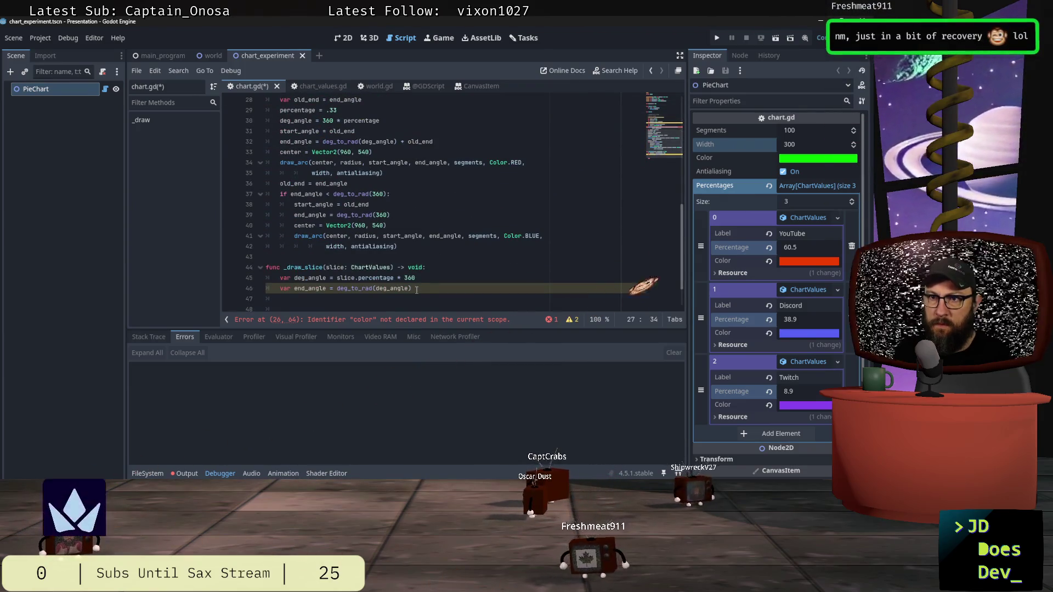
left_click(430, 290)
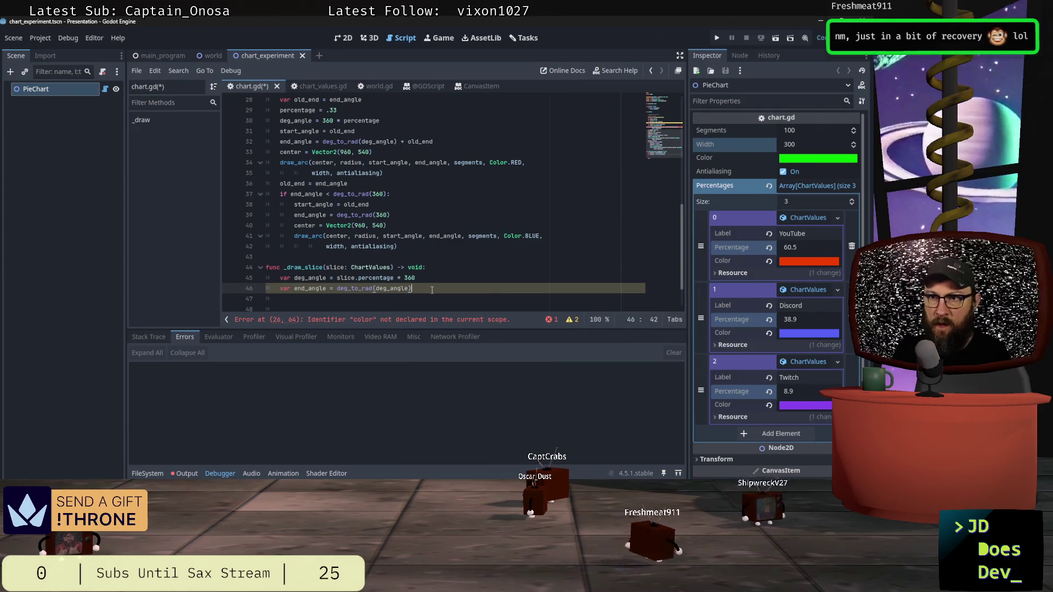
Add the line start_angle = end_angle after the end_angle calculation in _draw_slice.
key("Return")
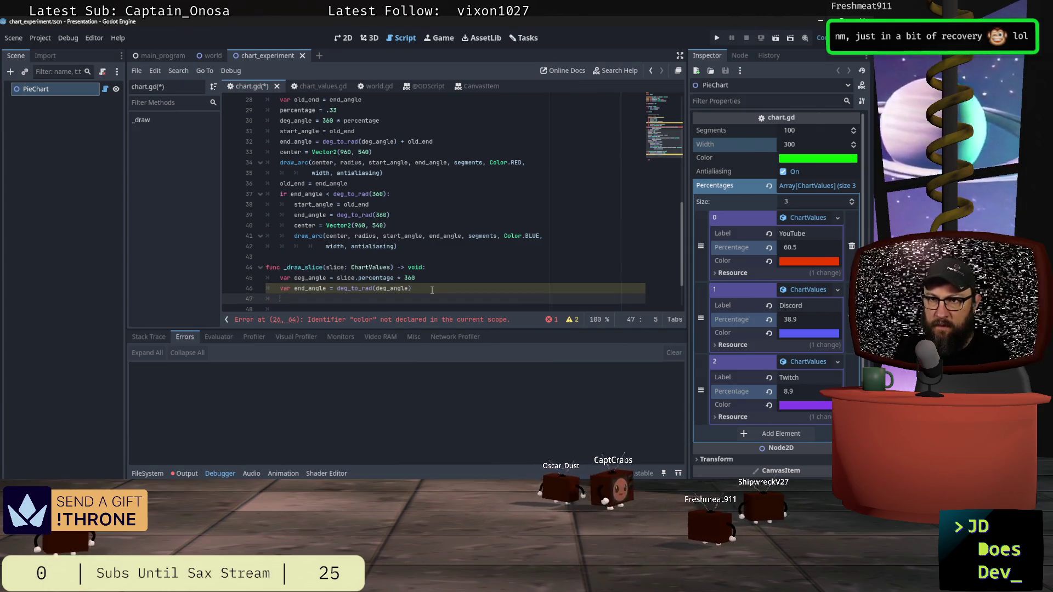
type("start_angle")
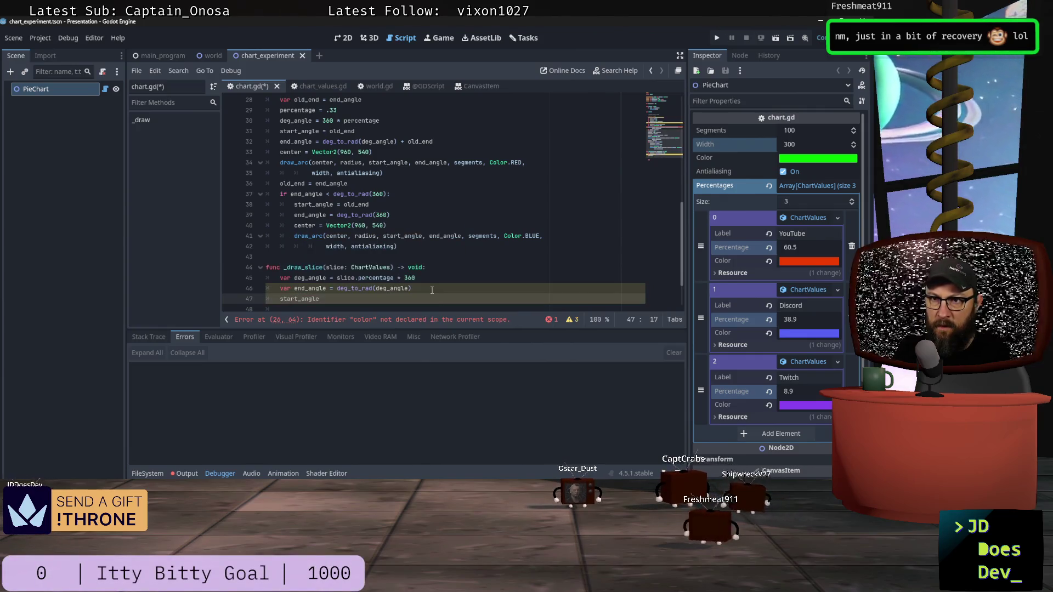
type(" = end")
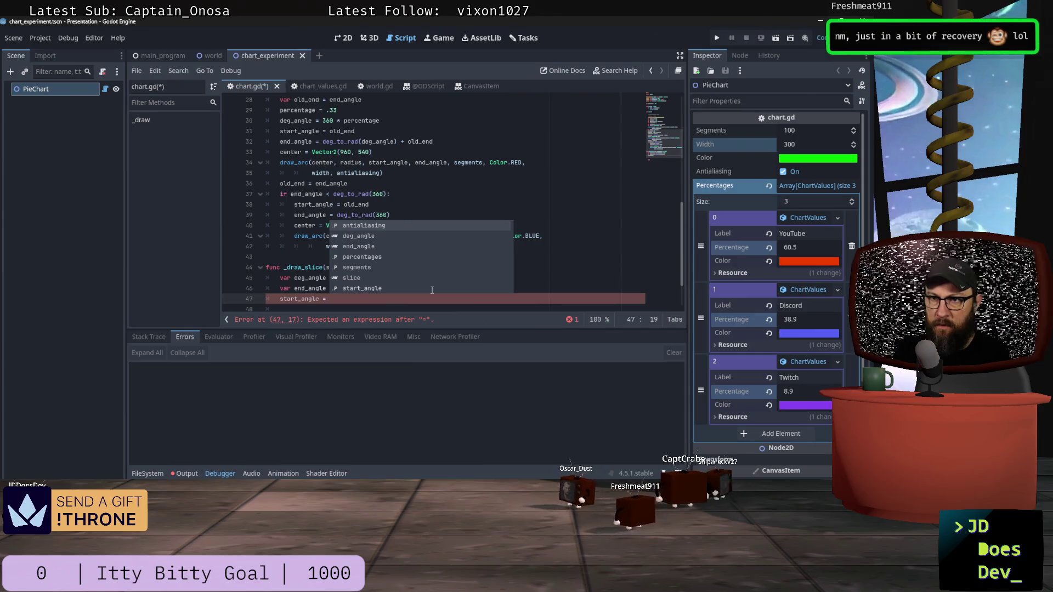
key("Return")
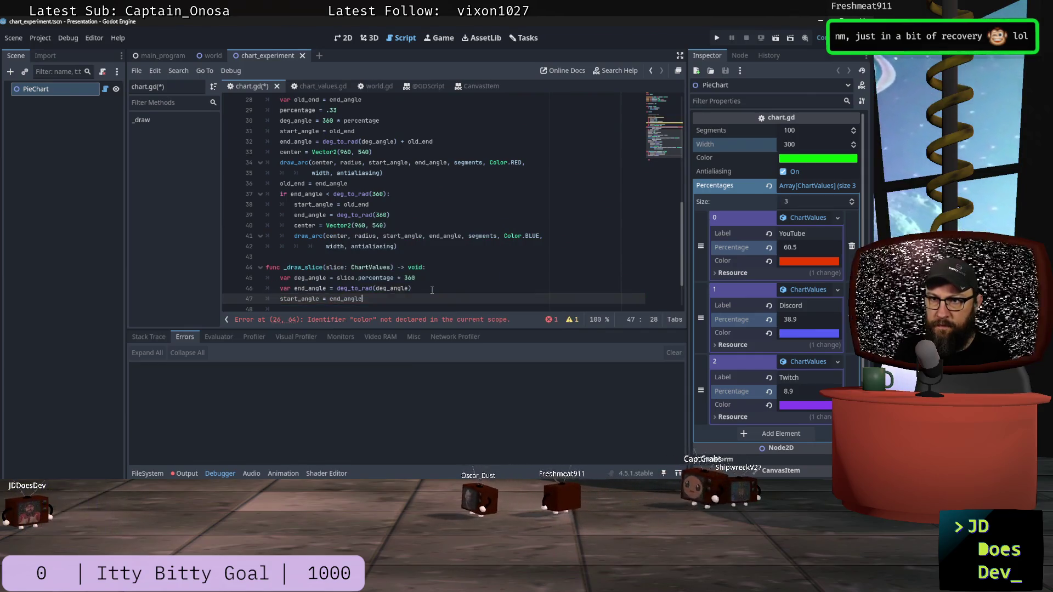
scroll(460, 208, "up", 9)
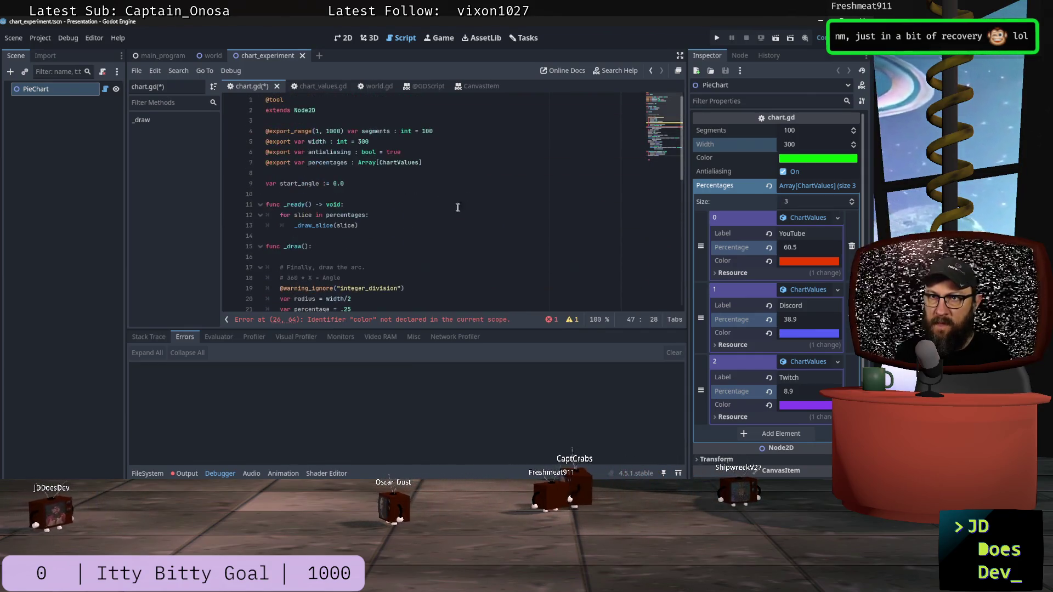
scroll(382, 188, "down", 10)
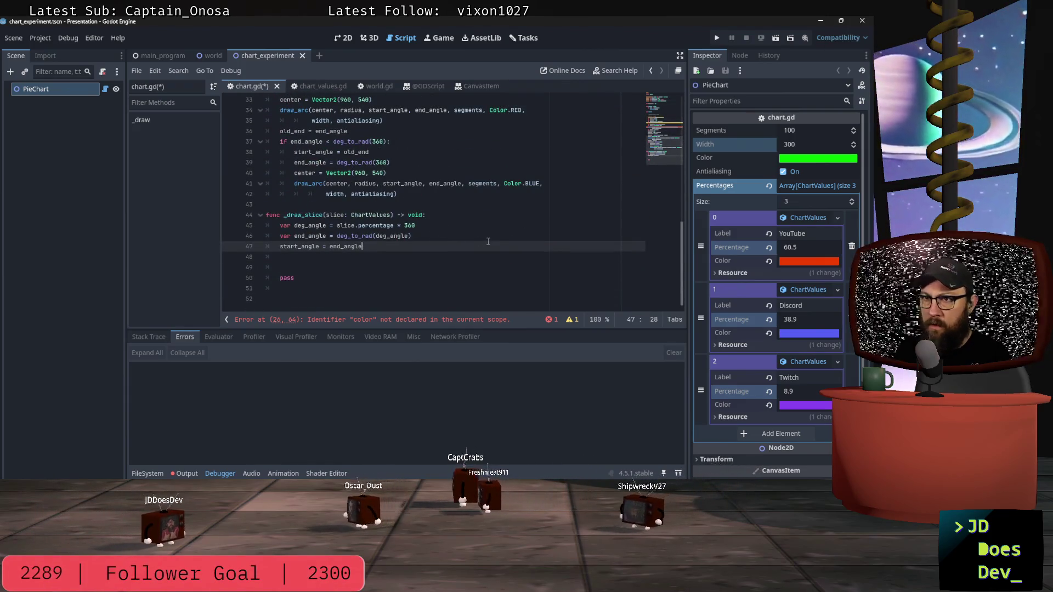
scroll(351, 196, "up", 9)
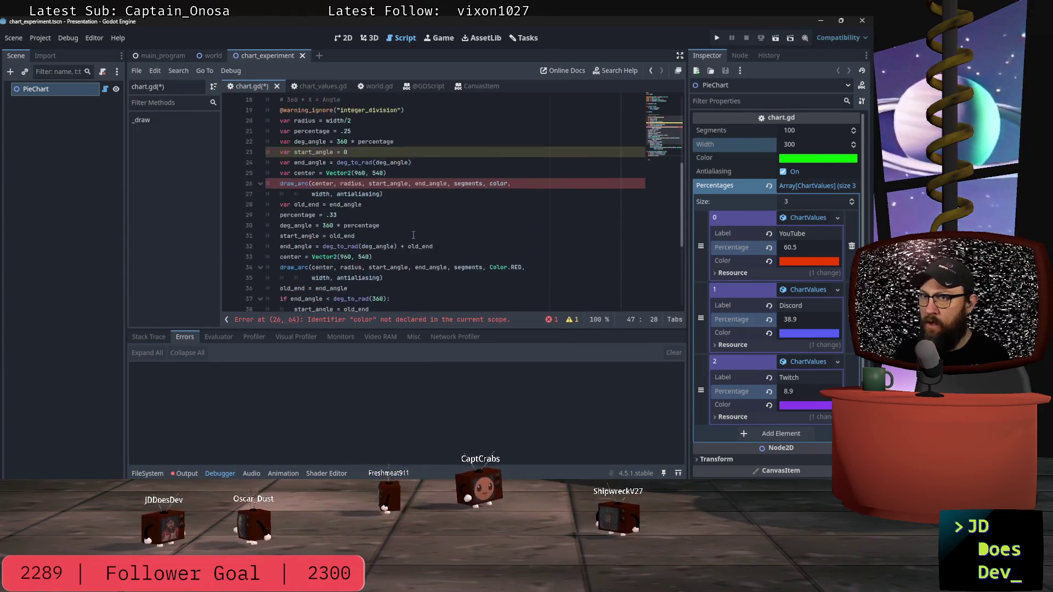
Declare var total_percent := 0.0 on a new line below start_angle at the top of chart.gd.
scroll(351, 197, "up", 2)
left_click(362, 184)
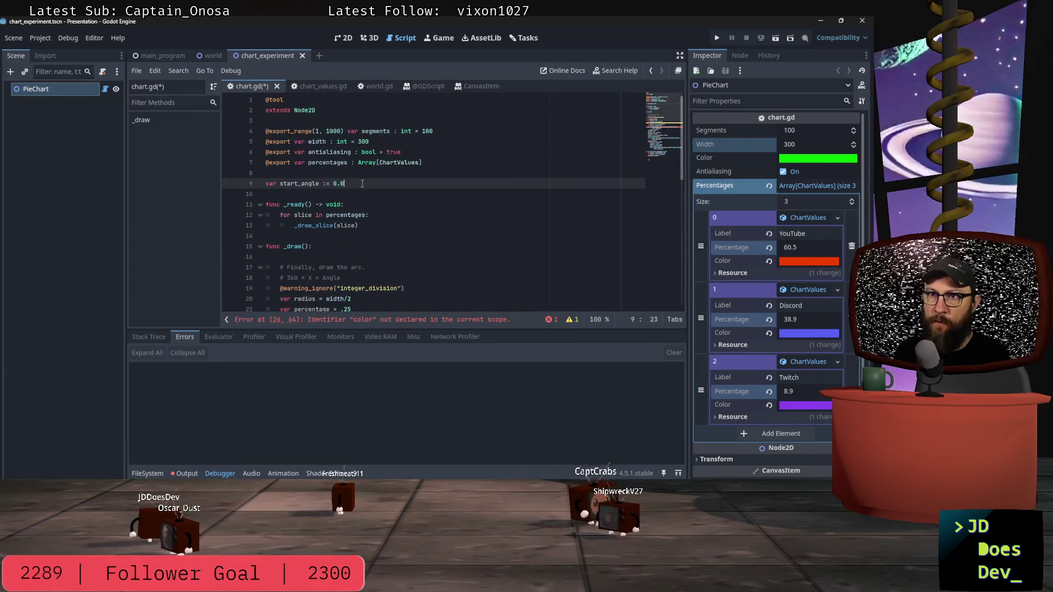
key("Return")
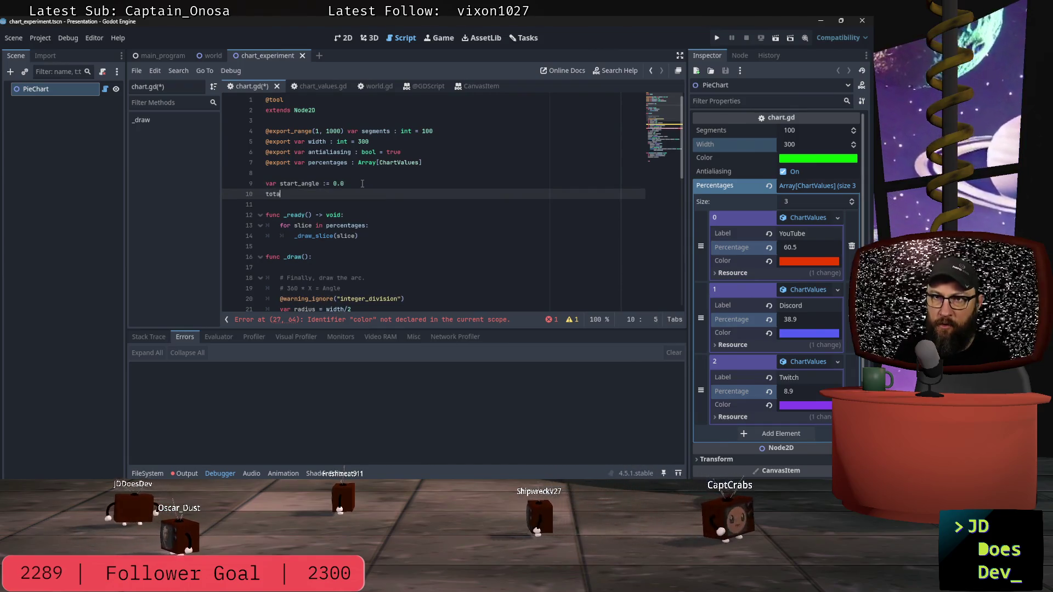
type("tot")
key("BackSpace")
key("BackSpace")
key("BackSpace")
type("var ")
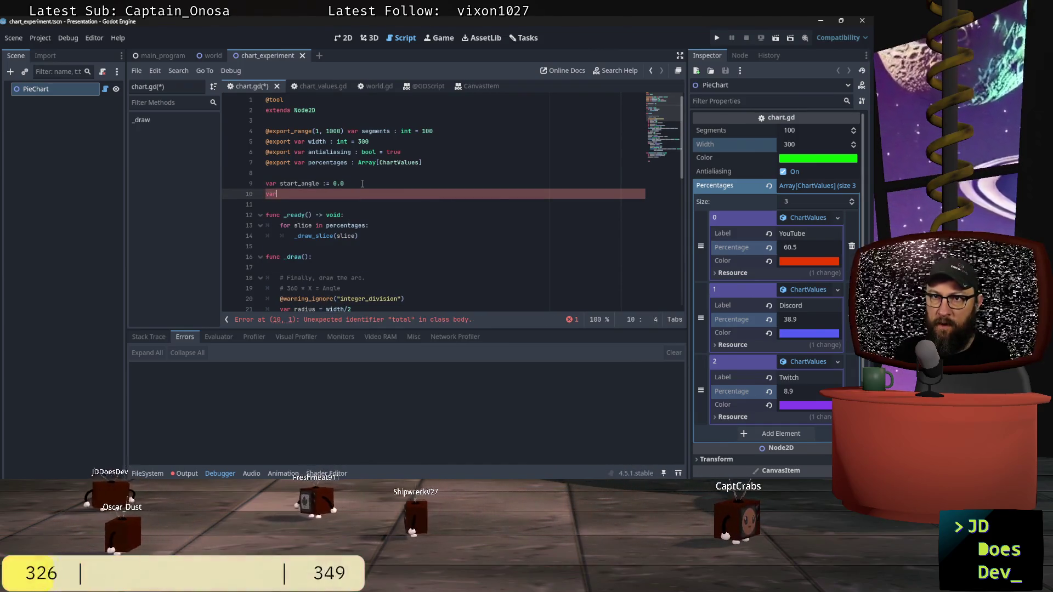
type("_percen")
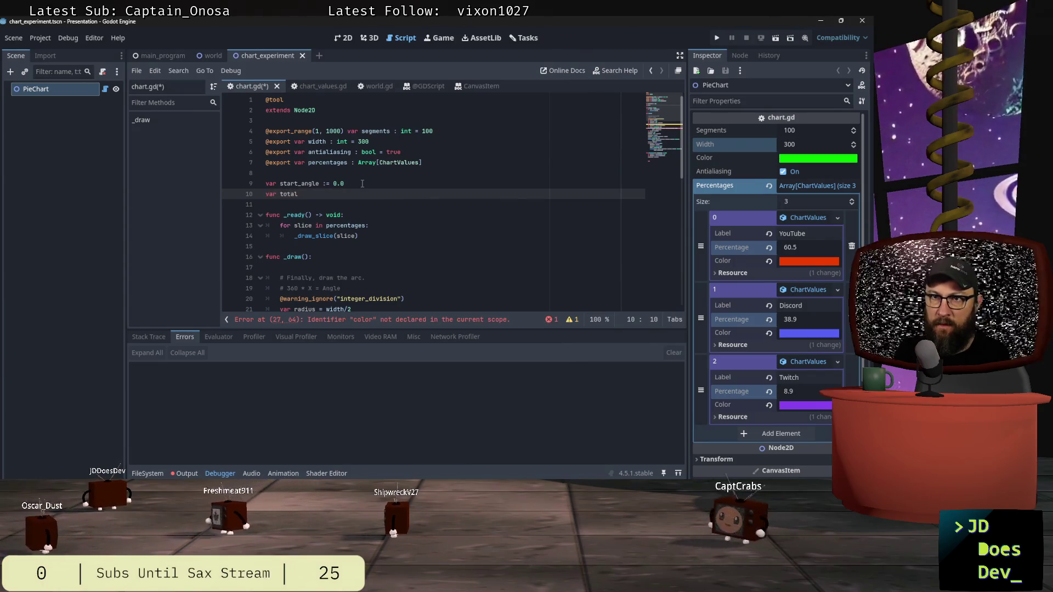
type("t")
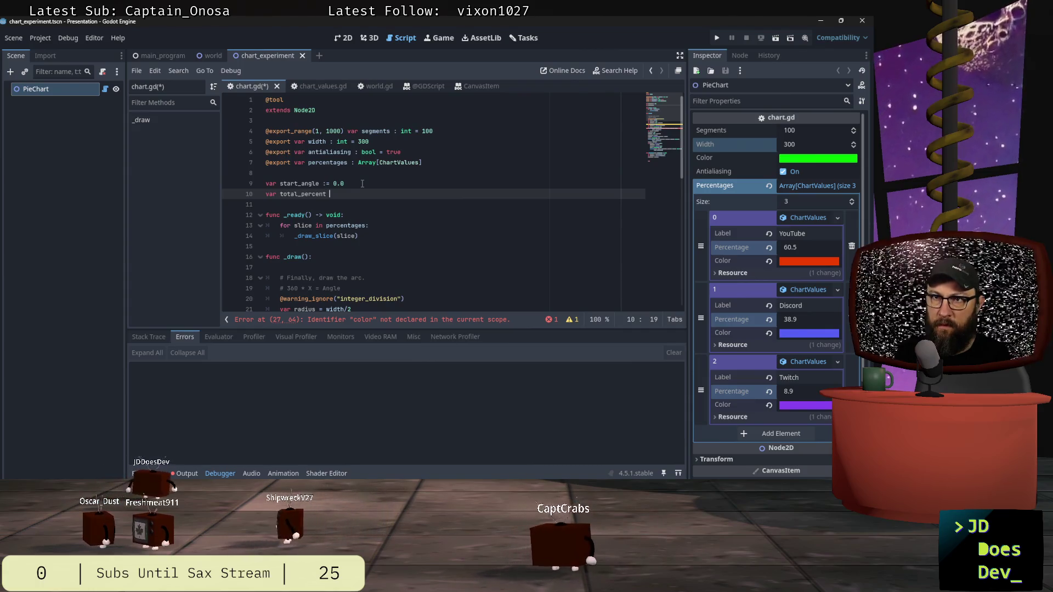
type(" =")
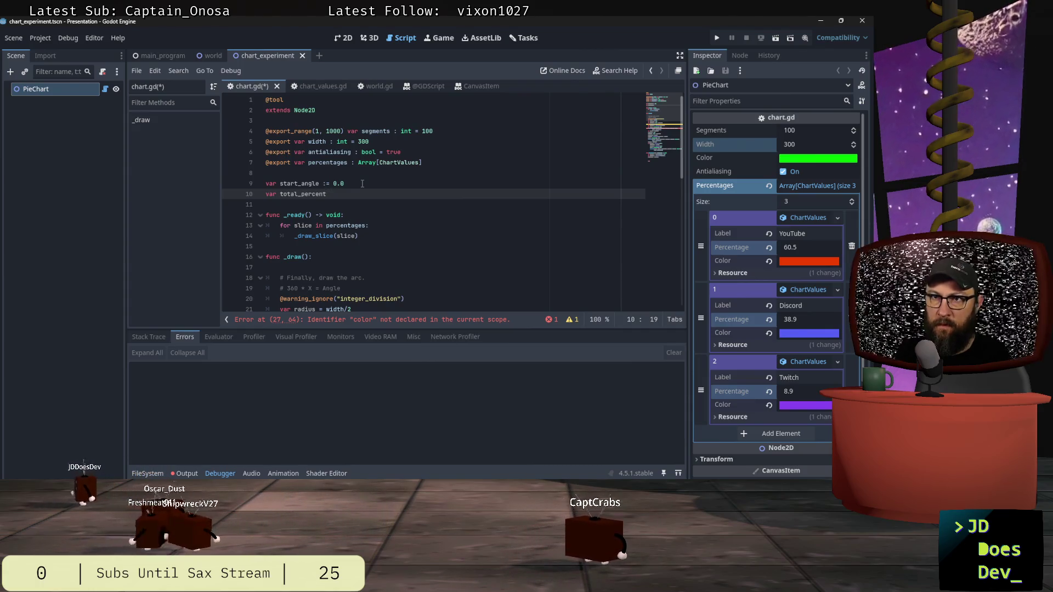
type("= ")
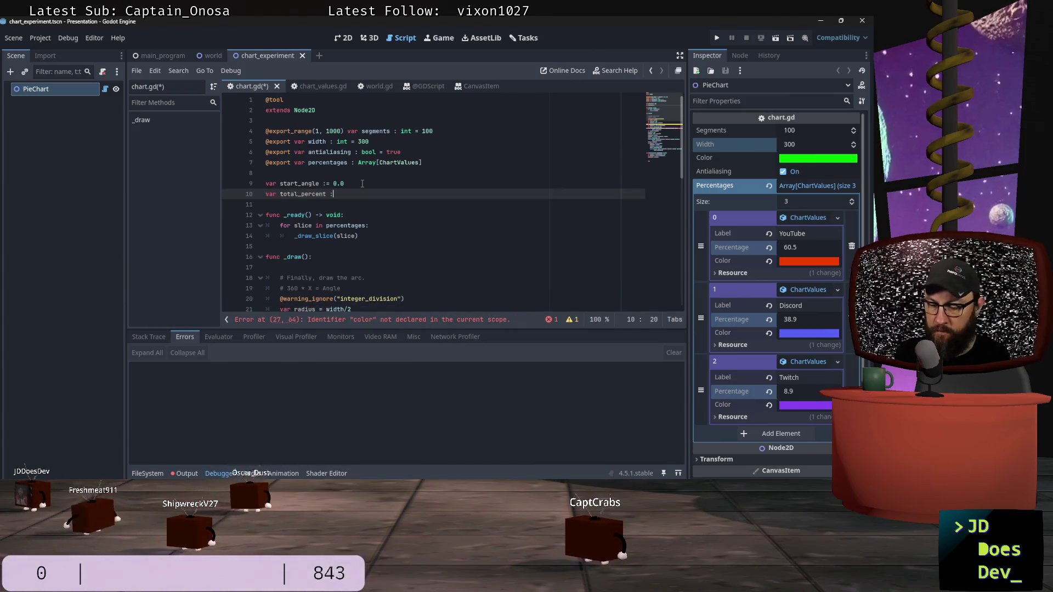
type("0.0")
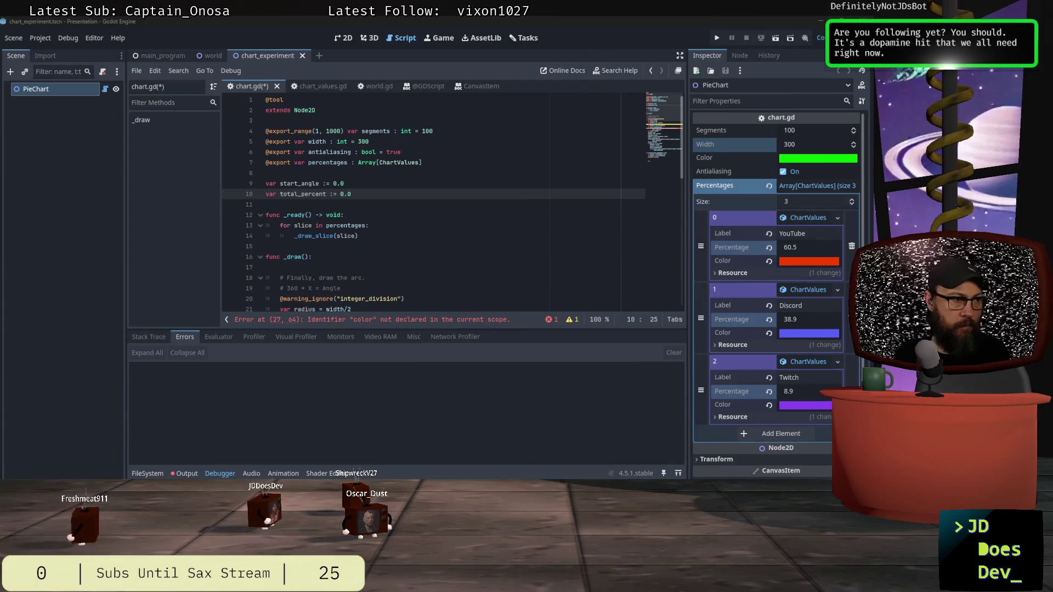
scroll(386, 243, "down", 4)
left_click(399, 253)
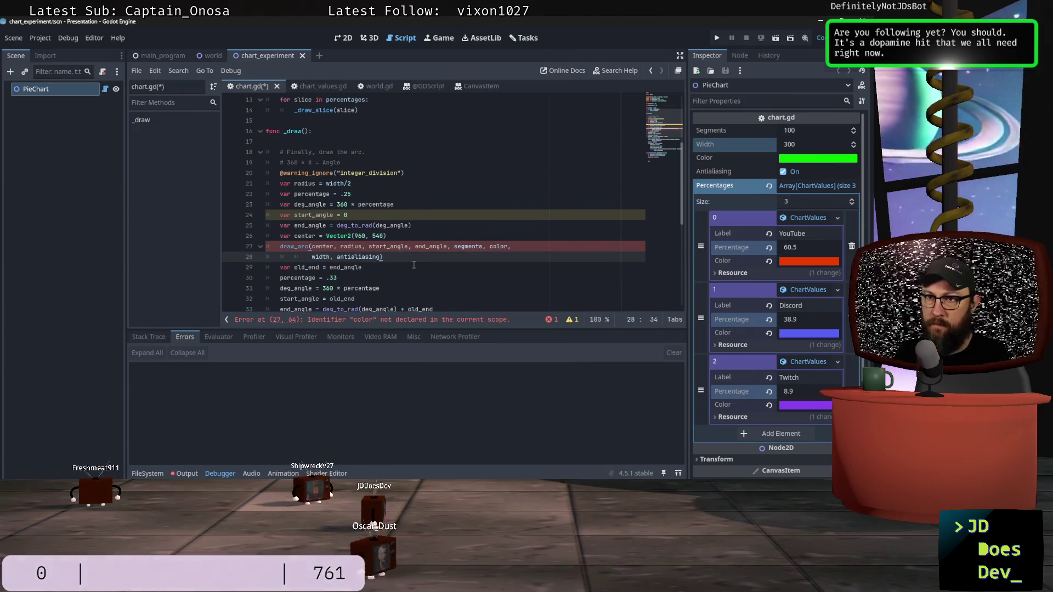
key("shift+Up")
key("ctrl+k")
scroll(414, 265, "down", 3)
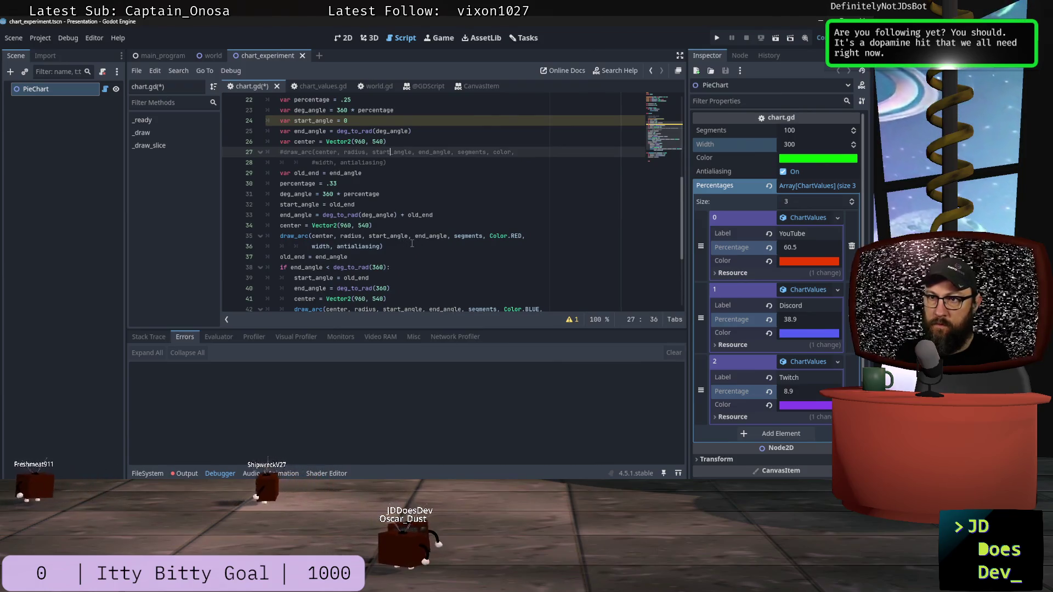
scroll(412, 243, "down", 4)
left_click(292, 253)
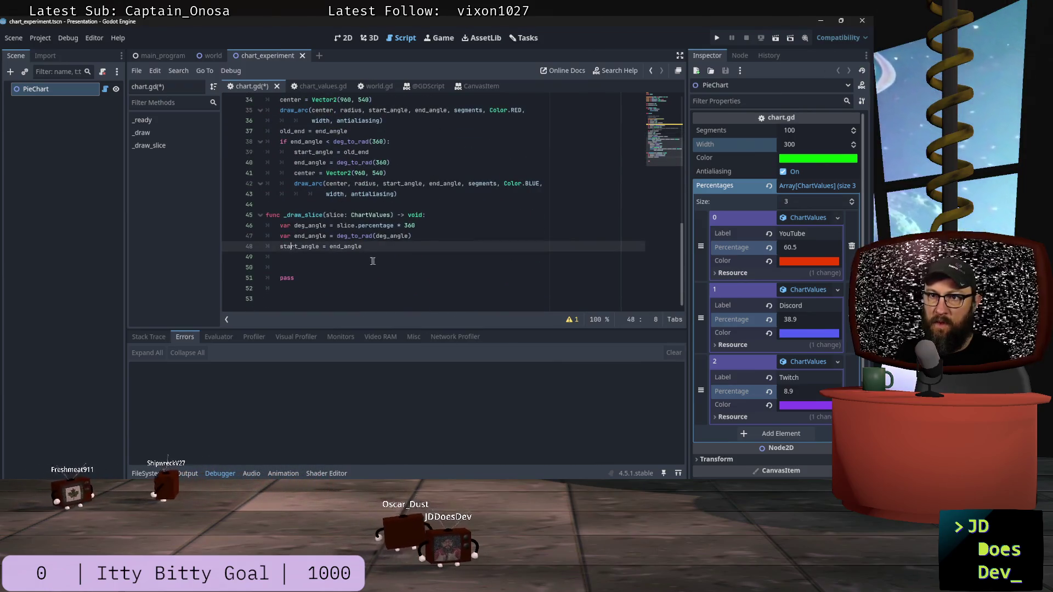
scroll(393, 258, "up", 8)
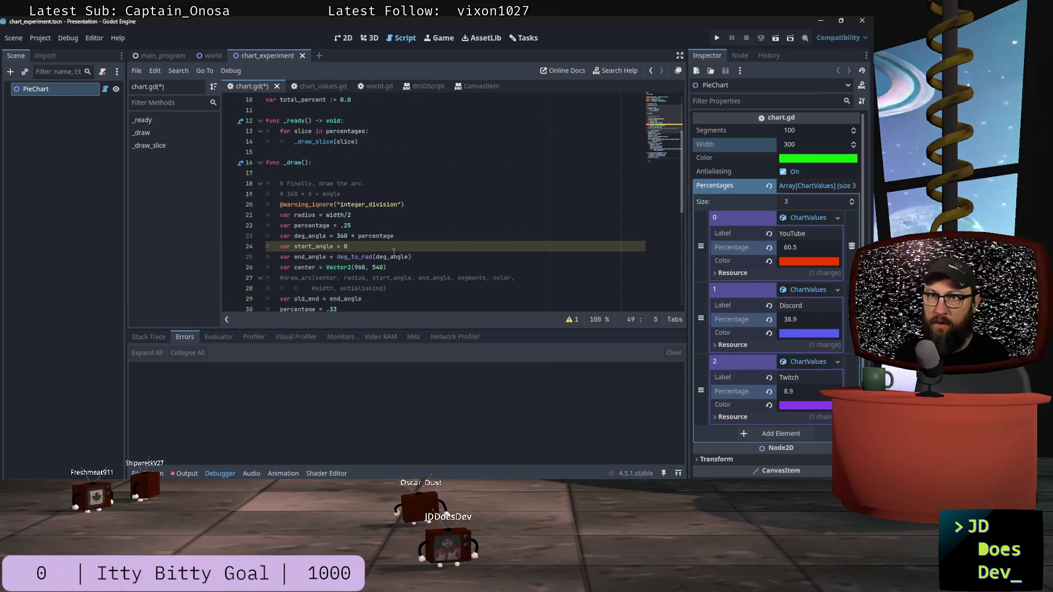
scroll(395, 252, "down", 8)
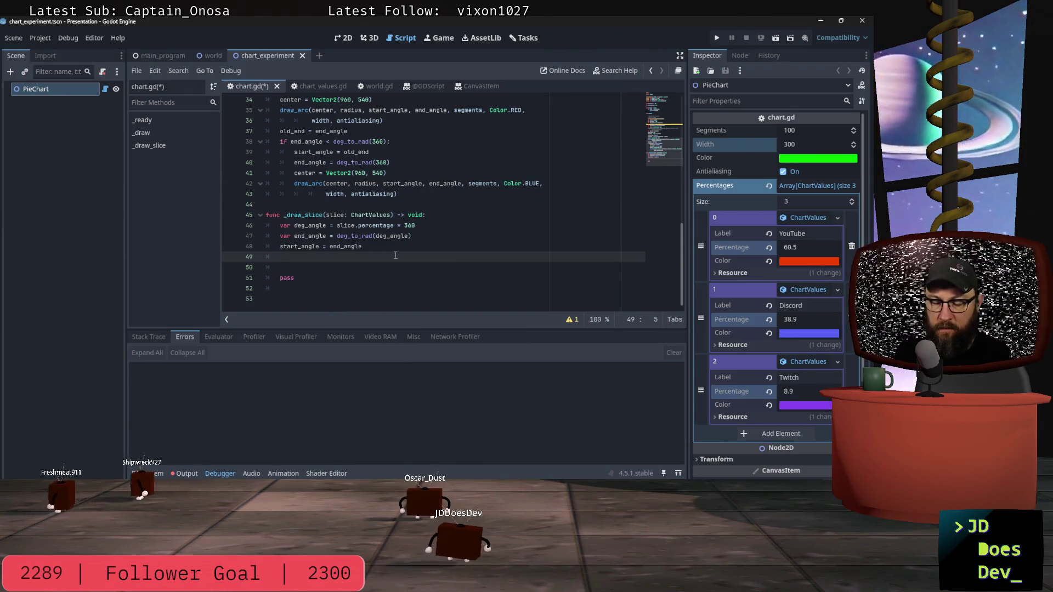
Add total_percent += slice.percentage below start_angle = end_angle in _draw_slice.
type("total")
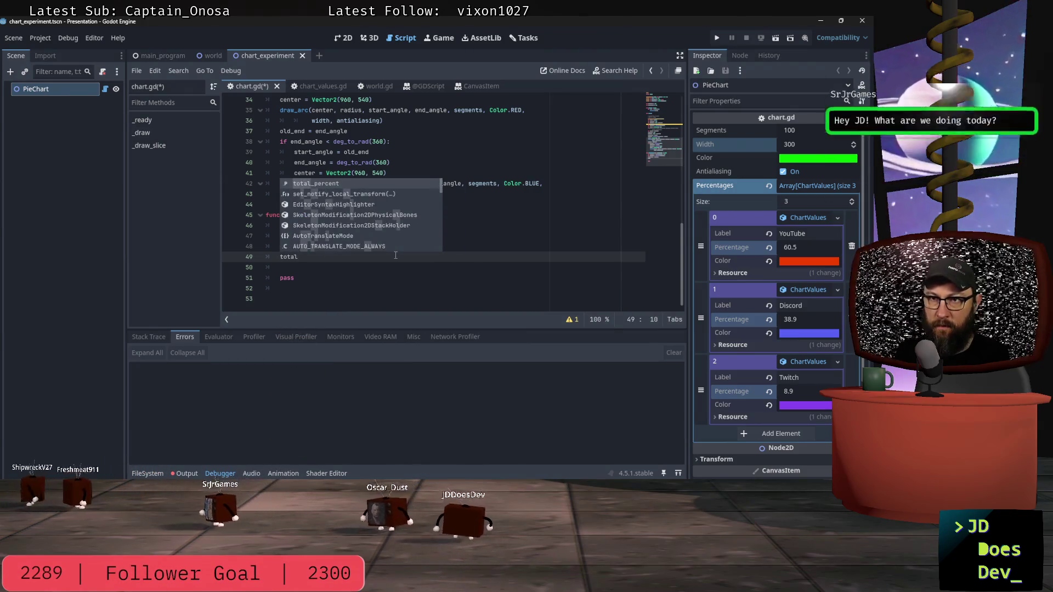
key("Return")
type("+= ")
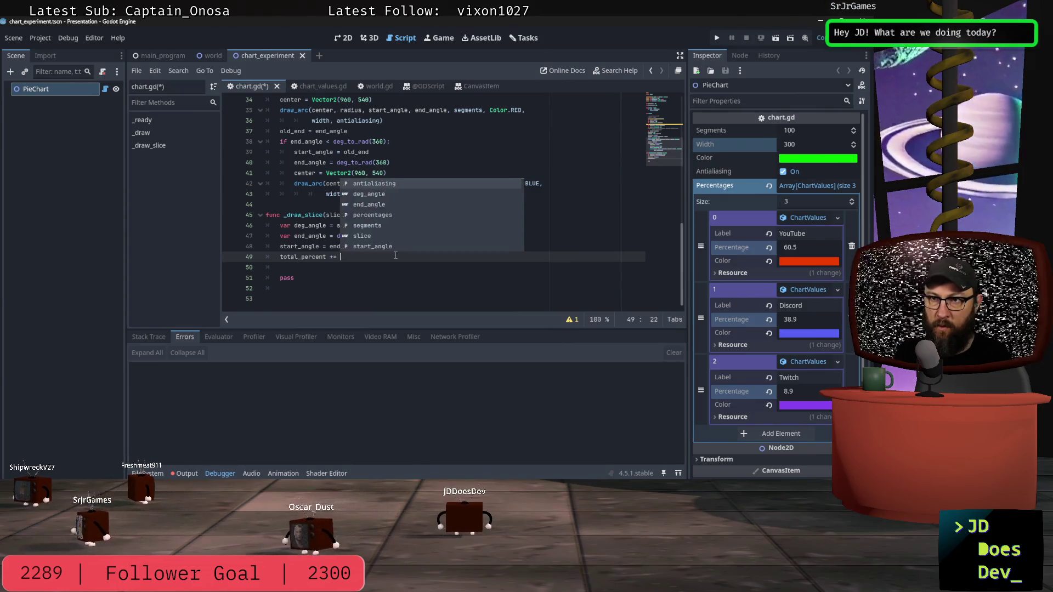
type("slice.per")
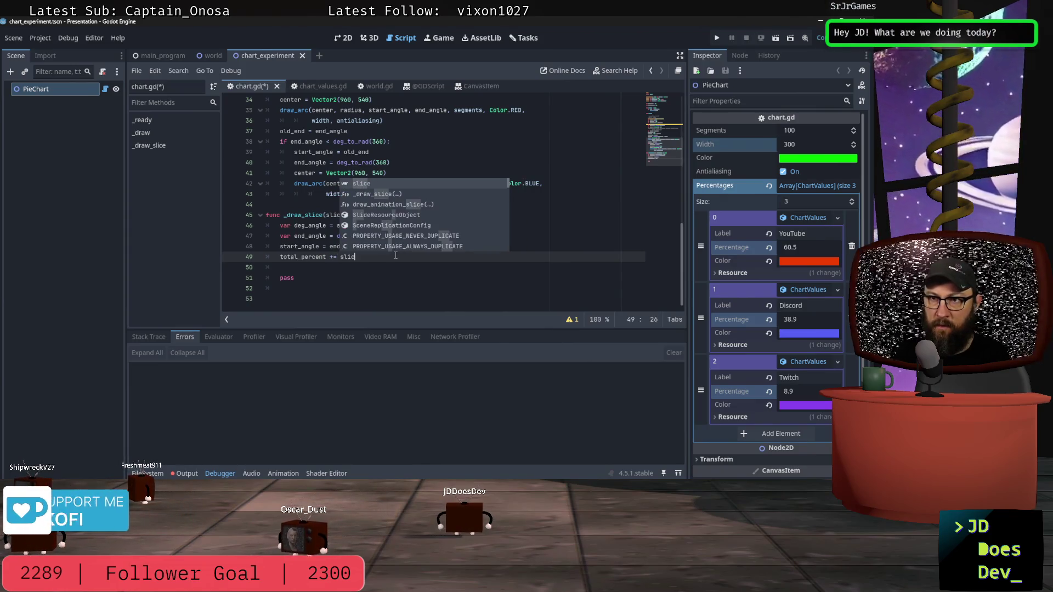
key("Return")
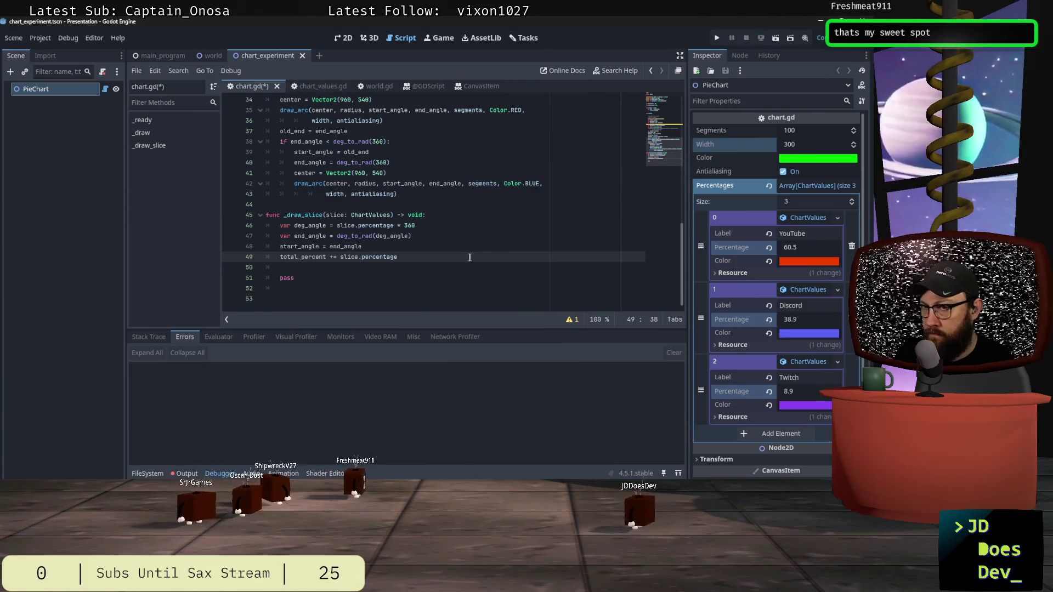
scroll(477, 252, "up", 7)
scroll(477, 252, "up", 2)
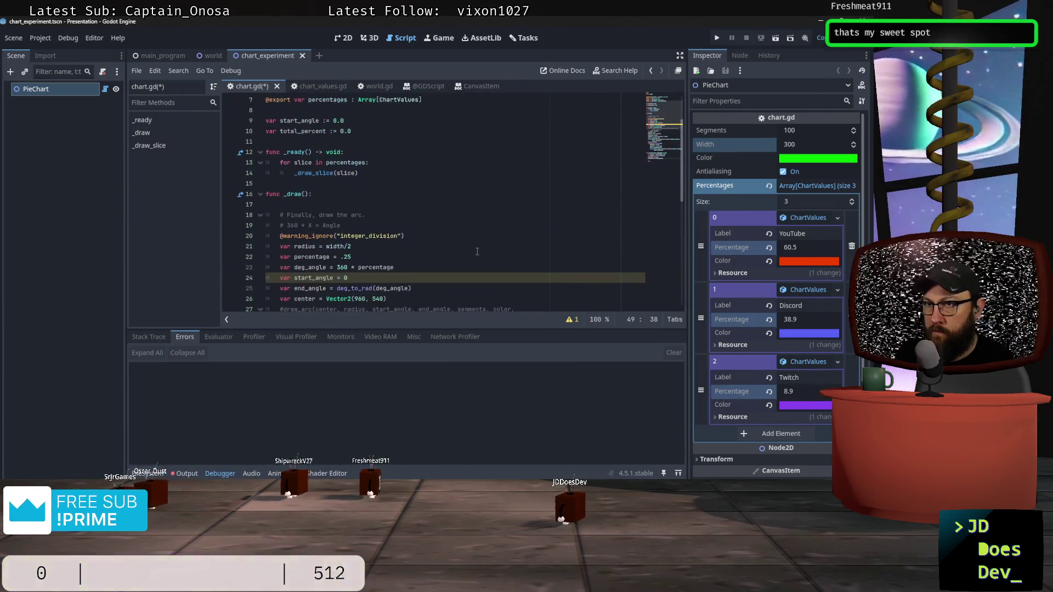
scroll(376, 213, "down", 9)
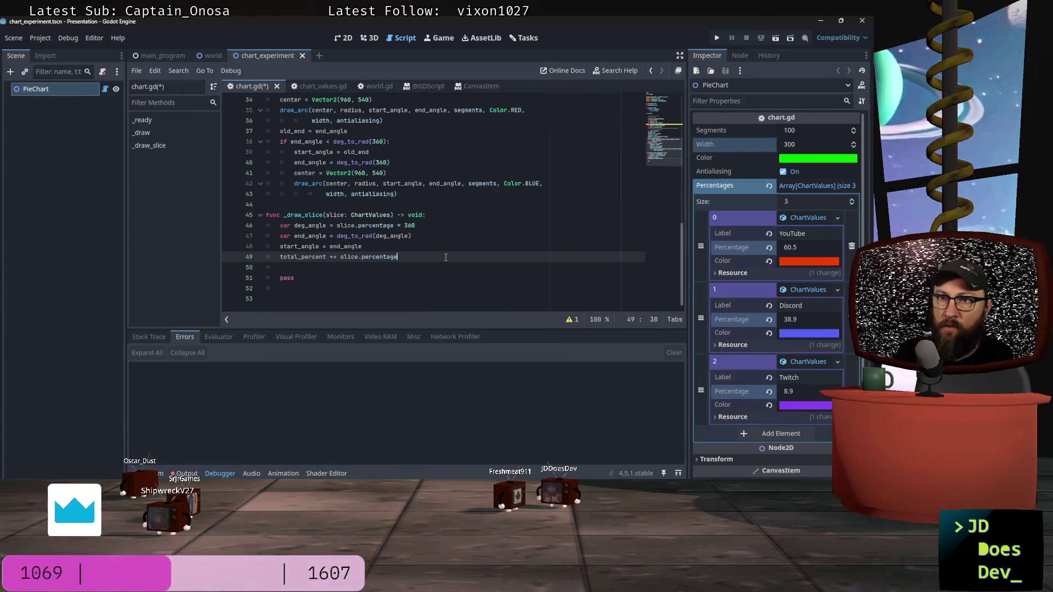
key("Return")
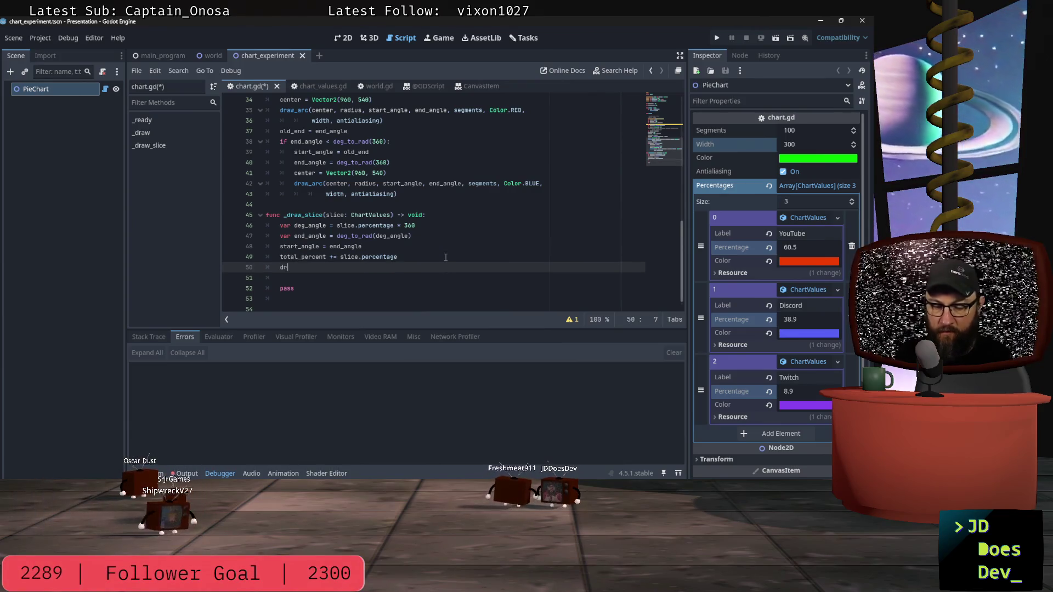
Begin a draw_arc(center, call on the new line in _draw_slice.
type("aw_a")
key("Return")
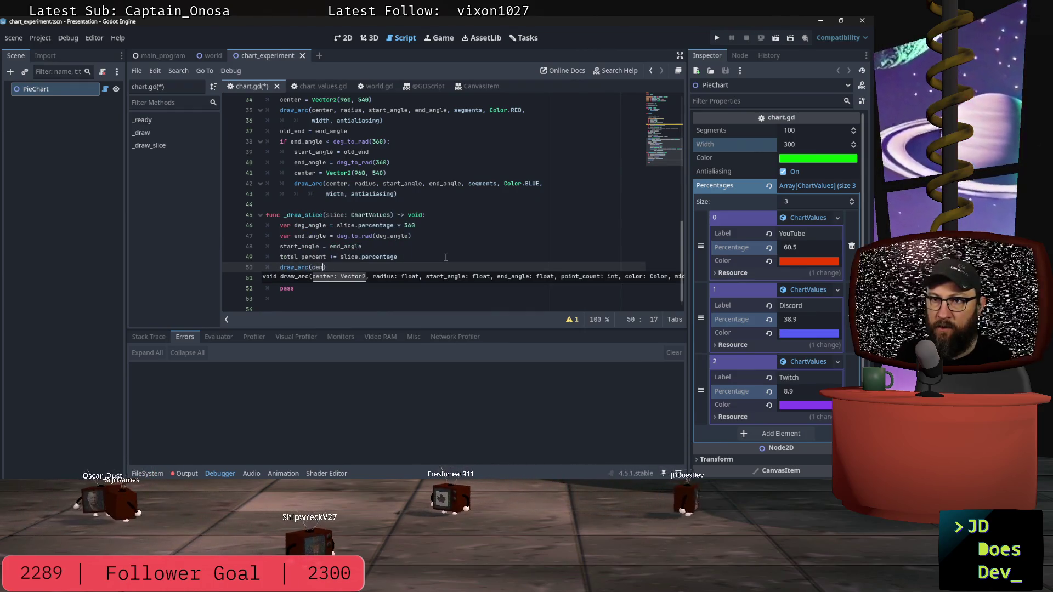
type("center")
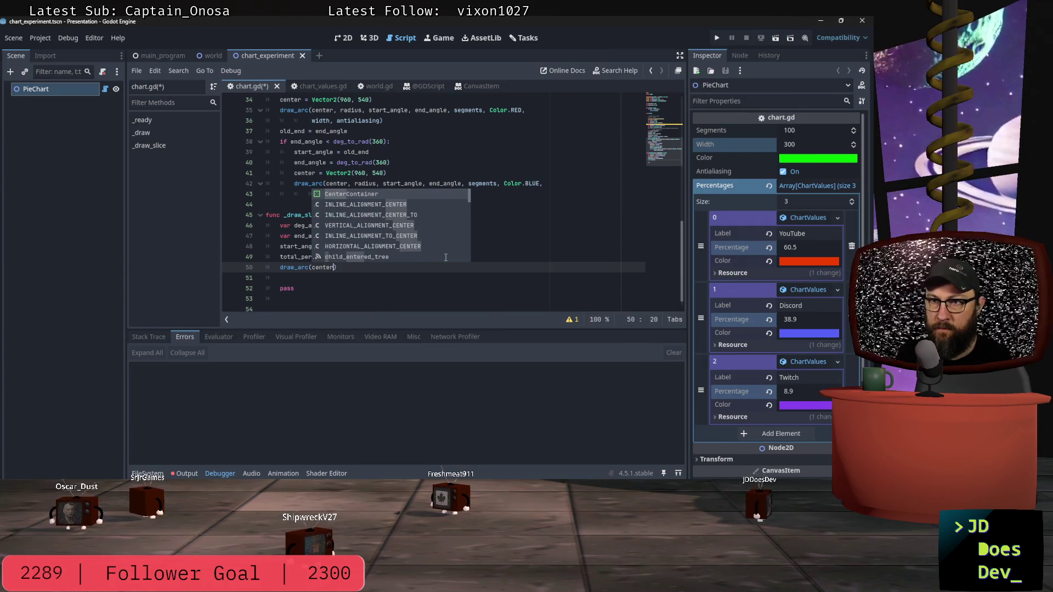
type(",")
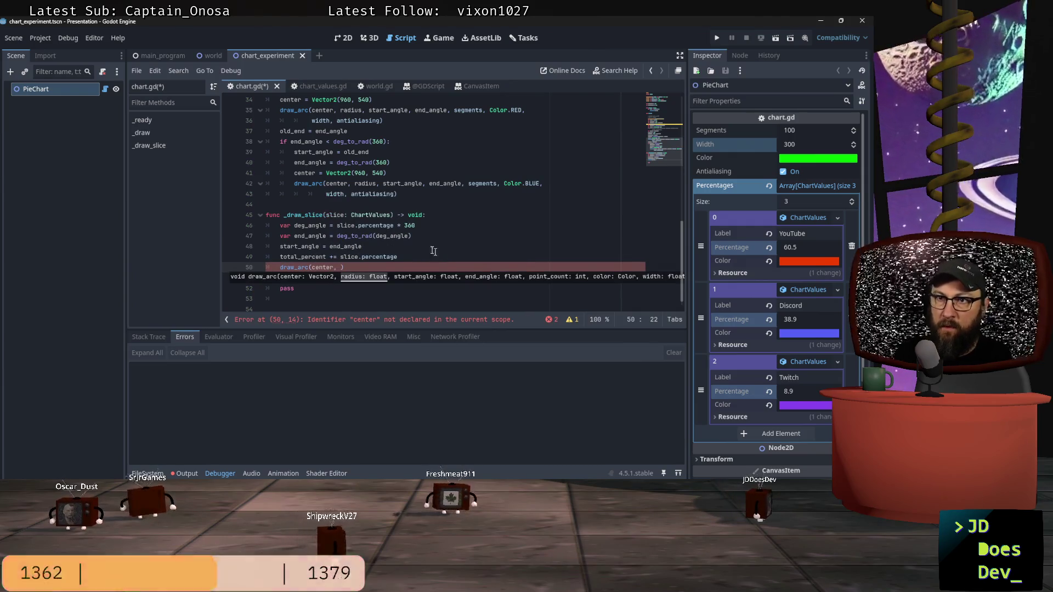
scroll(436, 231, "up", 10)
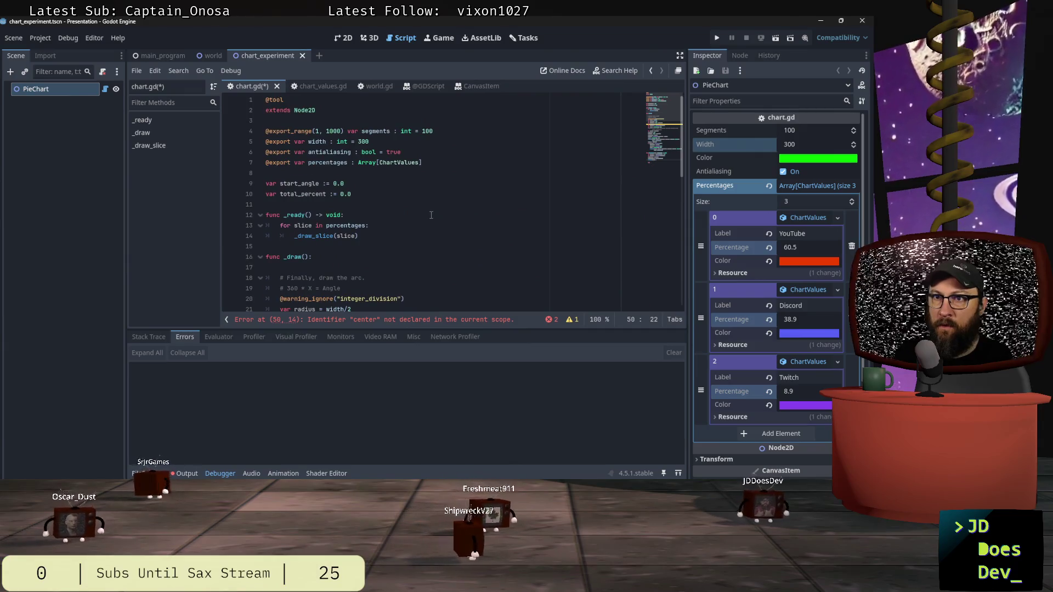
scroll(431, 215, "down", 10)
scroll(433, 207, "up", 3)
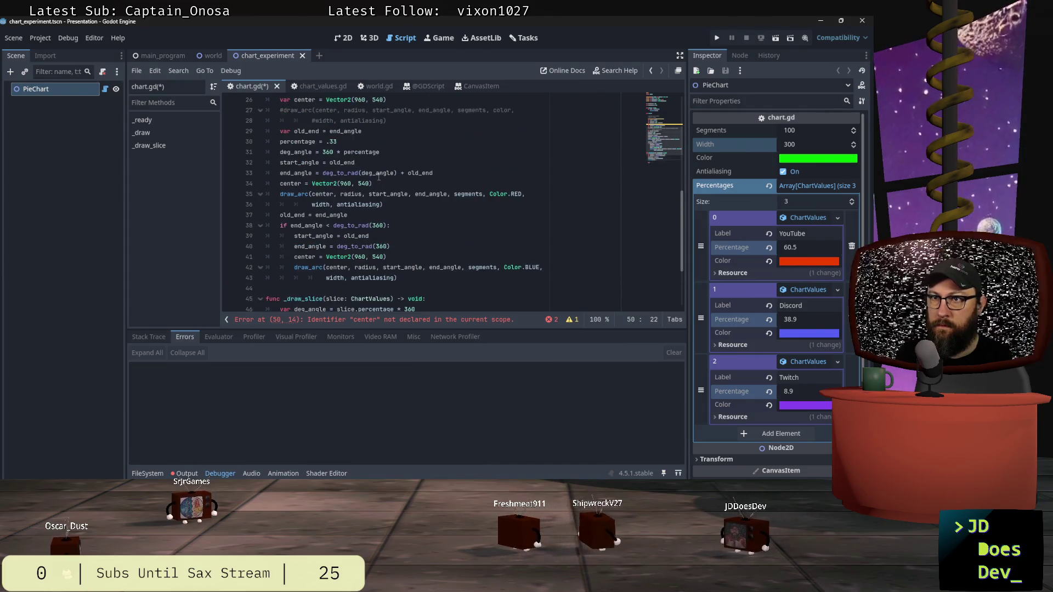
Select the existing center assignment on line 34 for reference.
left_click_drag(372, 183, 284, 183)
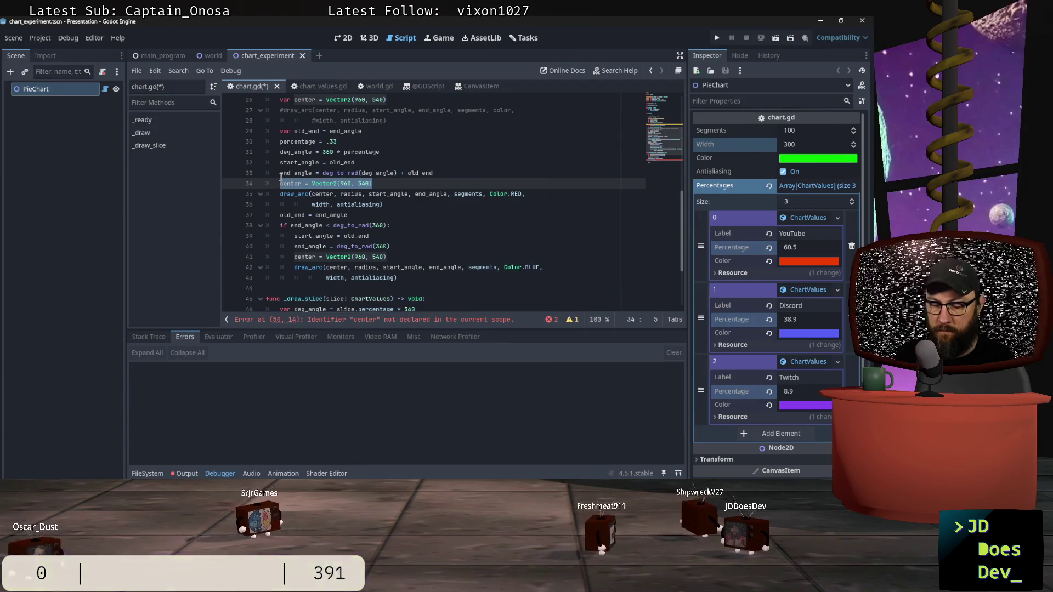
scroll(441, 239, "down", 3)
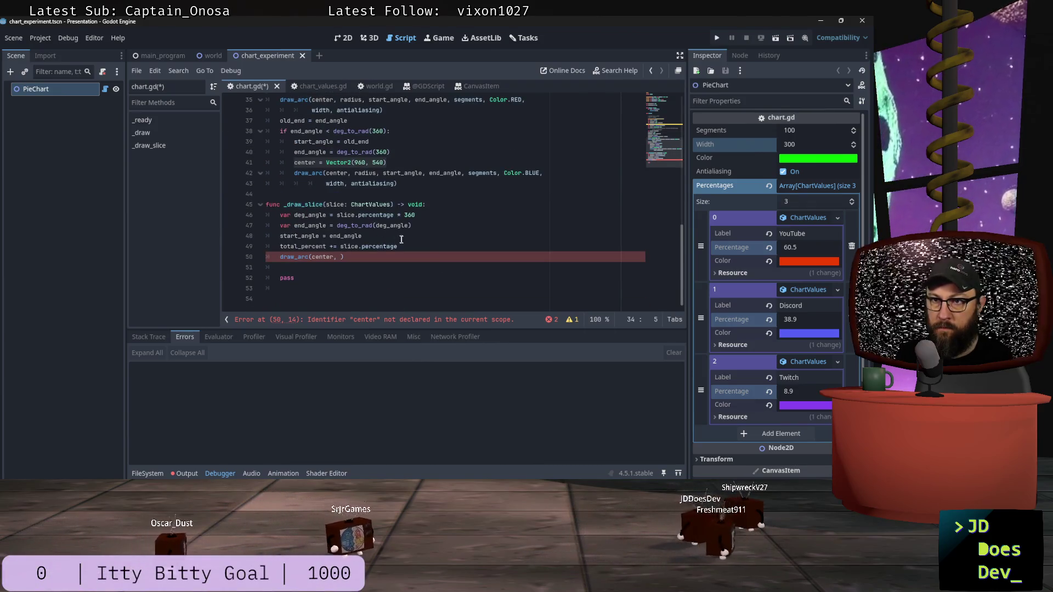
scroll(403, 234, "up", 10)
left_click(363, 194)
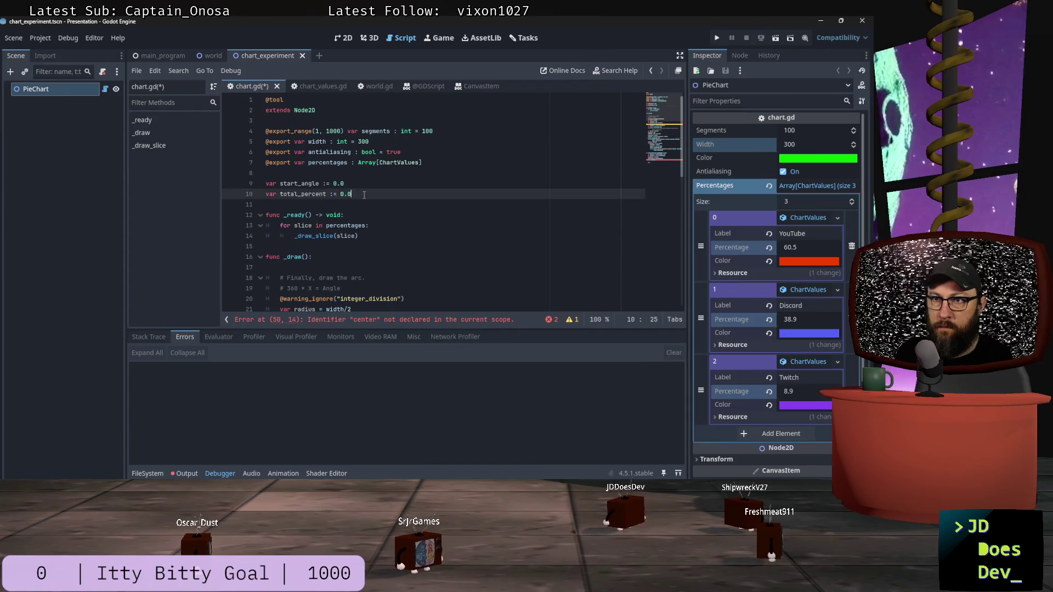
Declare center = Vector2(960, 540) below total_percent, save, and extend the draw_arc arguments.
key("Return")
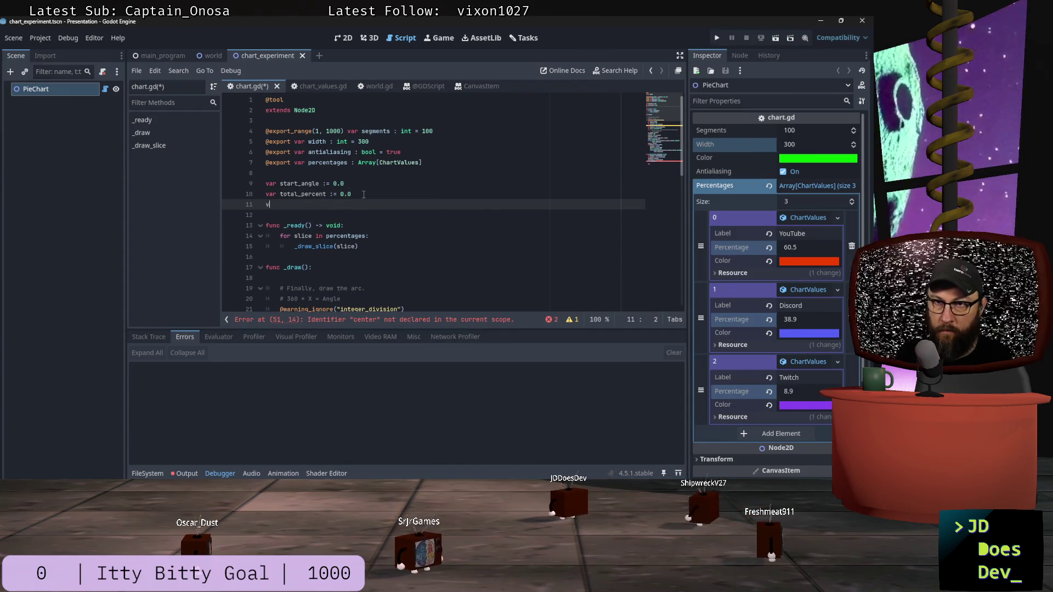
type("ar center = Vector2(960, 540)")
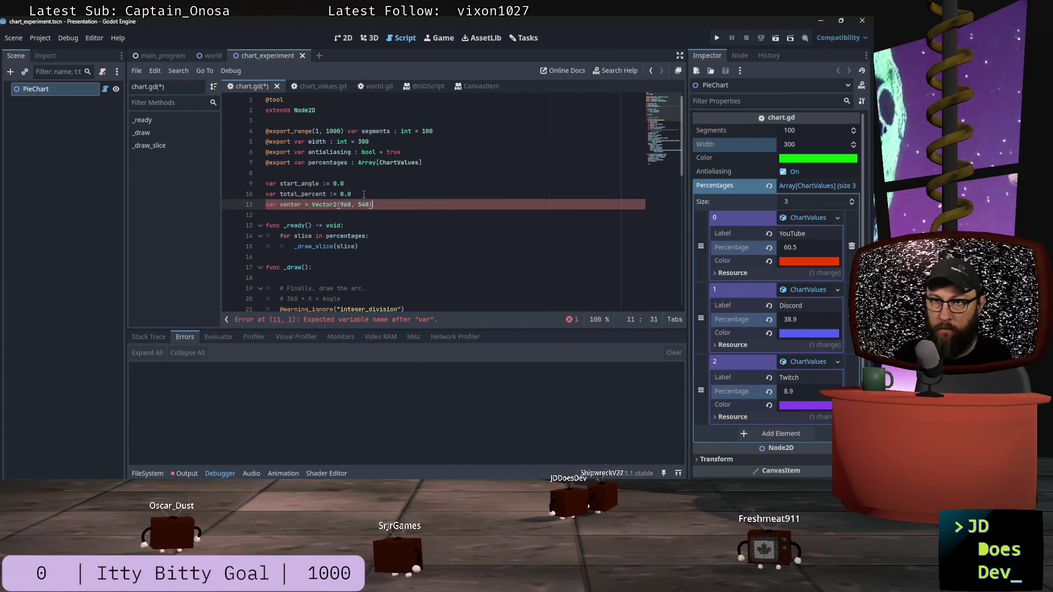
key("ctrl+s")
scroll(386, 167, "down", 10)
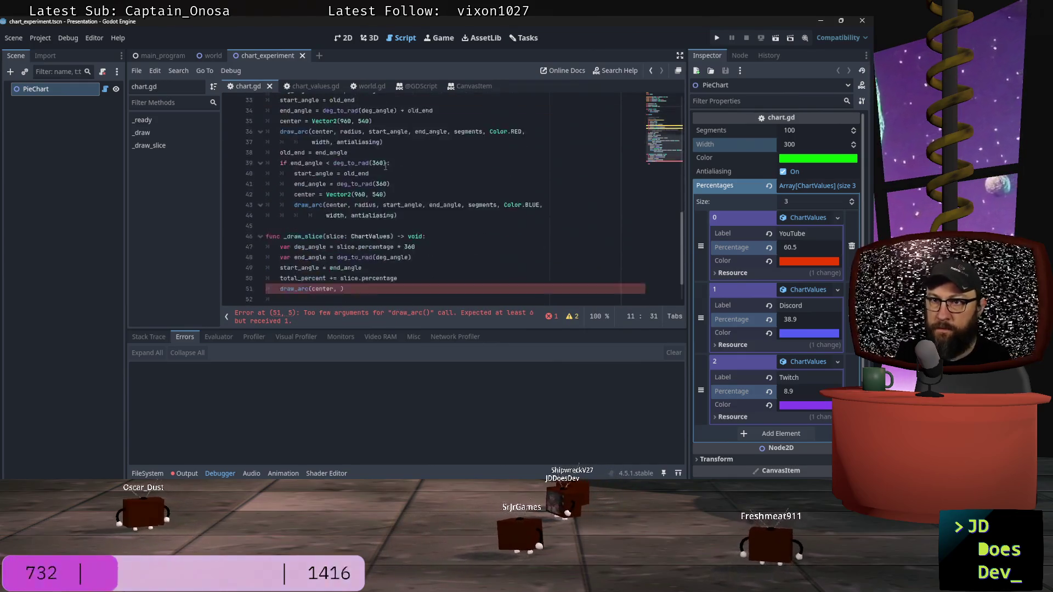
left_click(357, 246)
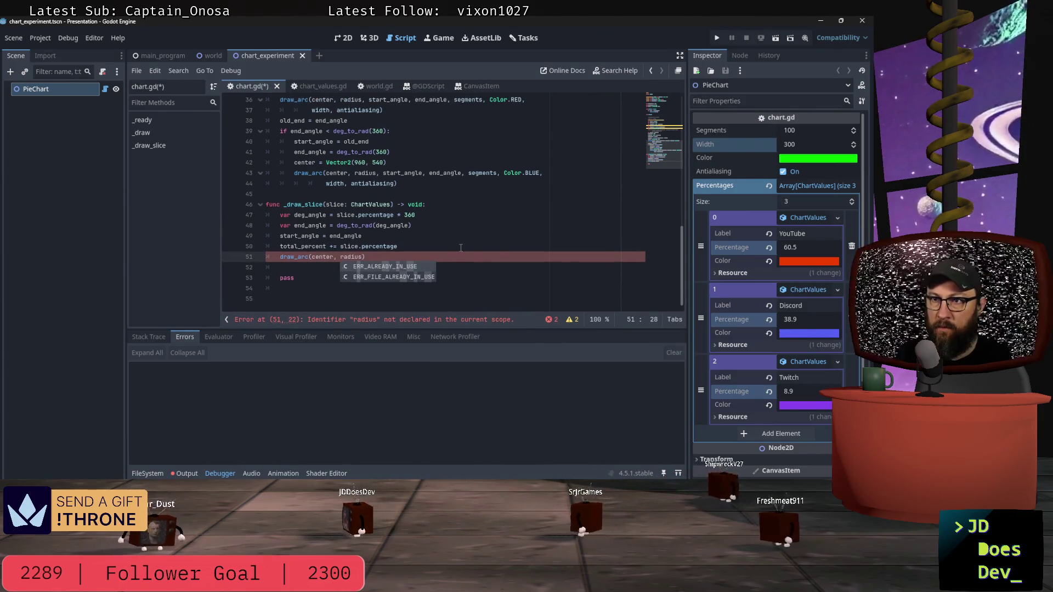
type(",")
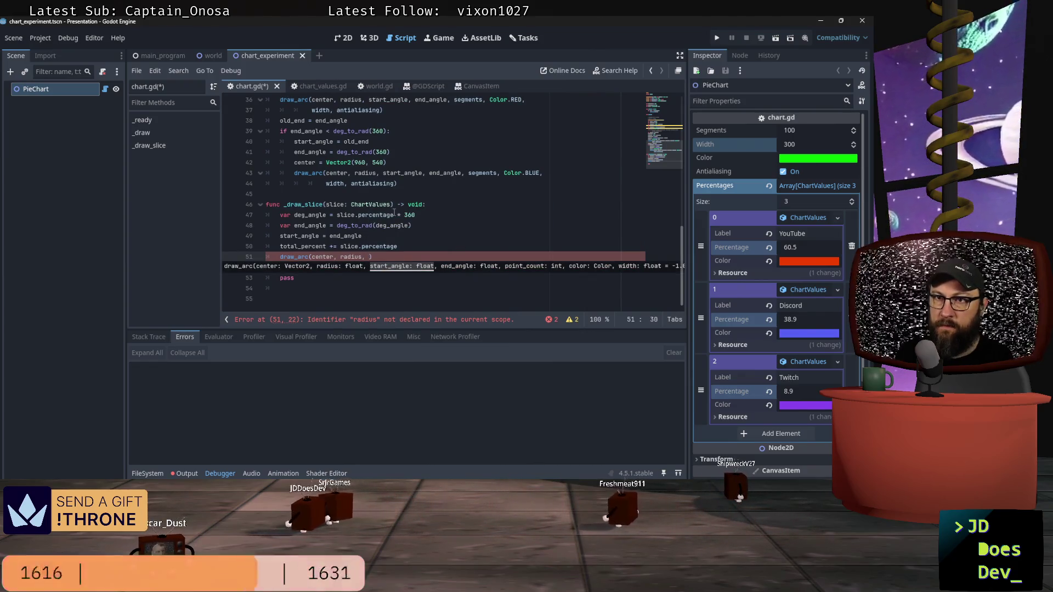
Declare radius = width/2 below center, save, and pass radius into draw_arc.
scroll(394, 192, "up", 12)
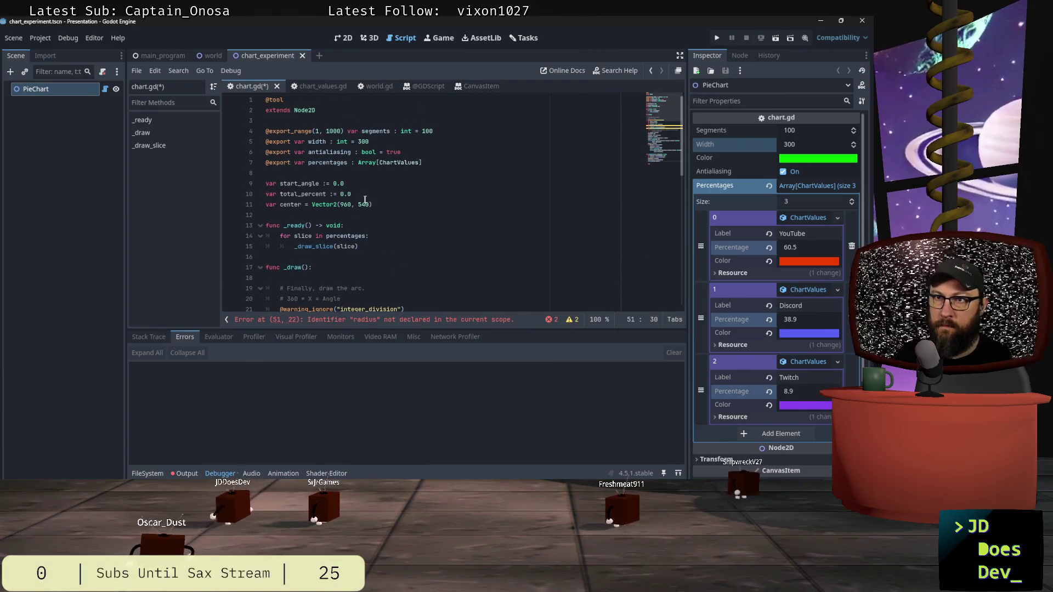
left_click(379, 204)
key("Return")
type("var radius =")
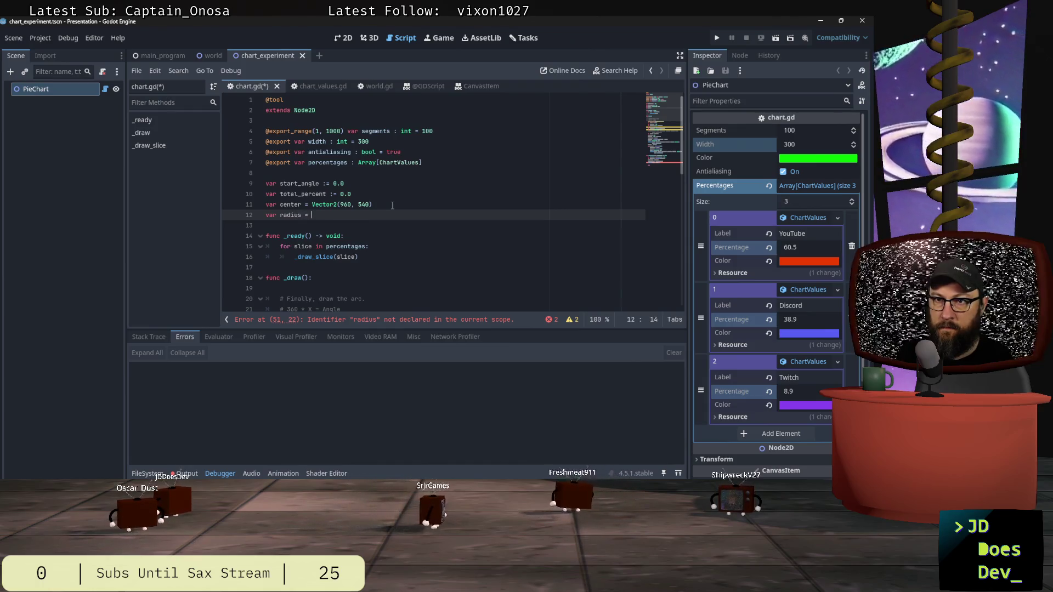
type("width/")
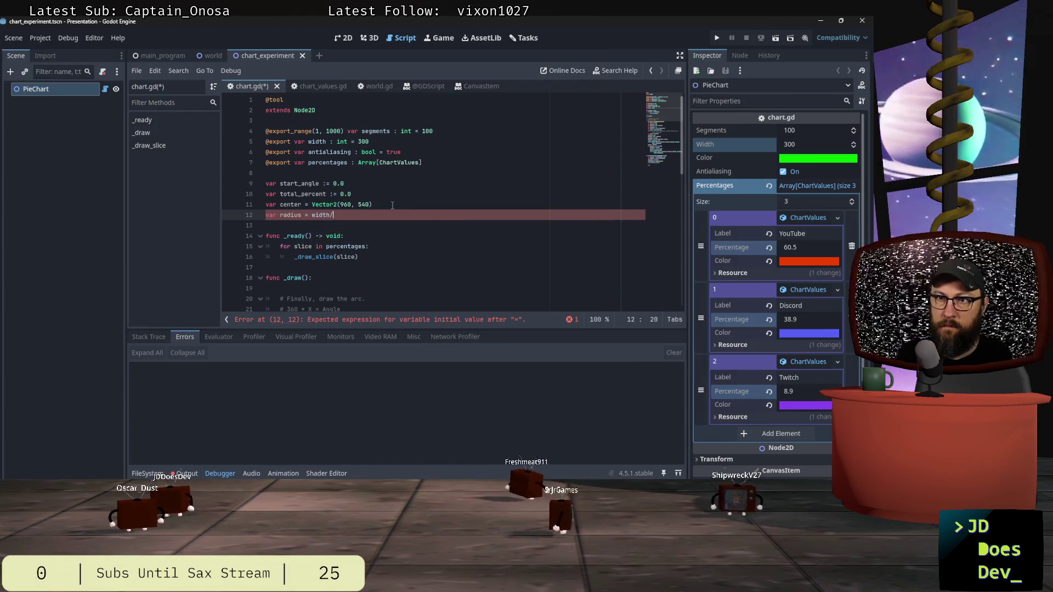
key("ctrl+s")
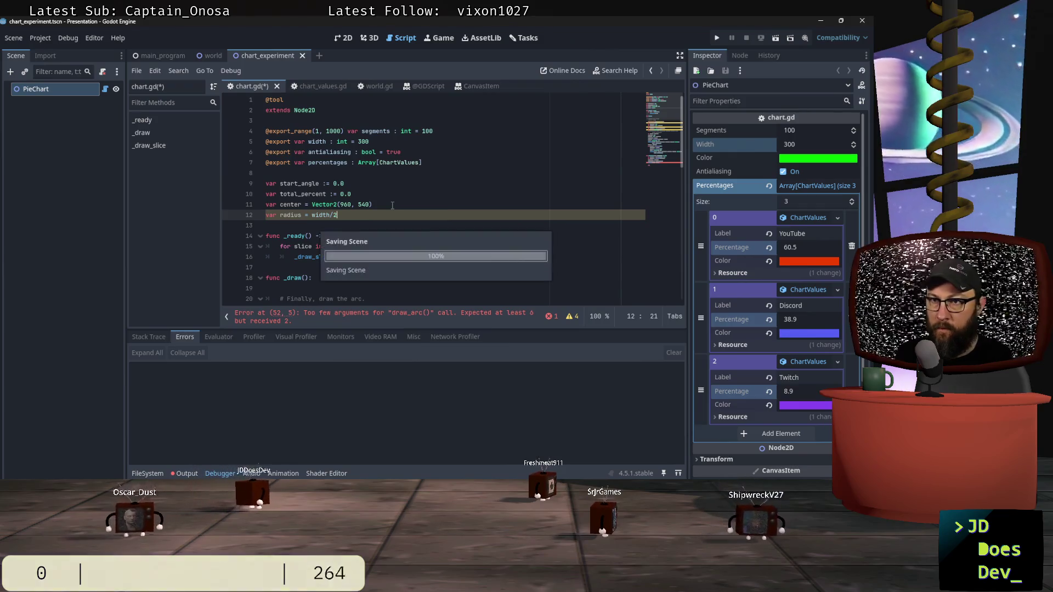
scroll(393, 208, "down", 12)
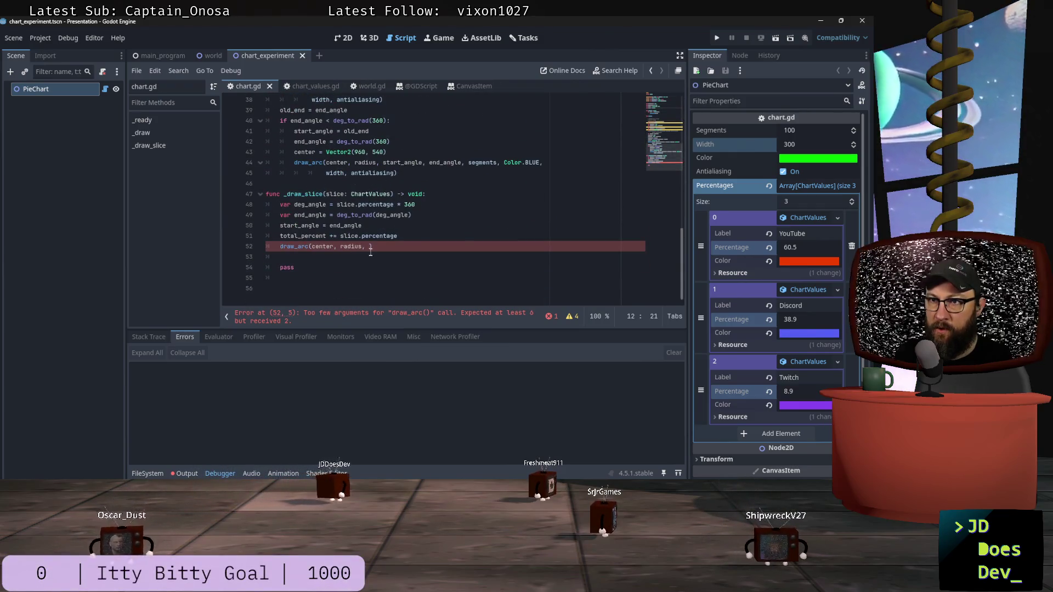
left_click(370, 248)
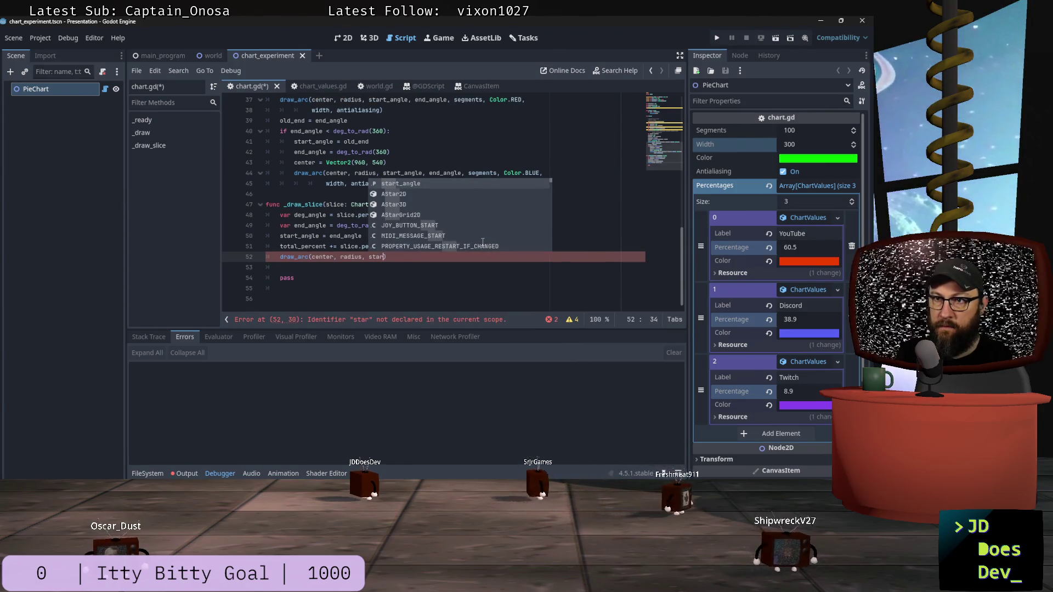
Finish draw_arc with start_angle, end_angle, segments, slice.color, width and antialiasing, then save.
left_click(462, 258)
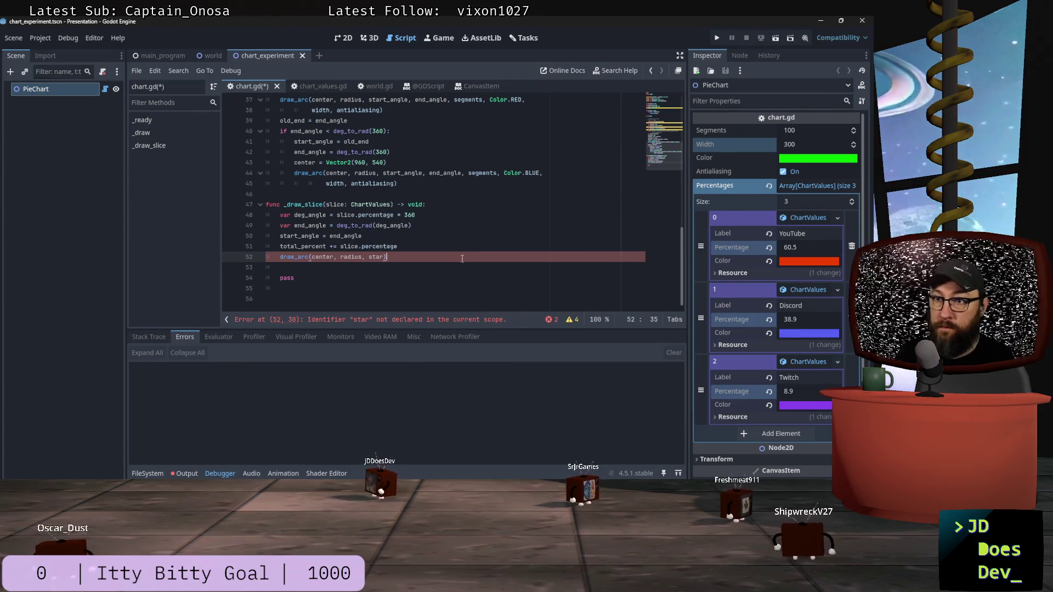
key("Up")
key("Up")
key("alt+Down")
key("alt+Down")
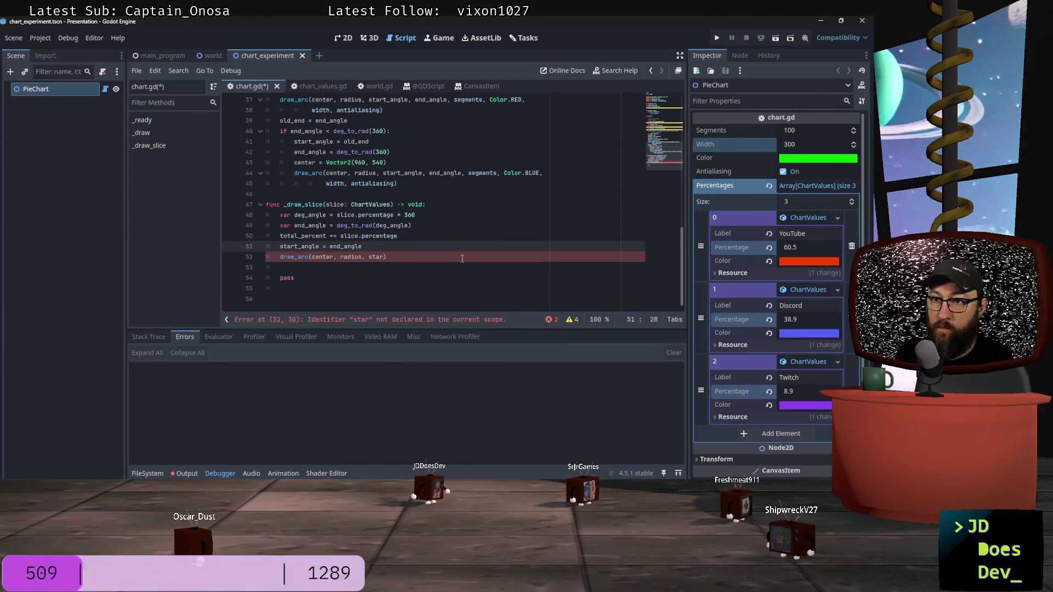
key("alt+Down")
key("Up")
key("Up")
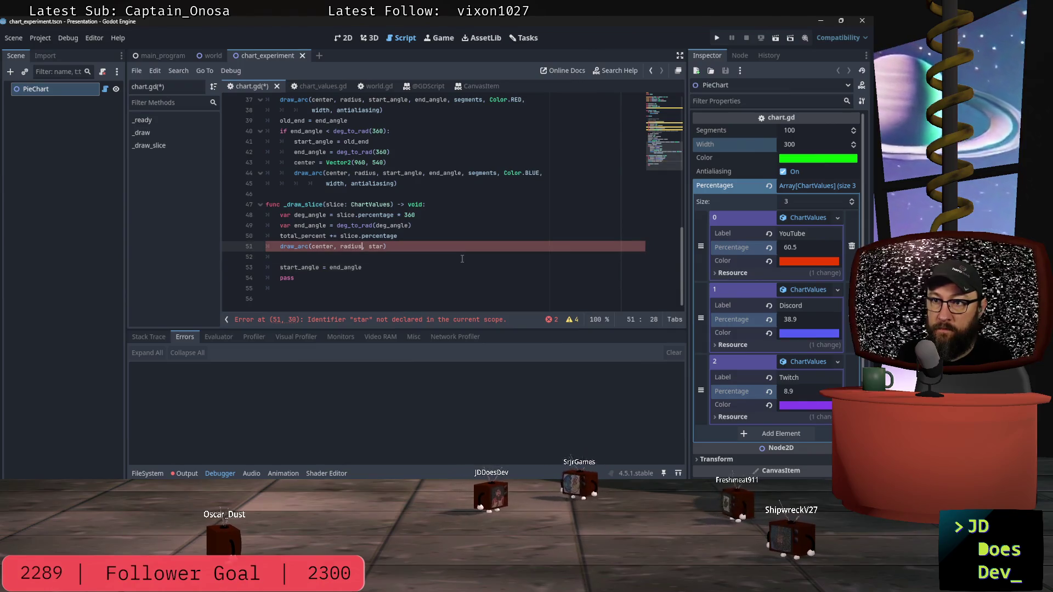
type("t_angle")
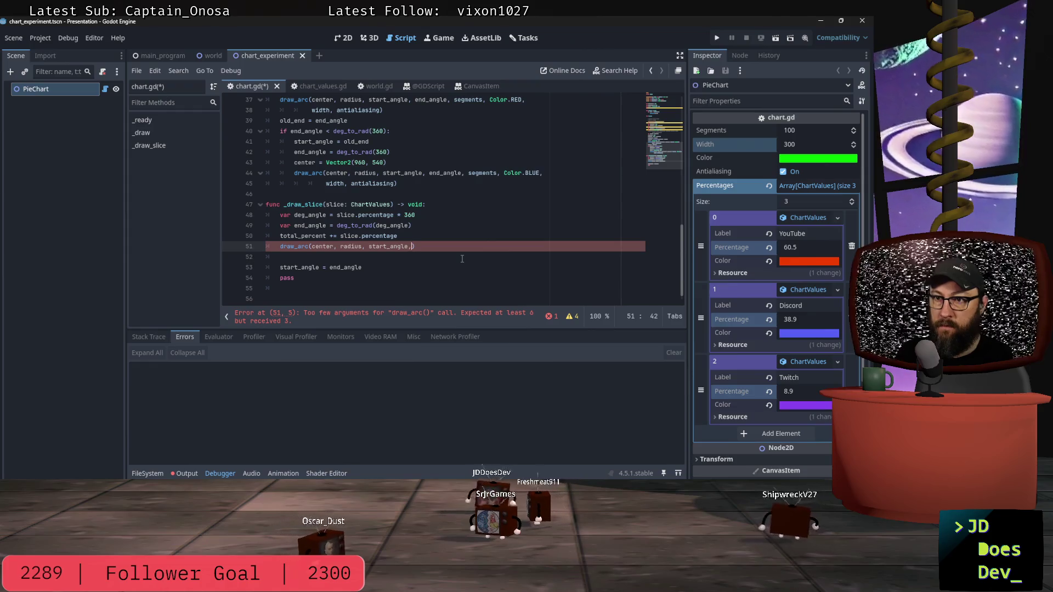
type(", end")
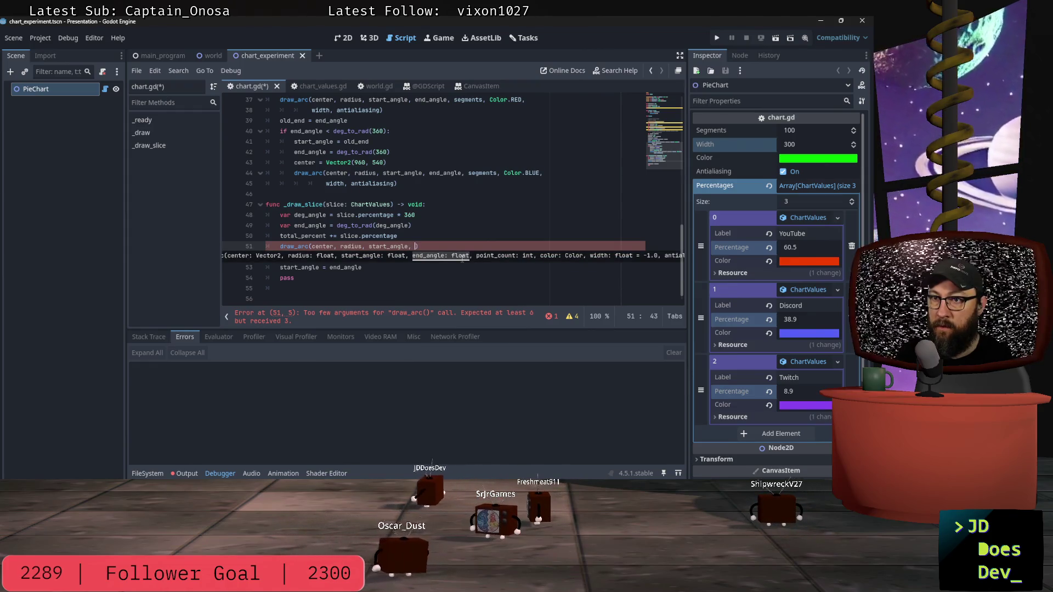
type("_angle")
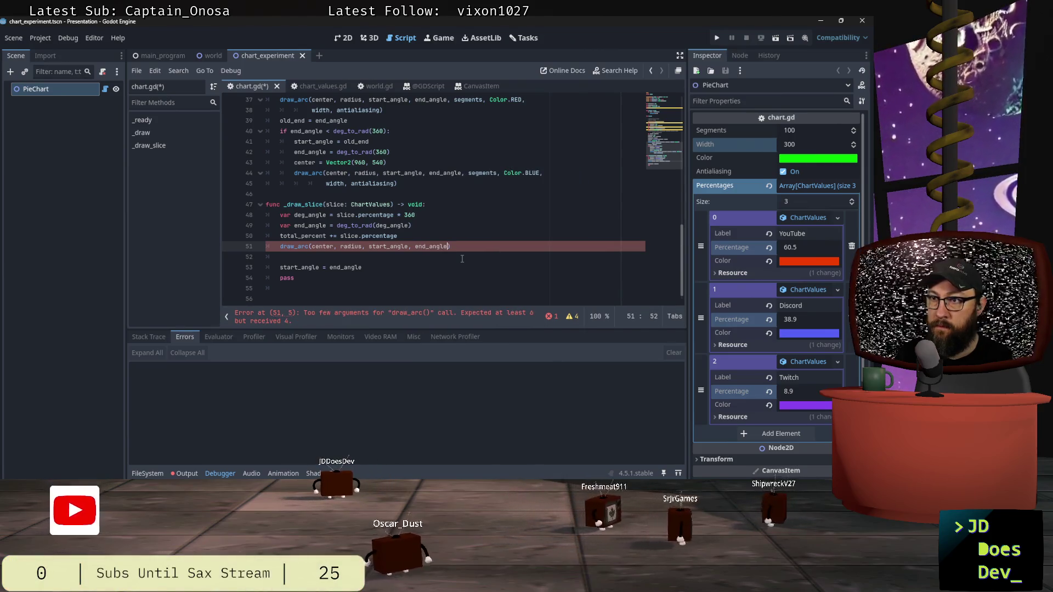
type(", segments, slice.co")
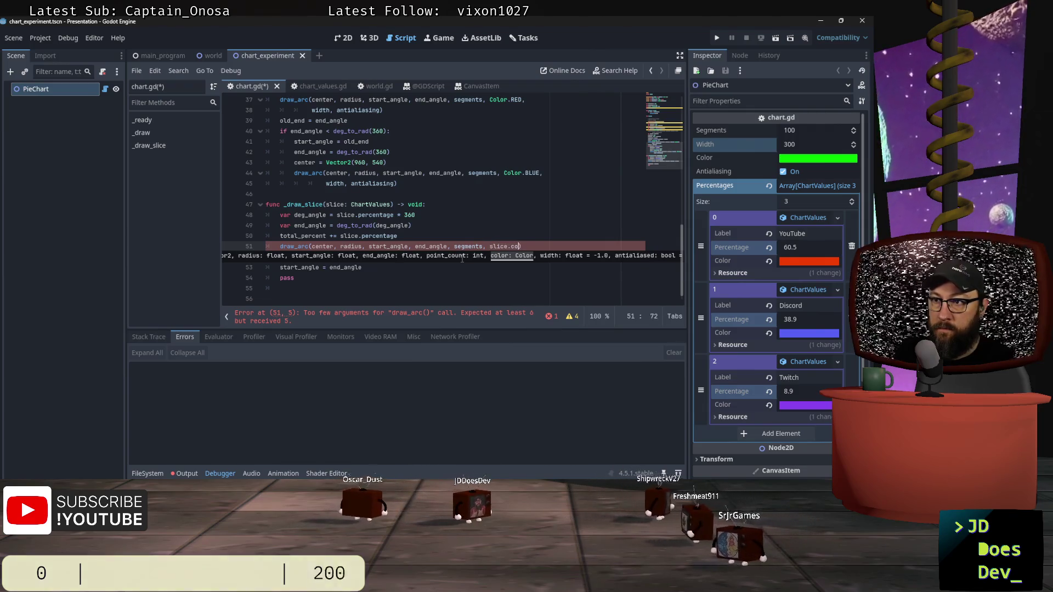
type("lor, ")
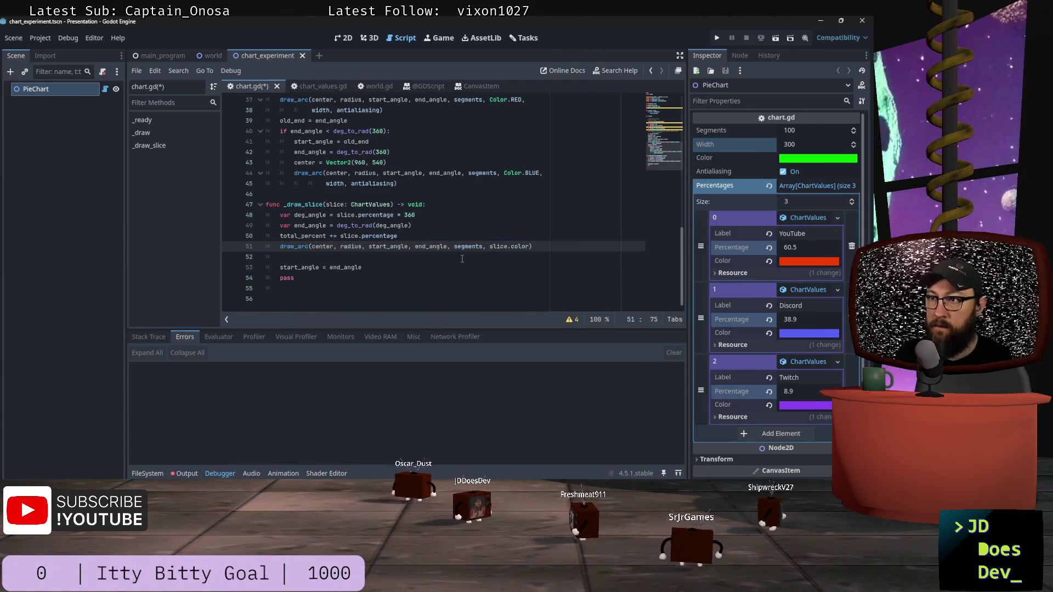
type("width")
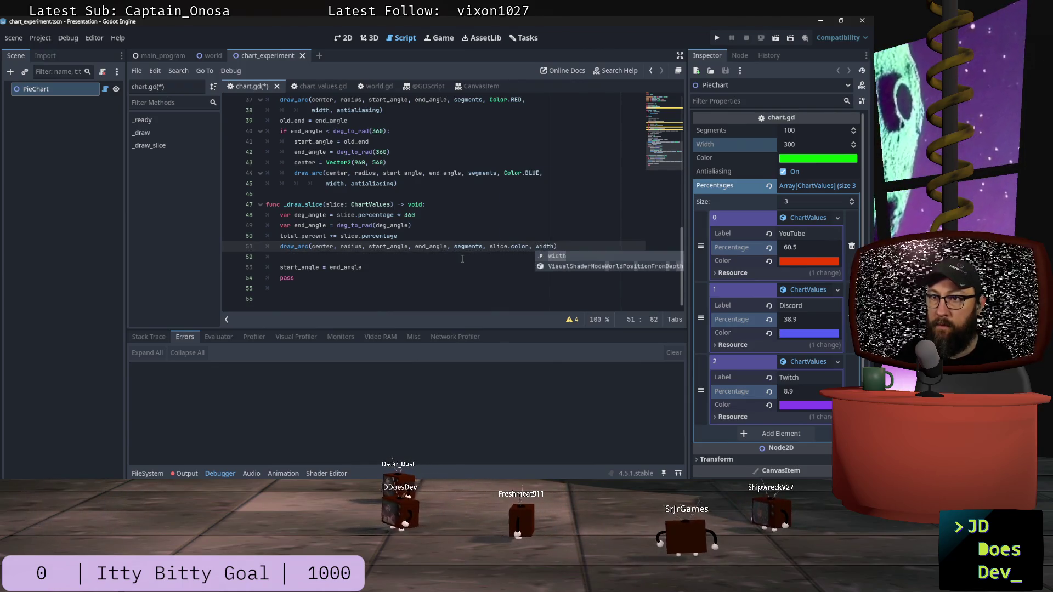
type(", antialiasing")
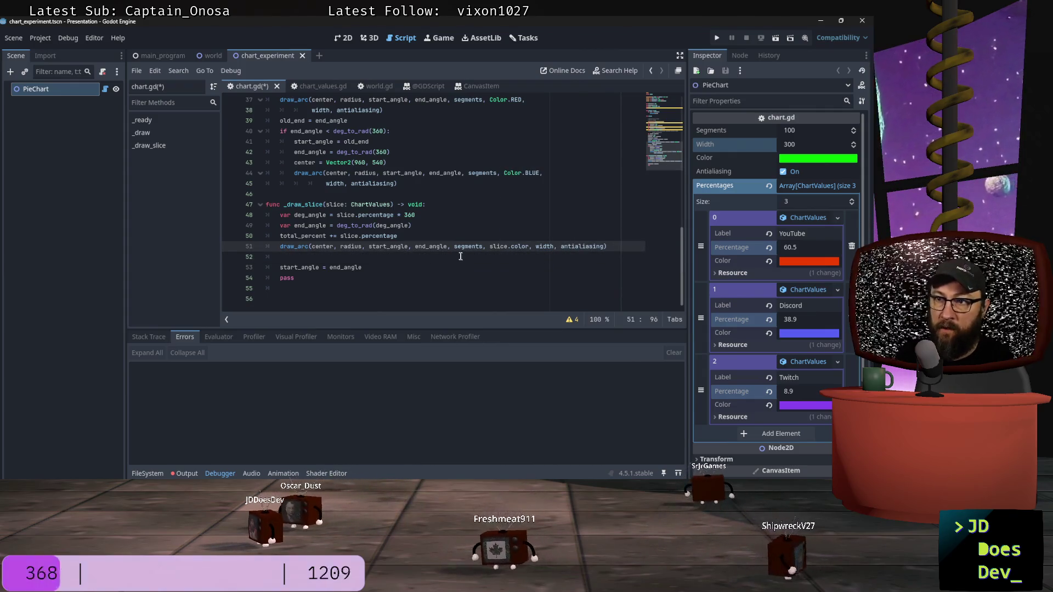
left_click(399, 260)
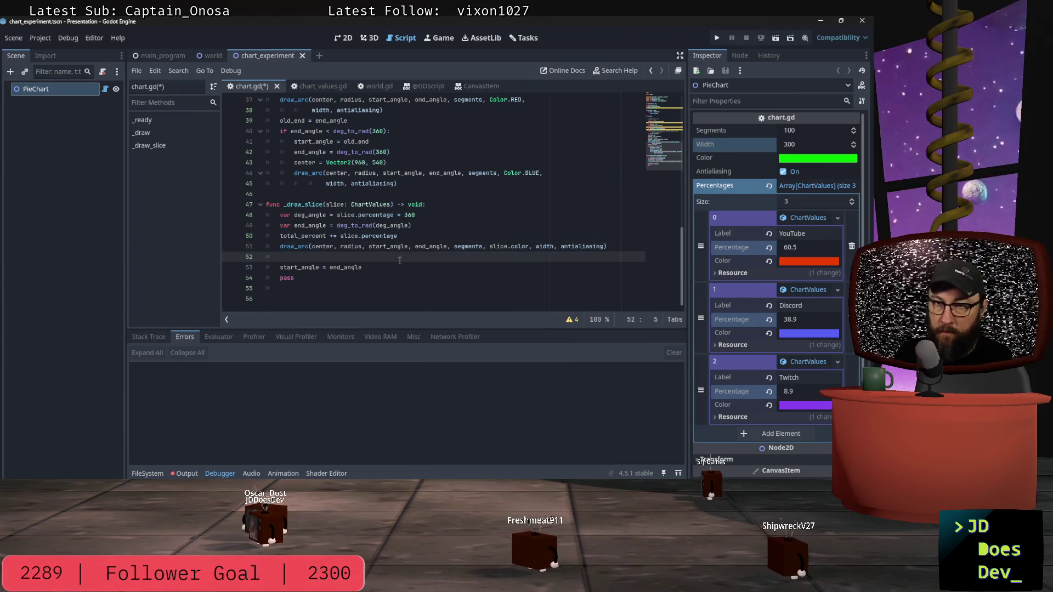
key("ctrl+s")
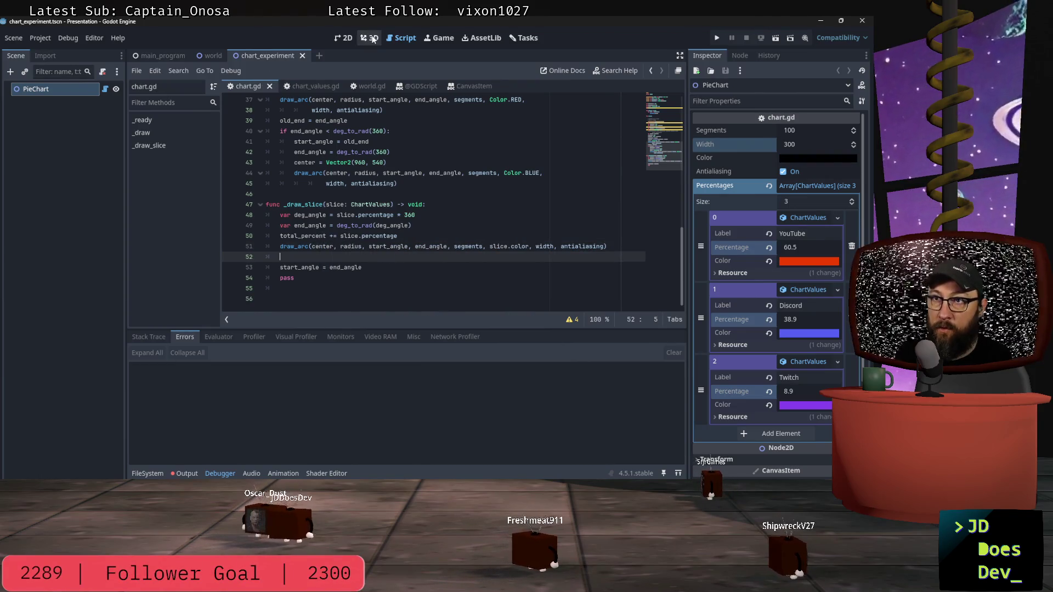
Switch between the 2D, 3D and chart.gd script views to review the code.
left_click(347, 39)
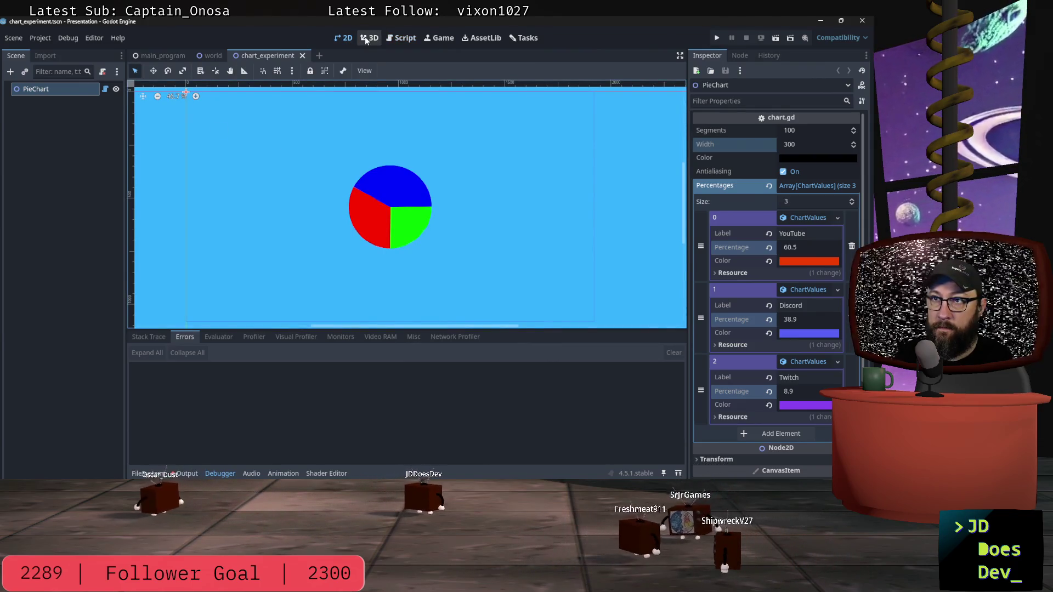
left_click(367, 39)
left_click(344, 39)
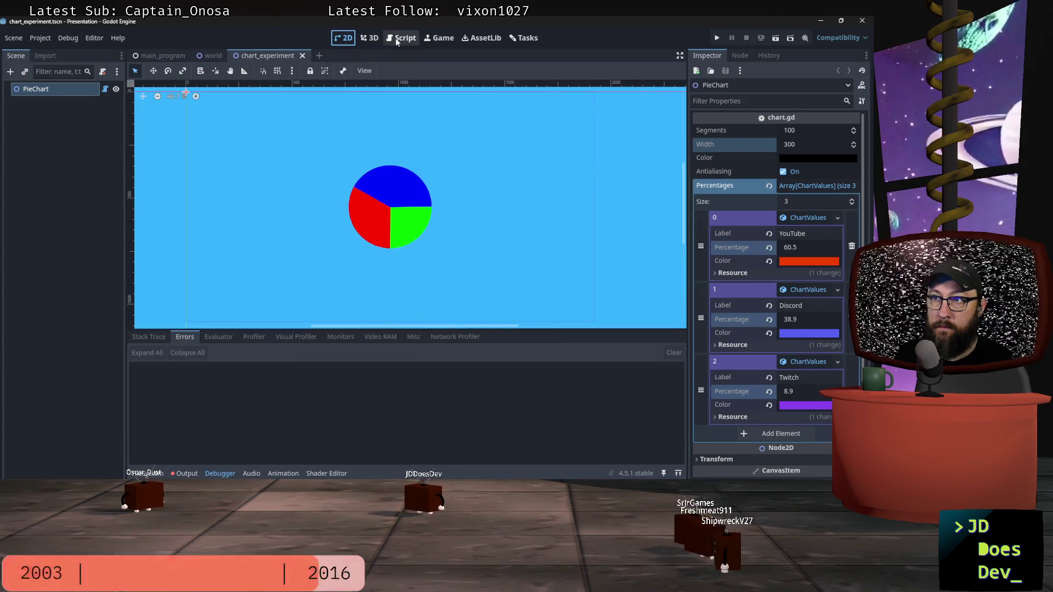
left_click(396, 38)
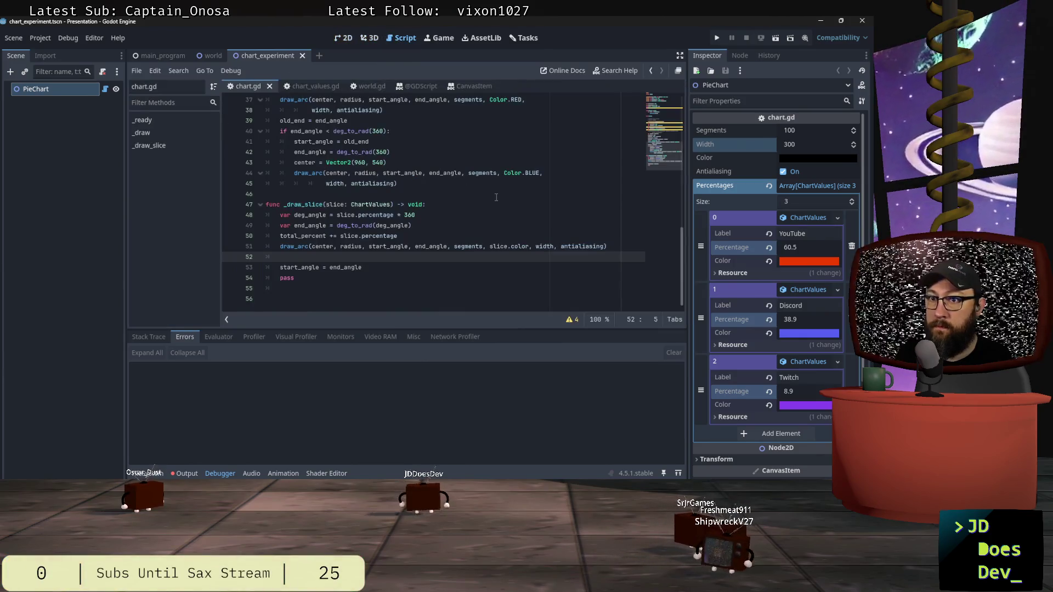
scroll(496, 198, "up", 9)
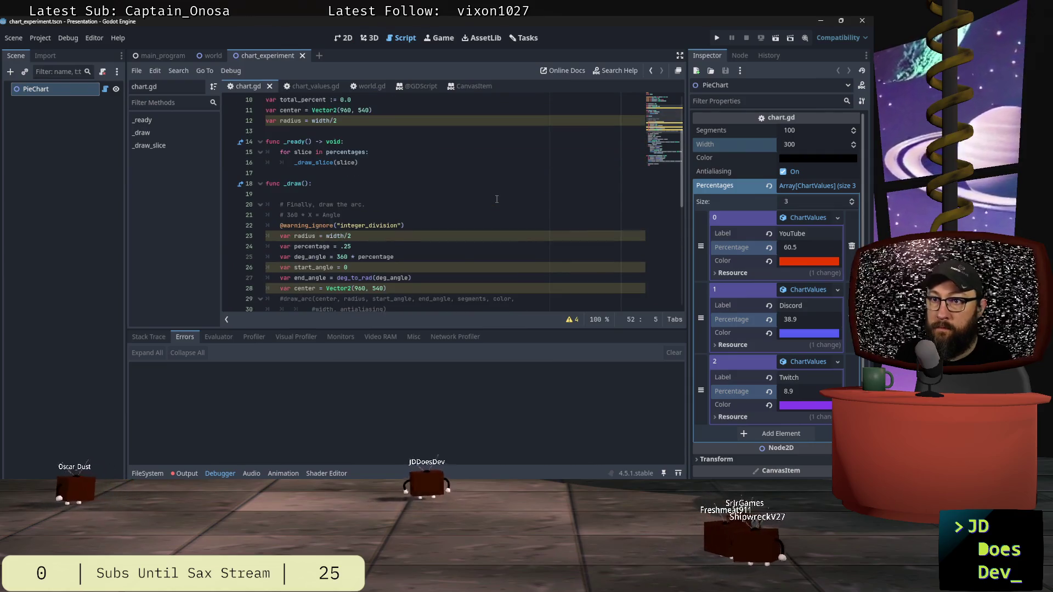
scroll(497, 199, "down", 9)
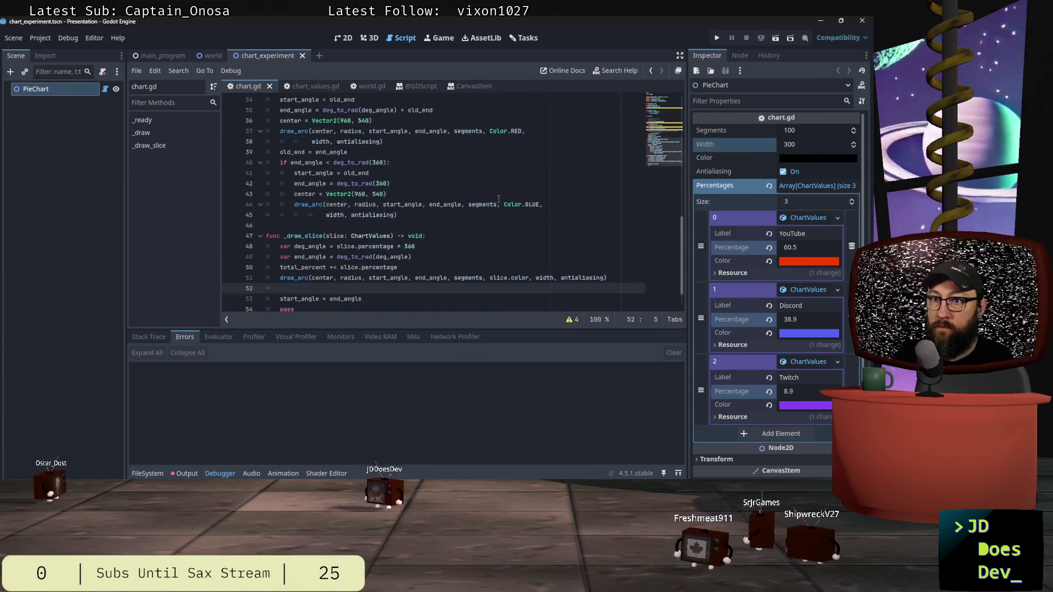
scroll(347, 208, "up", 12)
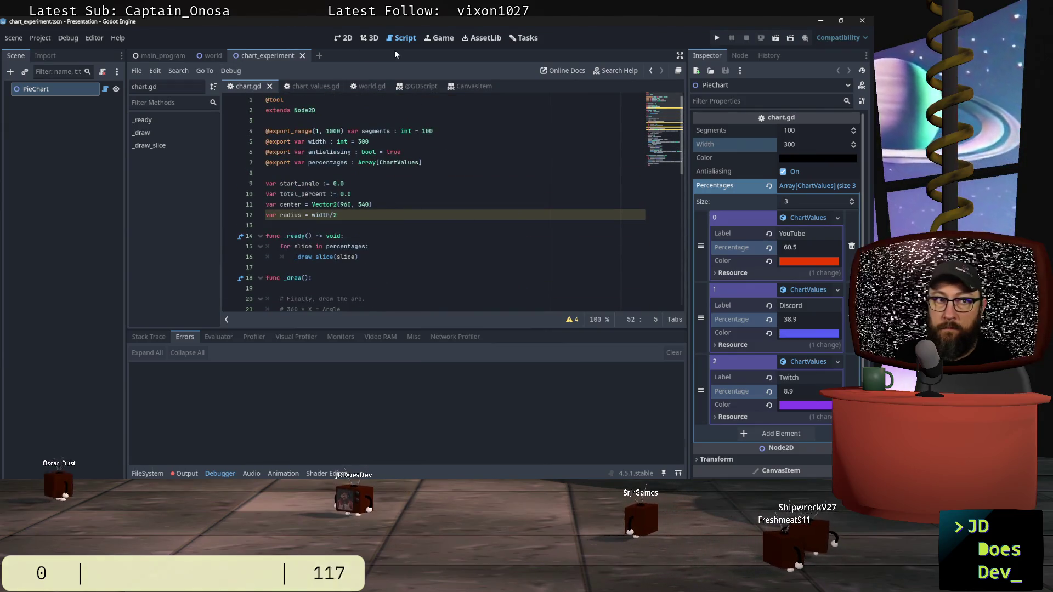
left_click(369, 257)
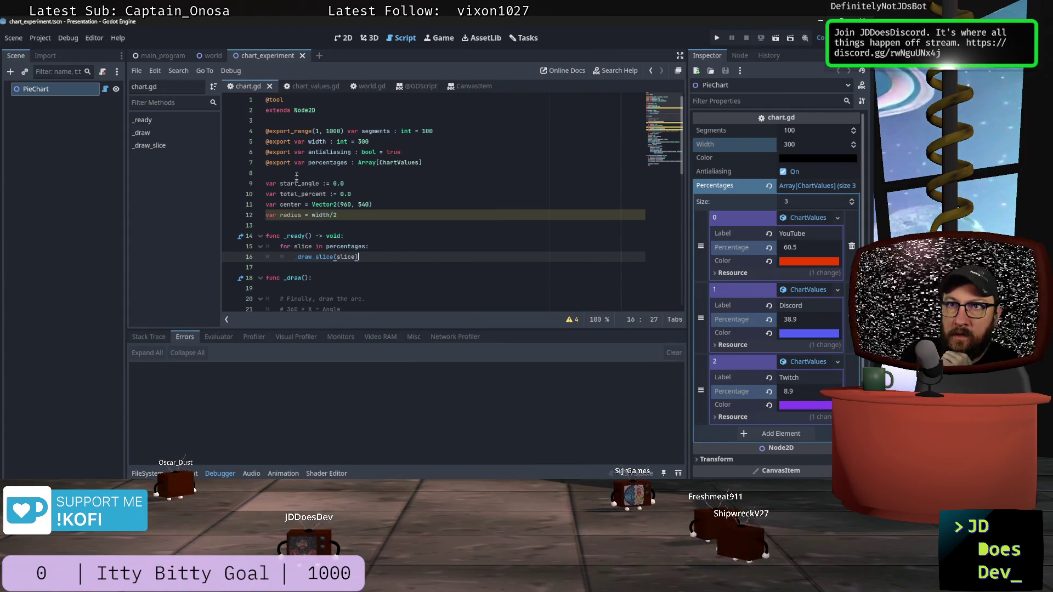
Run the pie chart project from the 2D view and return to the editor.
left_click(342, 39)
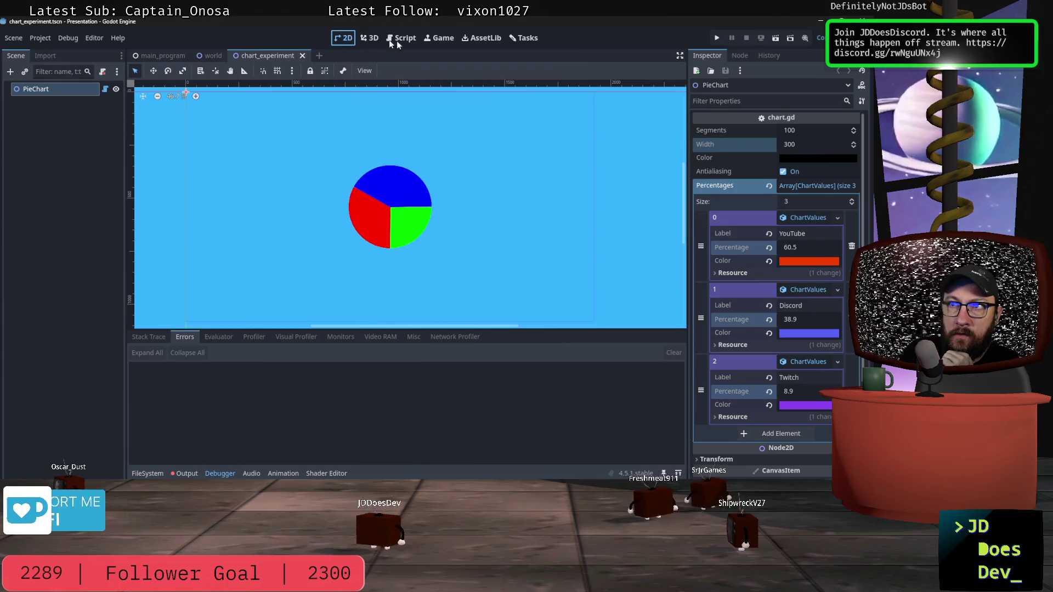
left_click(778, 40)
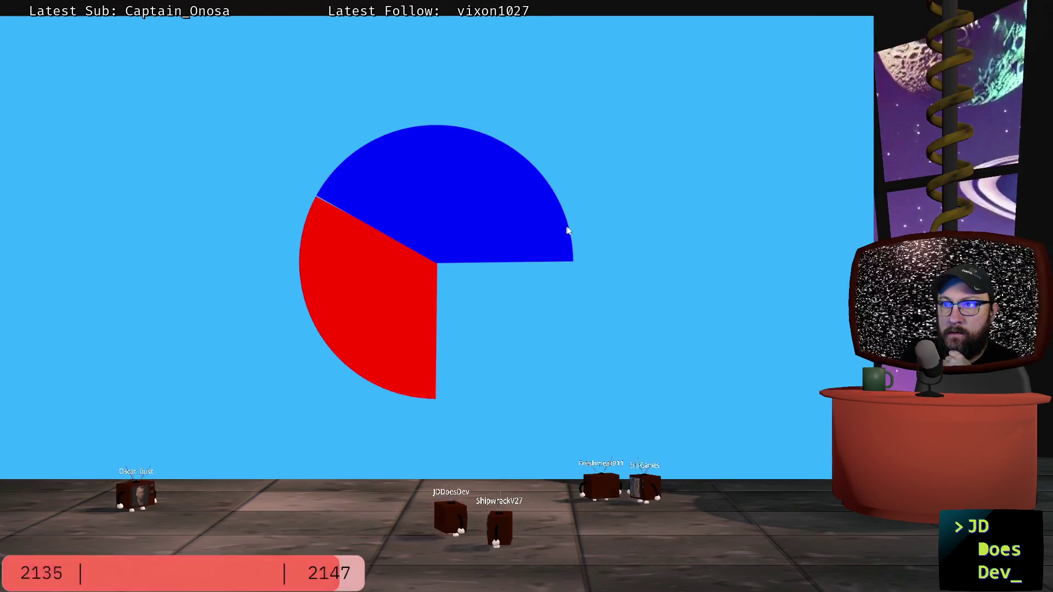
key("alt+Tab")
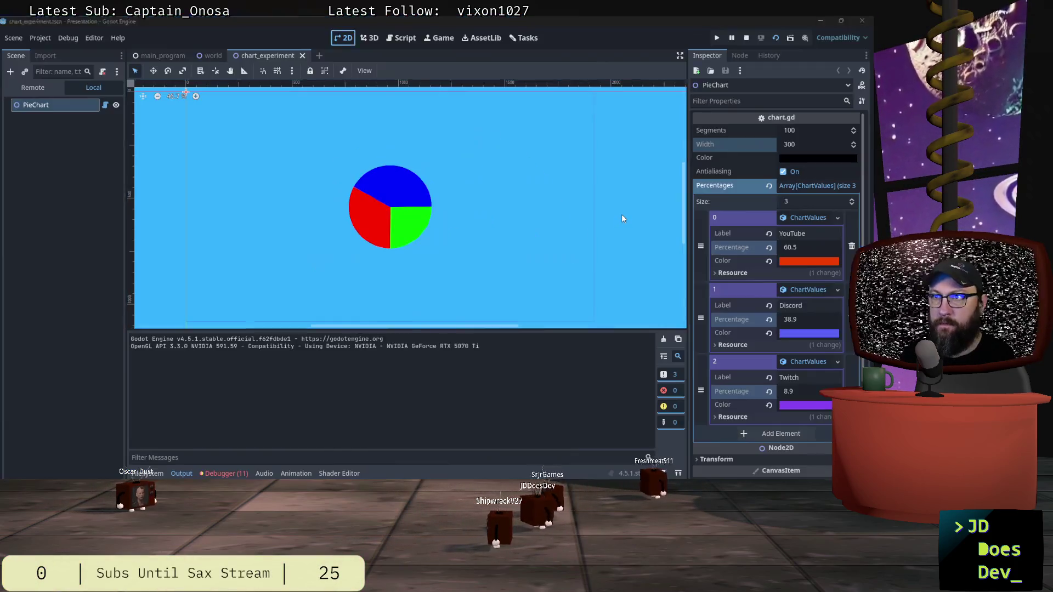
Stop the running scene, delete the whole _draw() function from chart.gd, and save the script.
left_click(747, 38)
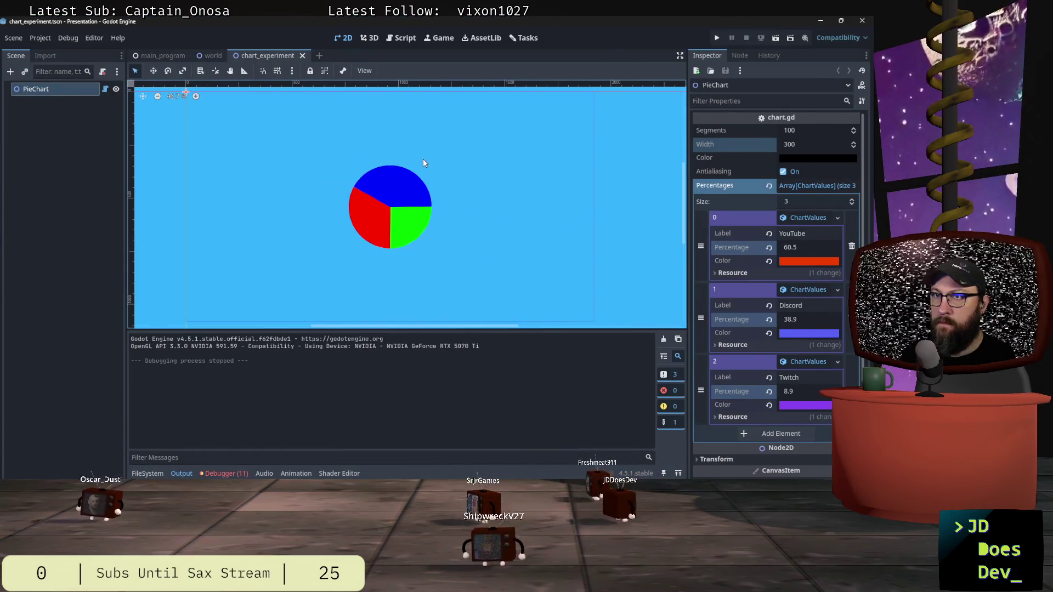
key("ctrl+F3")
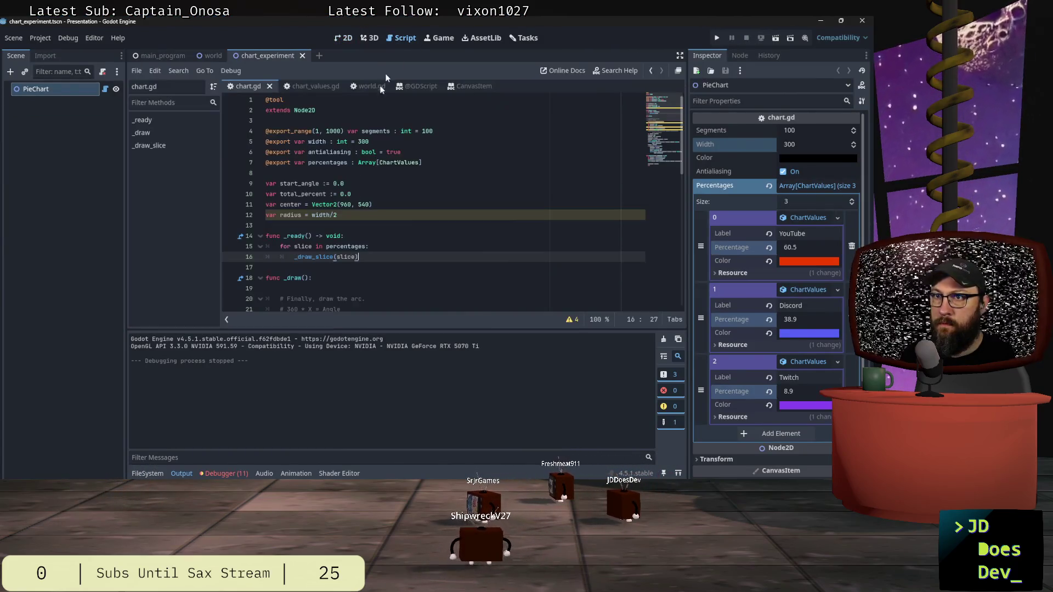
scroll(372, 251, "down", 6)
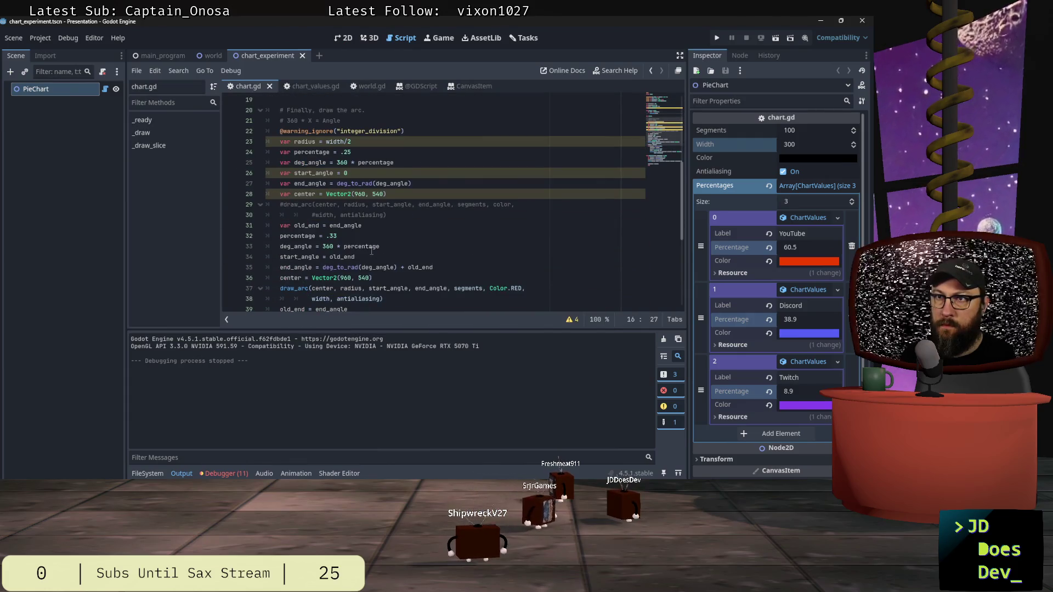
scroll(371, 251, "down", 5)
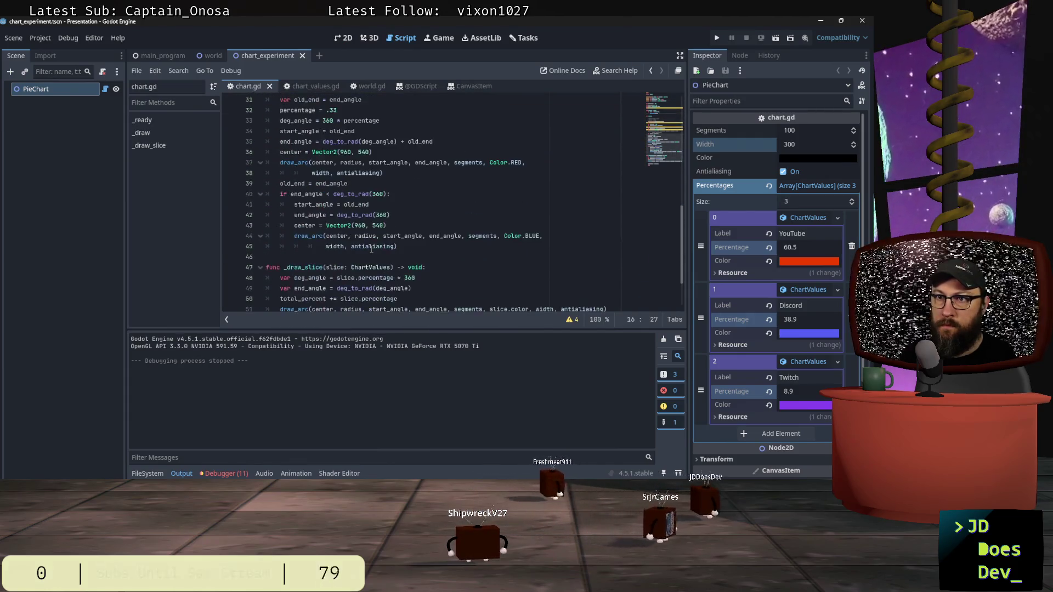
mouse_move(382, 219)
left_mouse_down()
mouse_move(307, 99)
mouse_move(275, 176)
mouse_move(267, 301)
mouse_move(267, 278)
left_mouse_up()
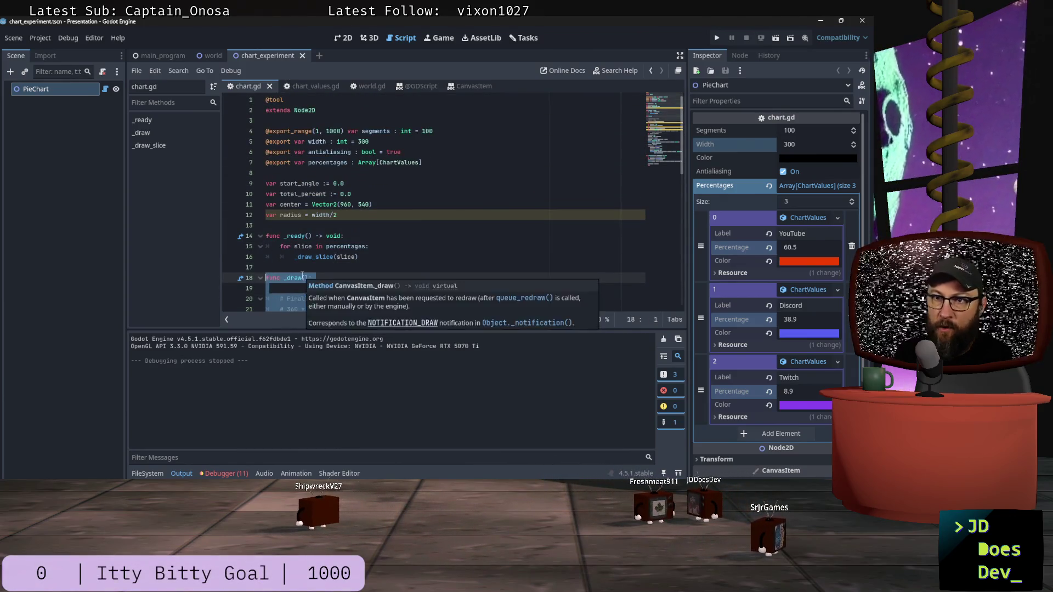
key("Delete")
key("BackSpace")
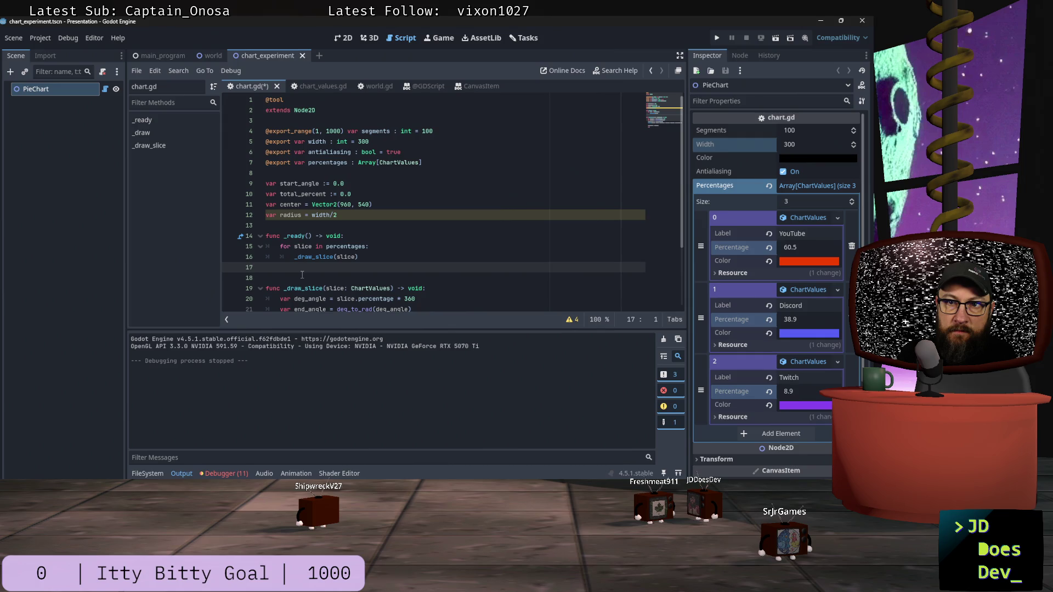
key("F6")
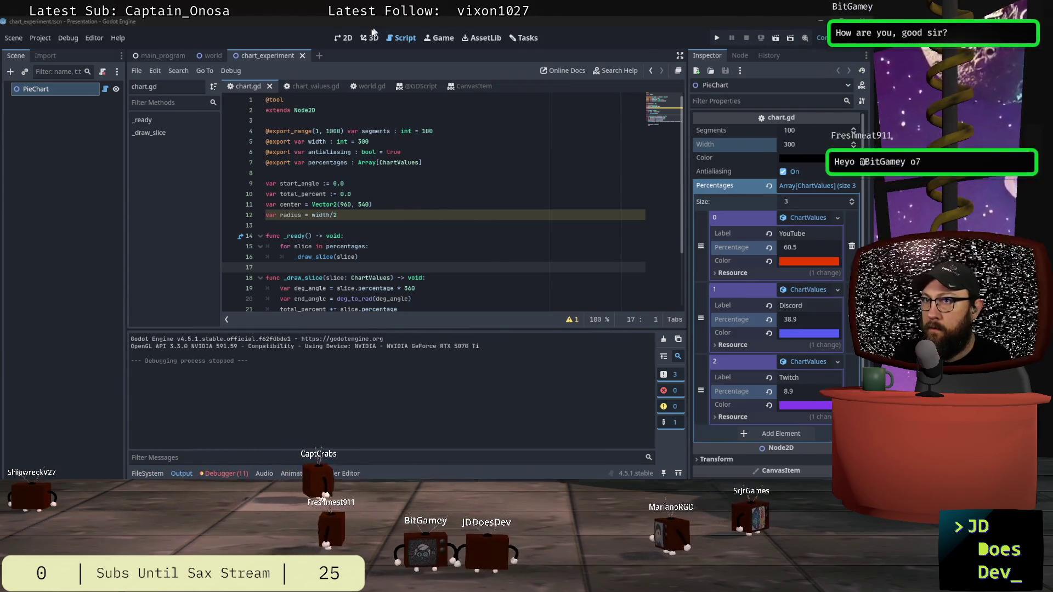
Rerun the pie chart scene from the 2D view, then close it and return to chart.gd.
left_click(336, 39)
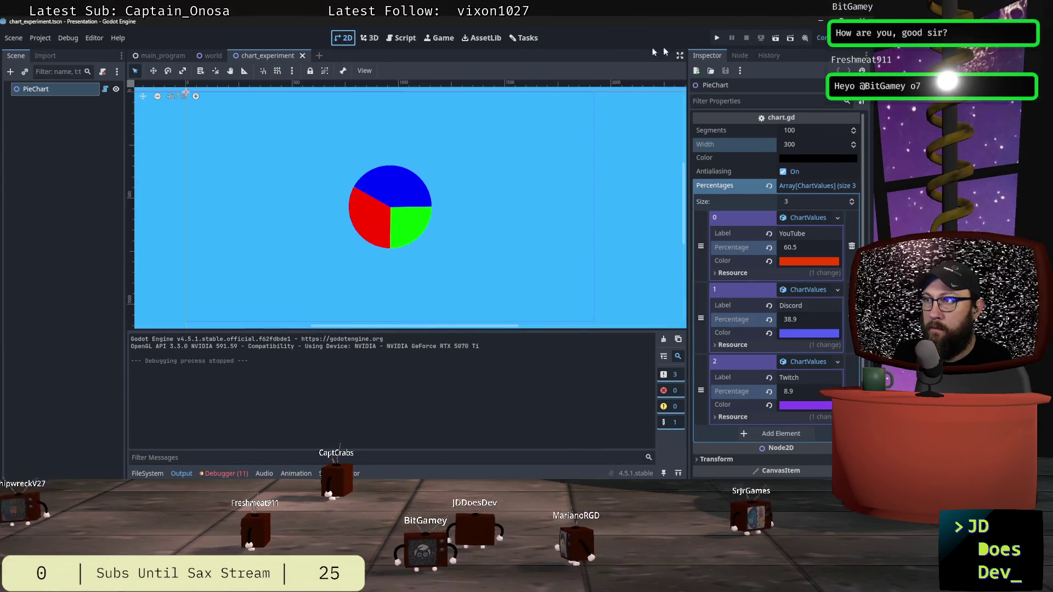
left_click(774, 39)
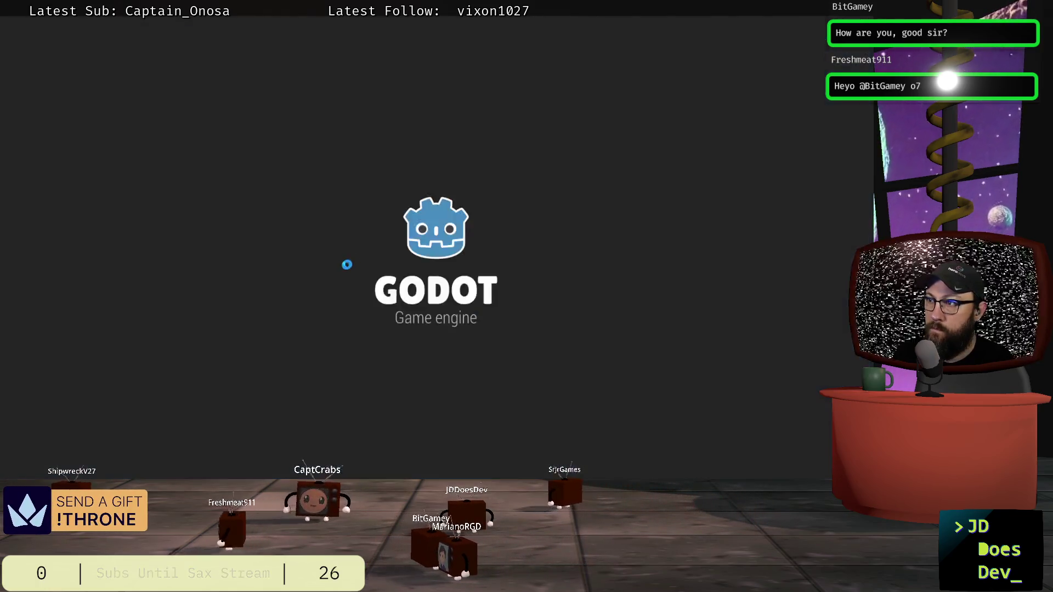
key("F8")
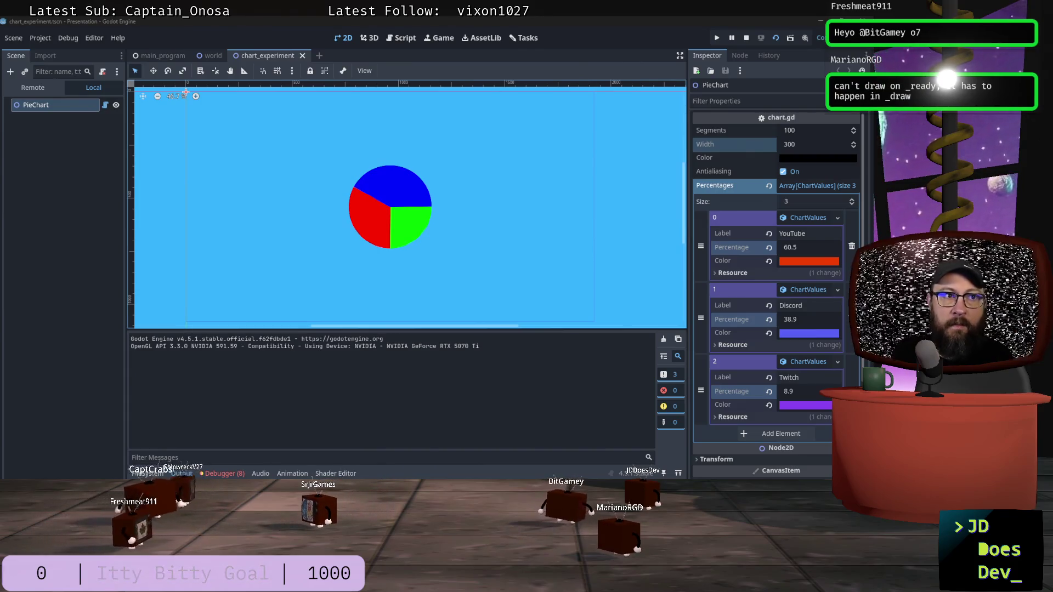
key("ctrl+F3")
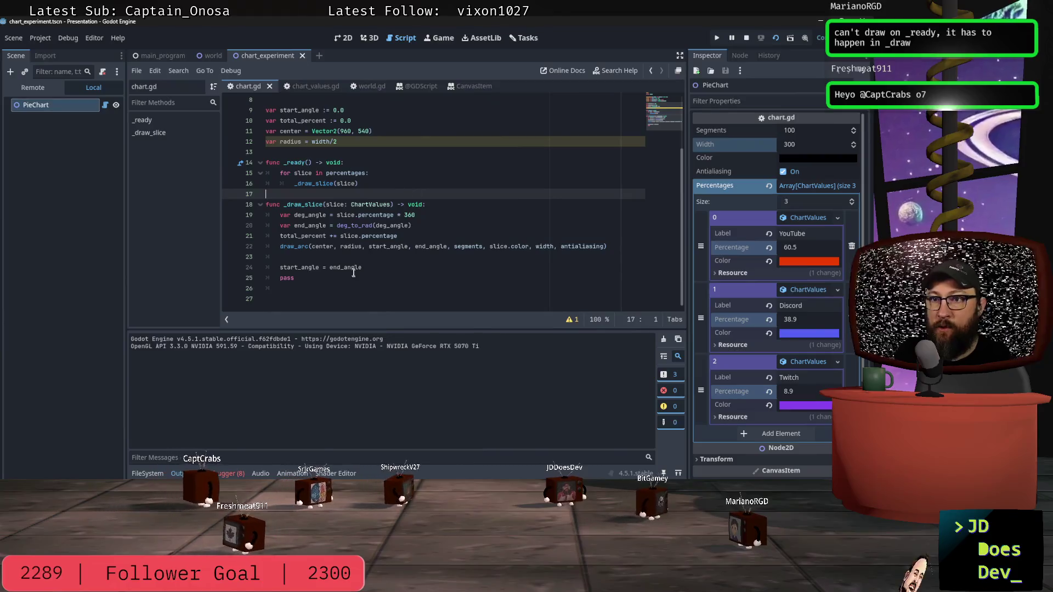
Add a queue_redraw() call right after draw_arc in _draw_slice, then stop the running scene.
left_click(389, 267)
left_click(361, 256)
type("queue")
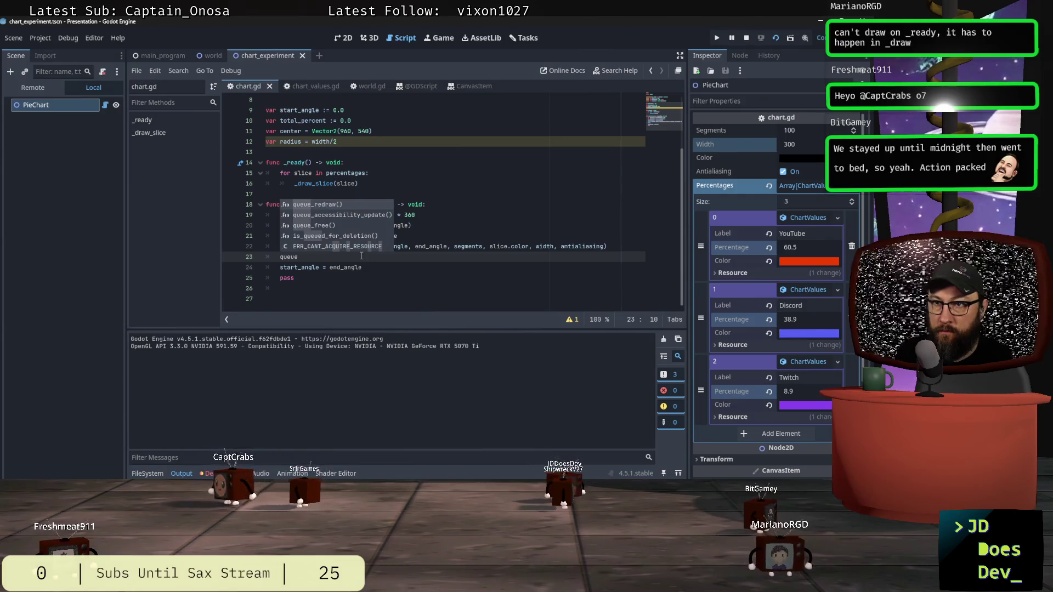
key("Return")
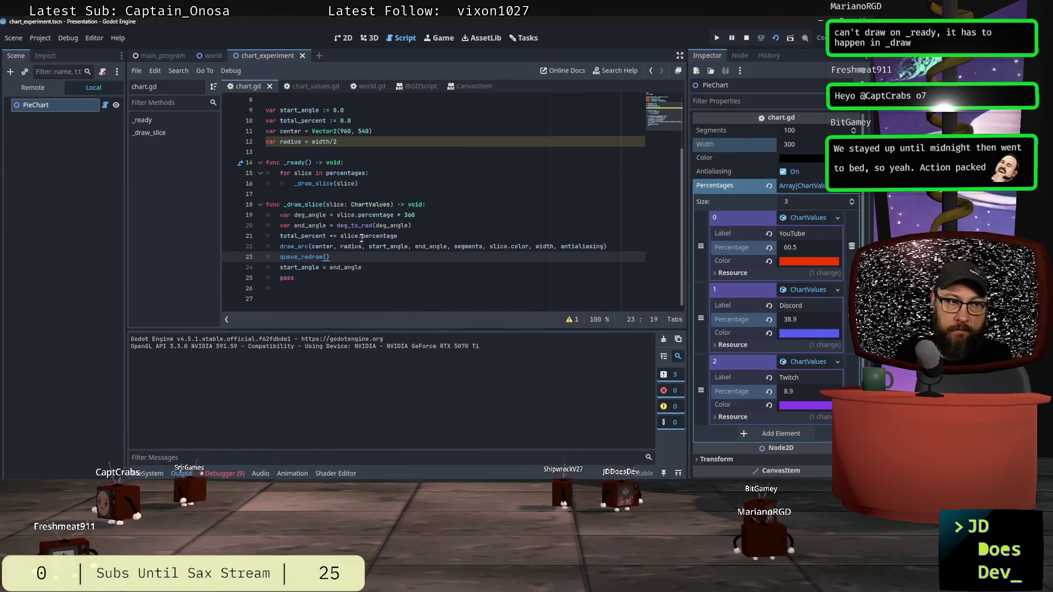
left_click(344, 38)
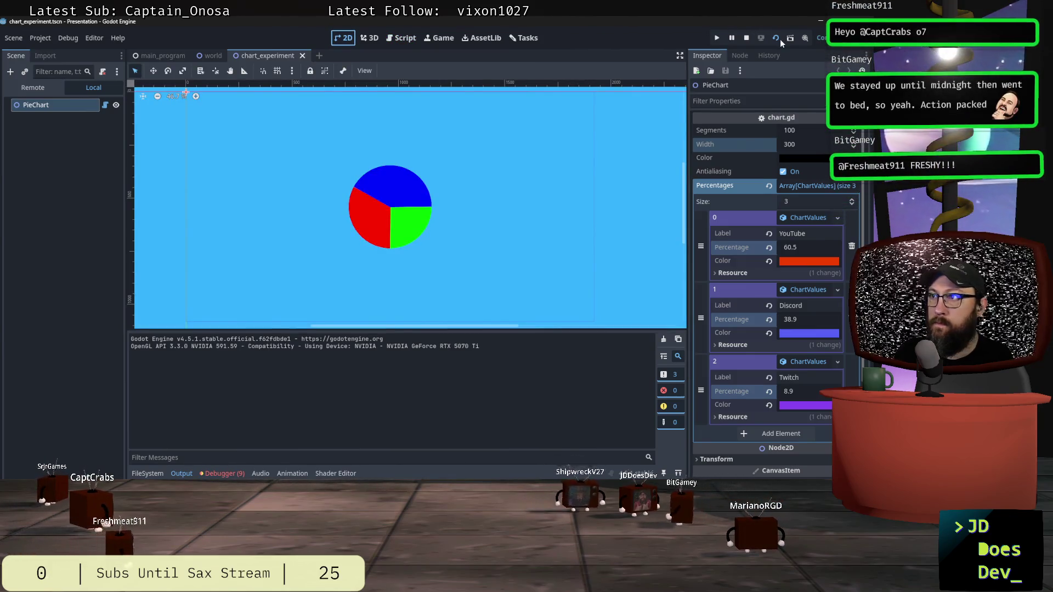
left_click(746, 38)
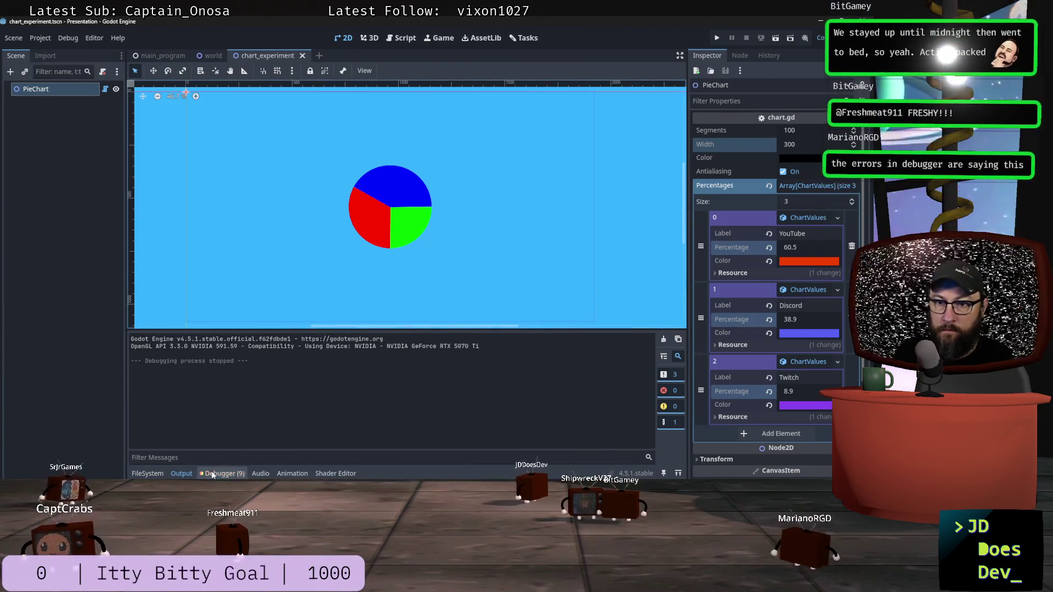
Rerun the scene and review the debugger errors saying drawing is only allowed inside _draw().
left_click(213, 475)
scroll(588, 395, "down", 3)
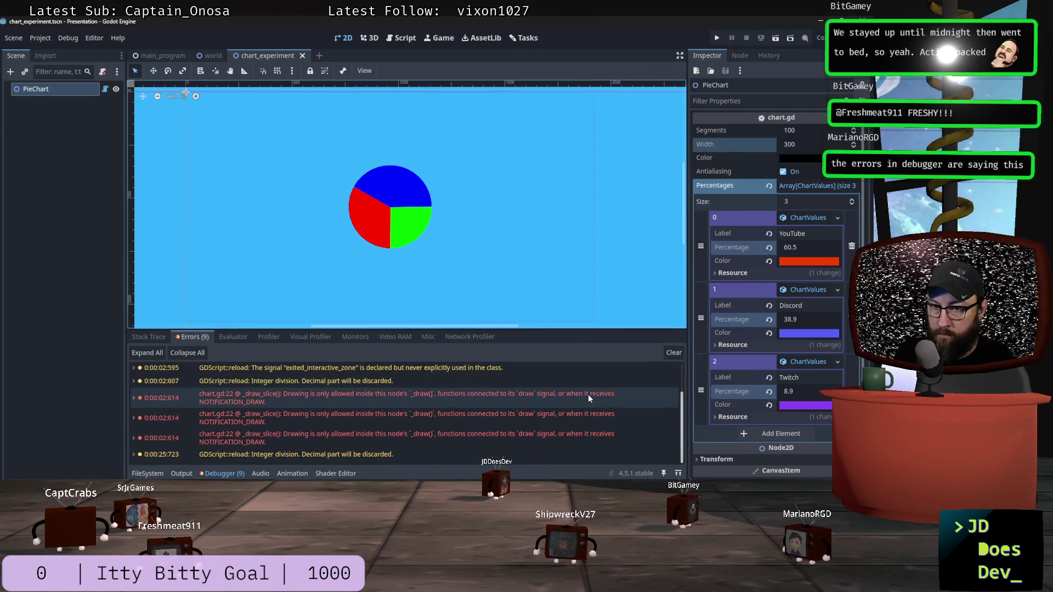
mouse_move(347, 447)
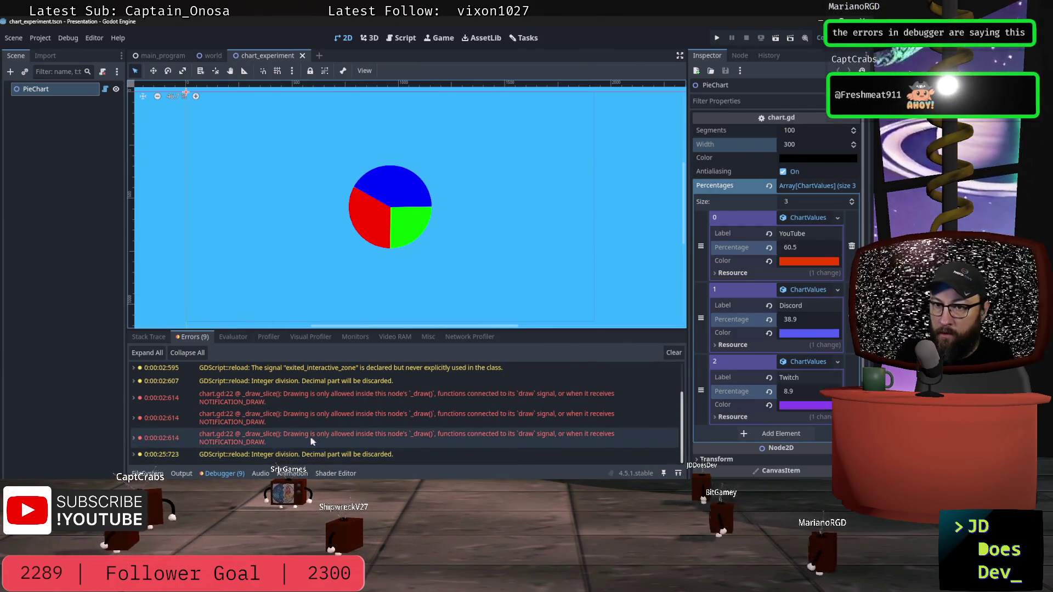
left_click(776, 39)
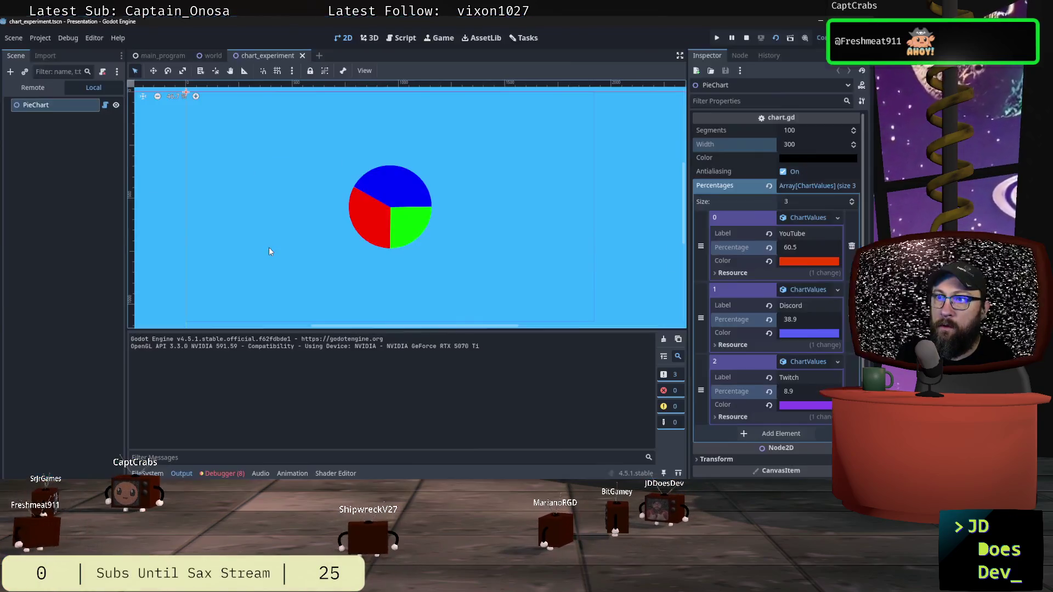
left_click(219, 474)
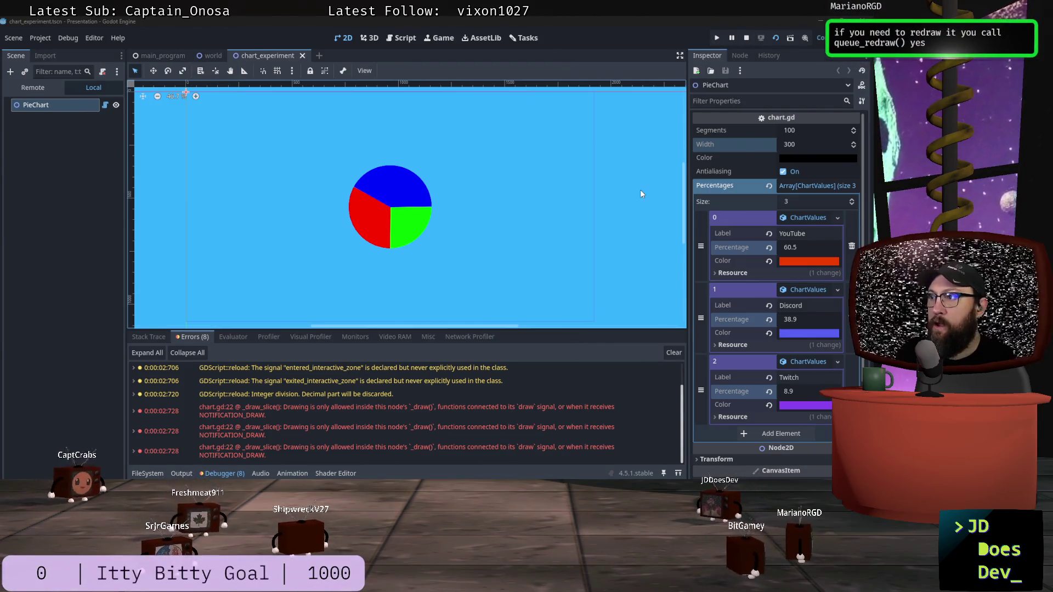
left_click(401, 37)
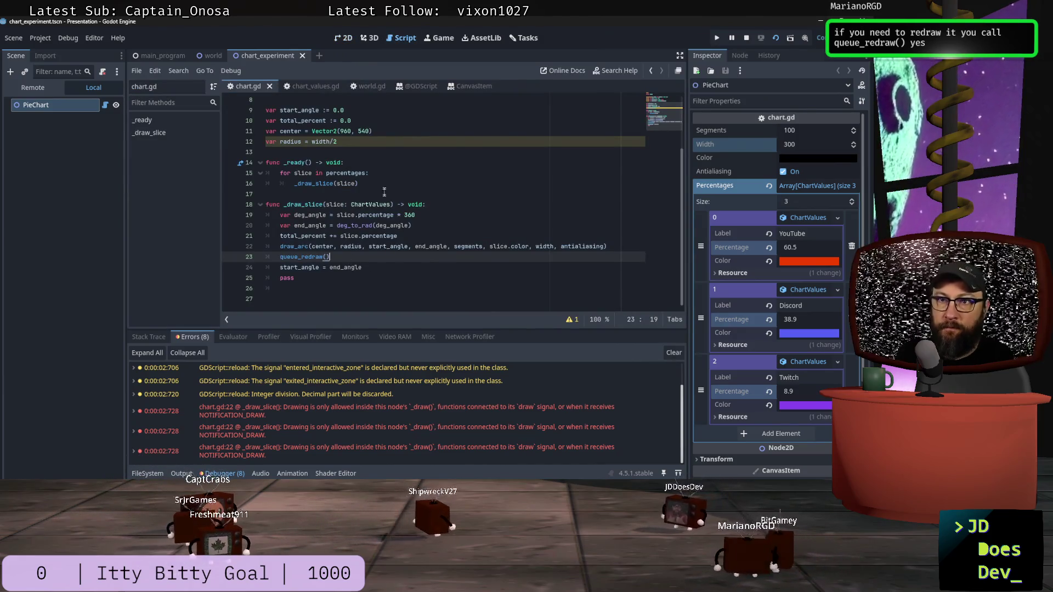
Rename the _ready function containing the percentages loop to _draw.
left_click(374, 185)
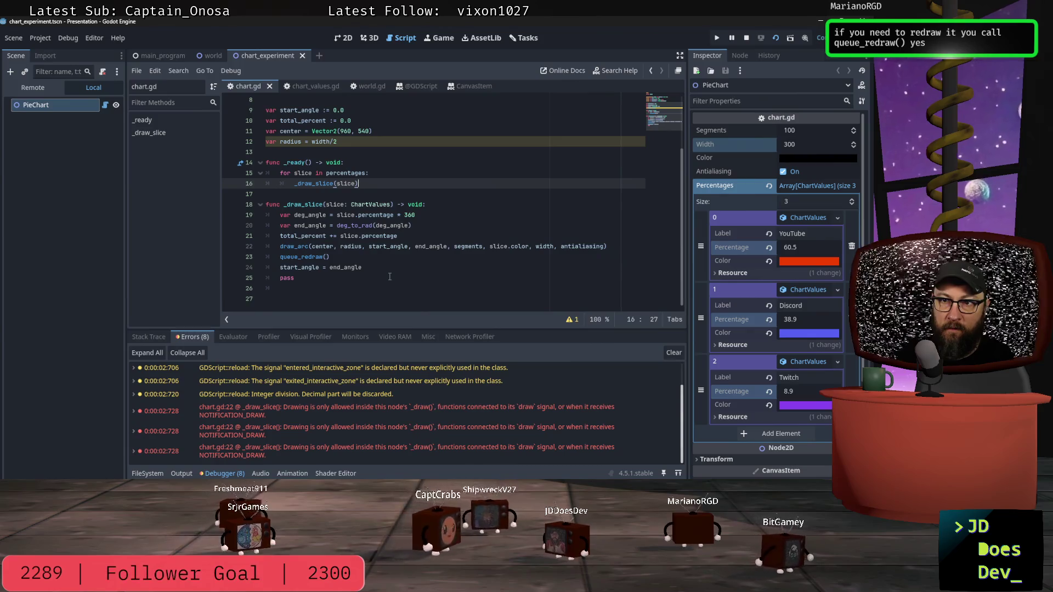
left_click(390, 278)
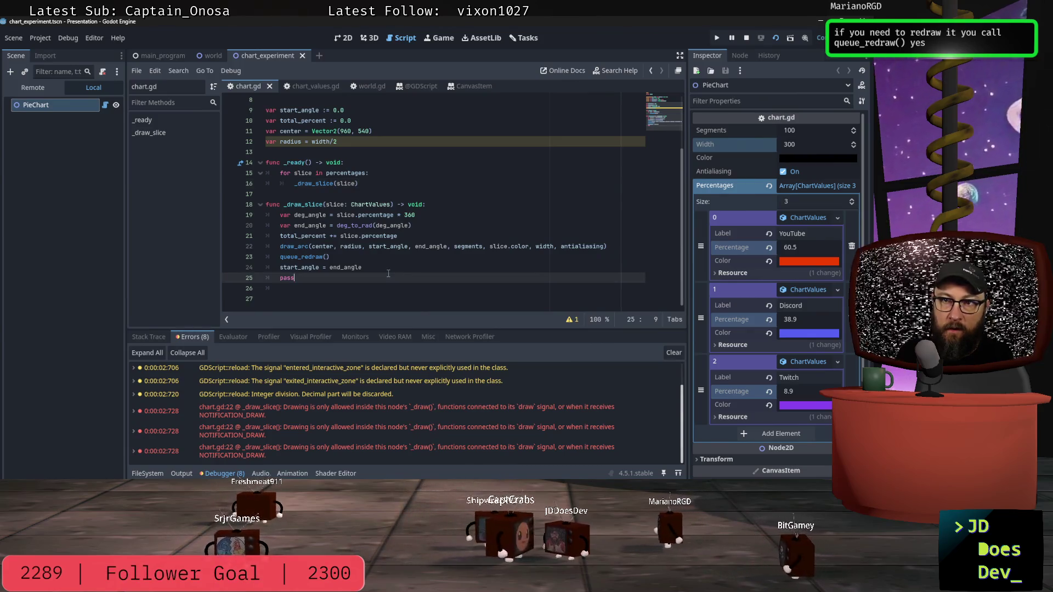
left_click(368, 185)
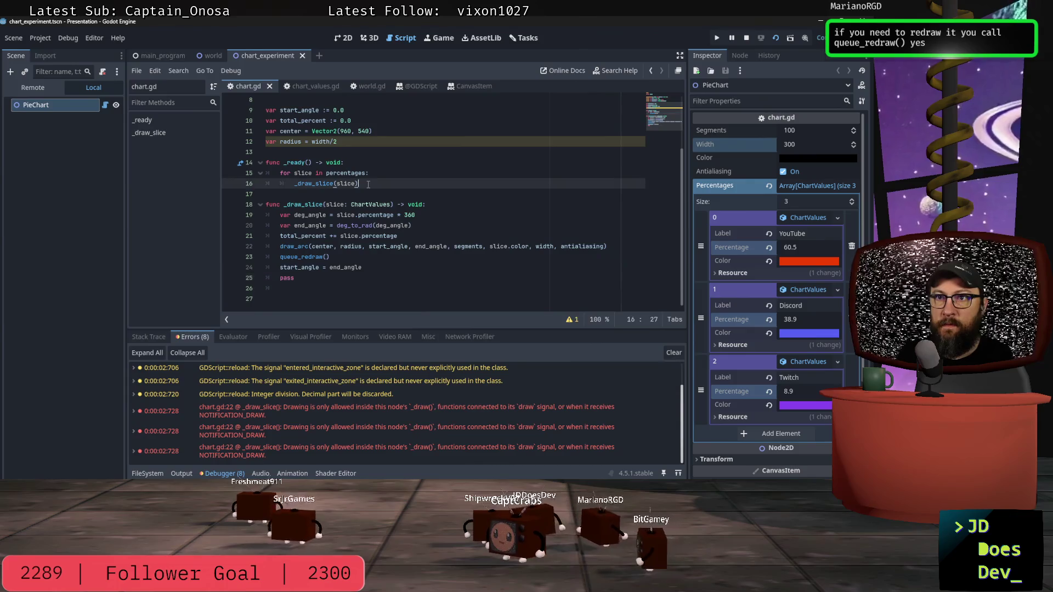
left_click_drag(243, 179, 244, 176)
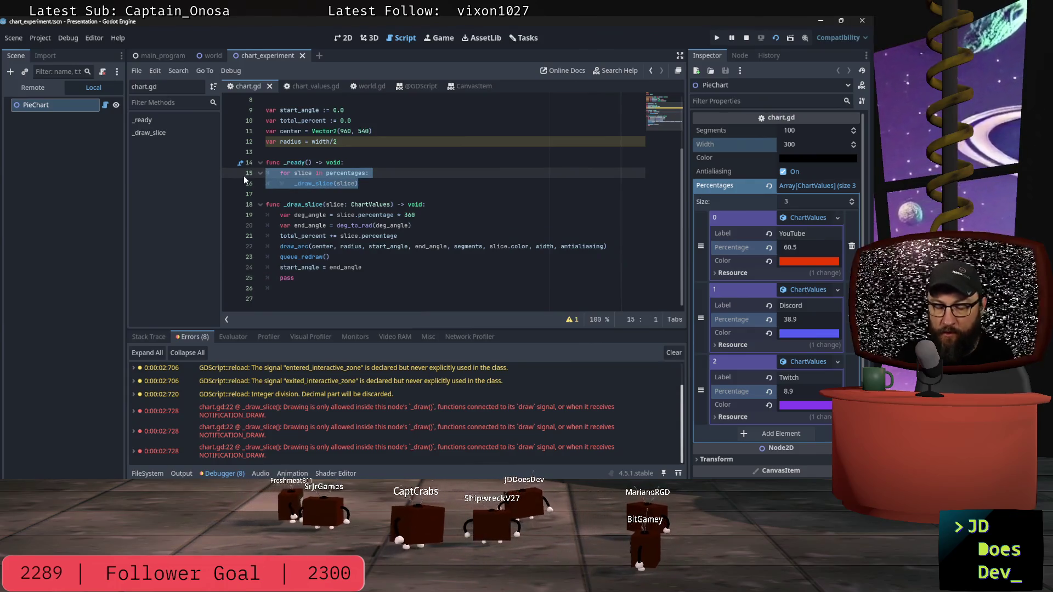
left_click(384, 194)
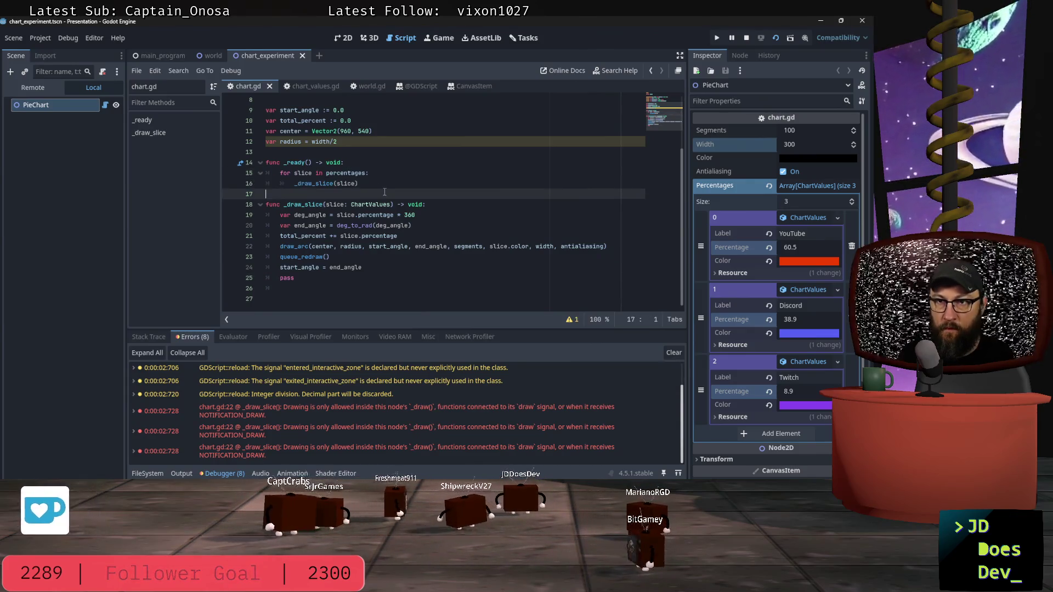
left_click(306, 163)
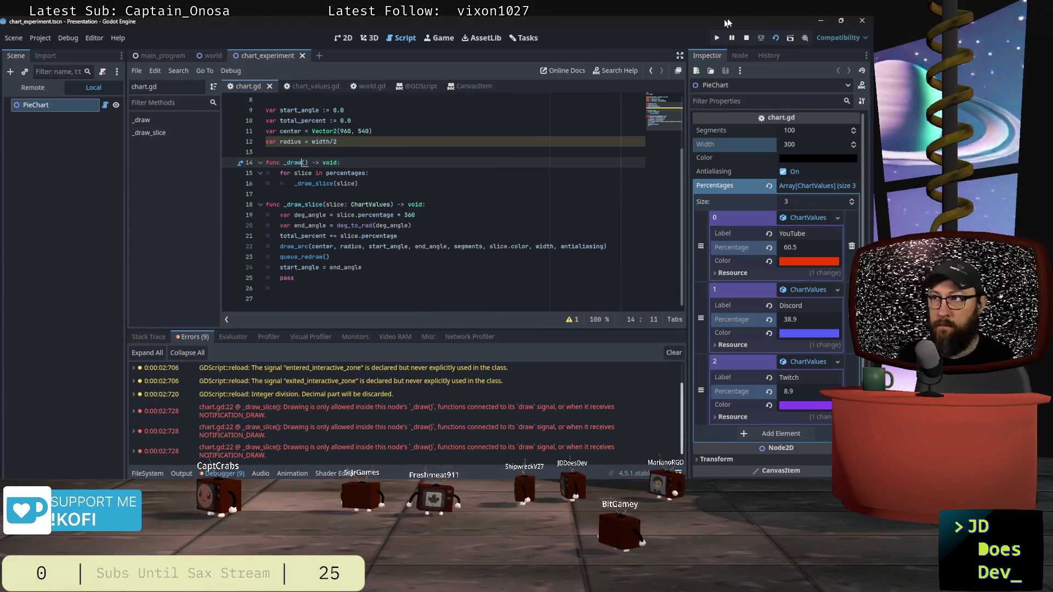
left_click(351, 36)
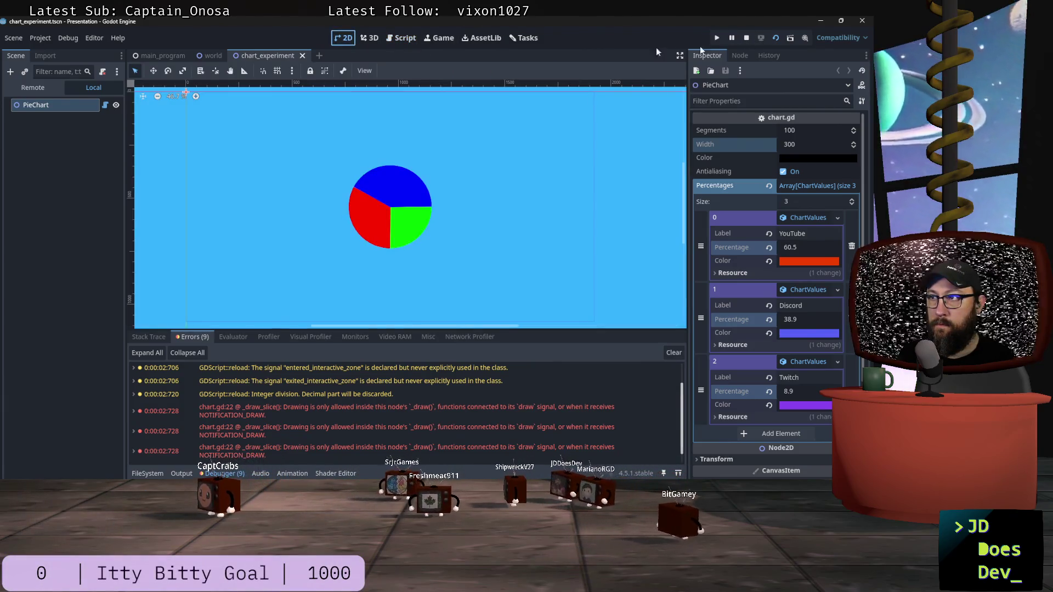
Run the chart scene, which shows a single purple circle, then close it and reopen chart.gd.
left_click(776, 38)
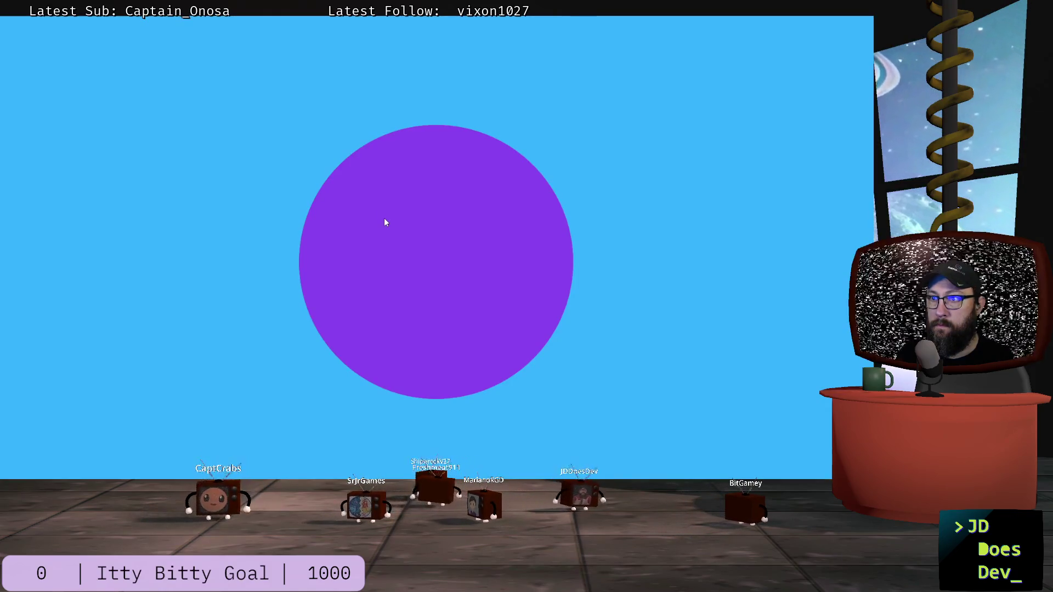
key("alt+F4")
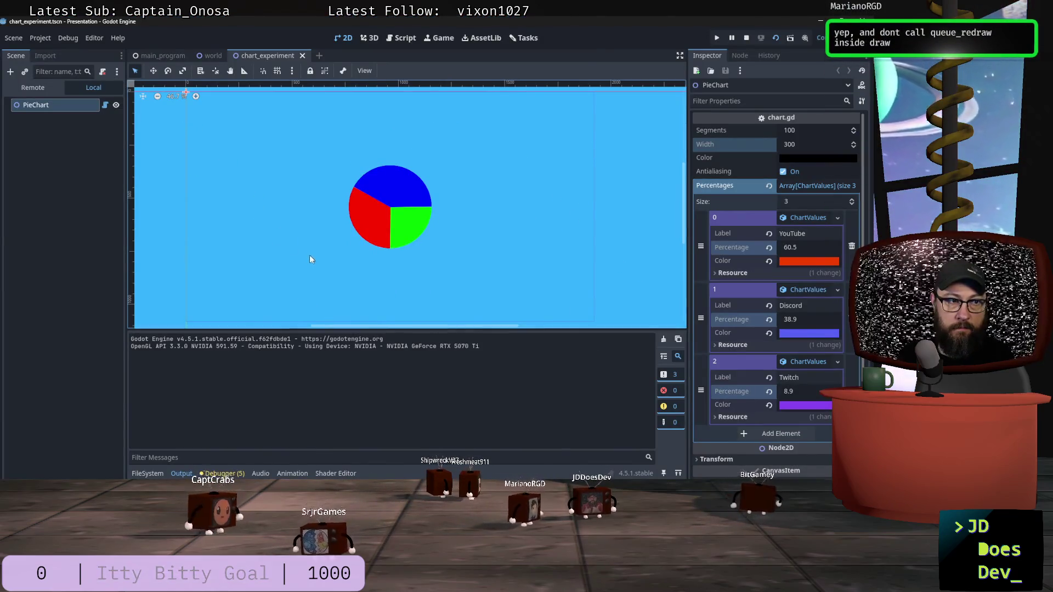
left_click(151, 55)
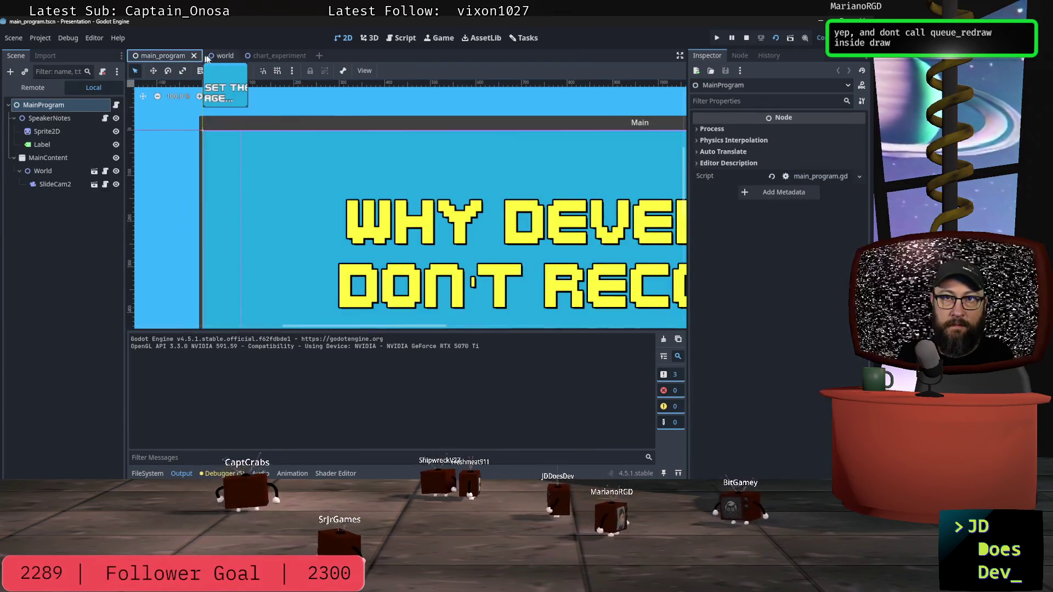
left_click(277, 55)
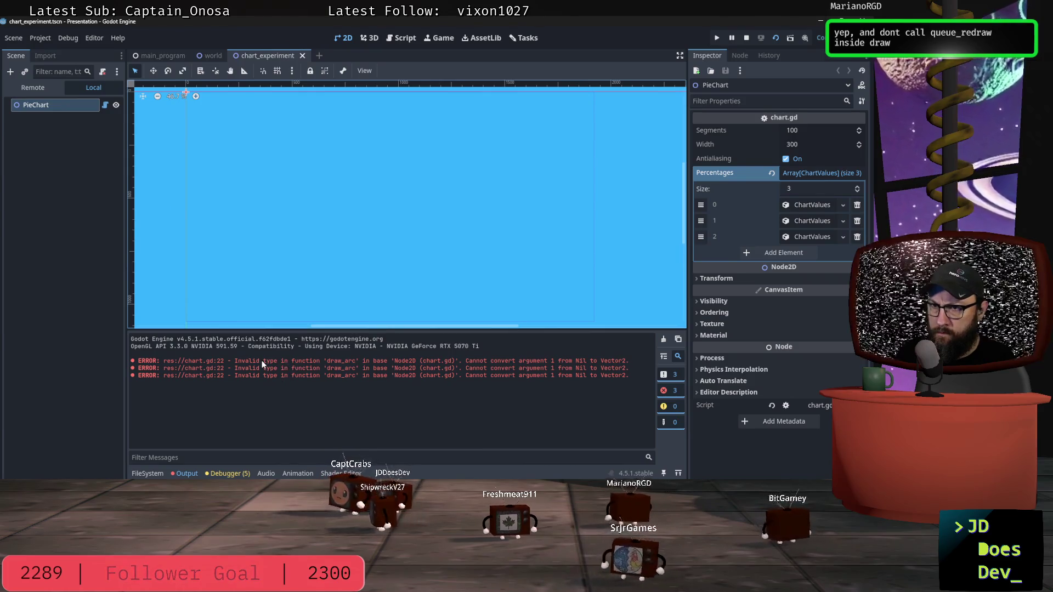
left_click(149, 58)
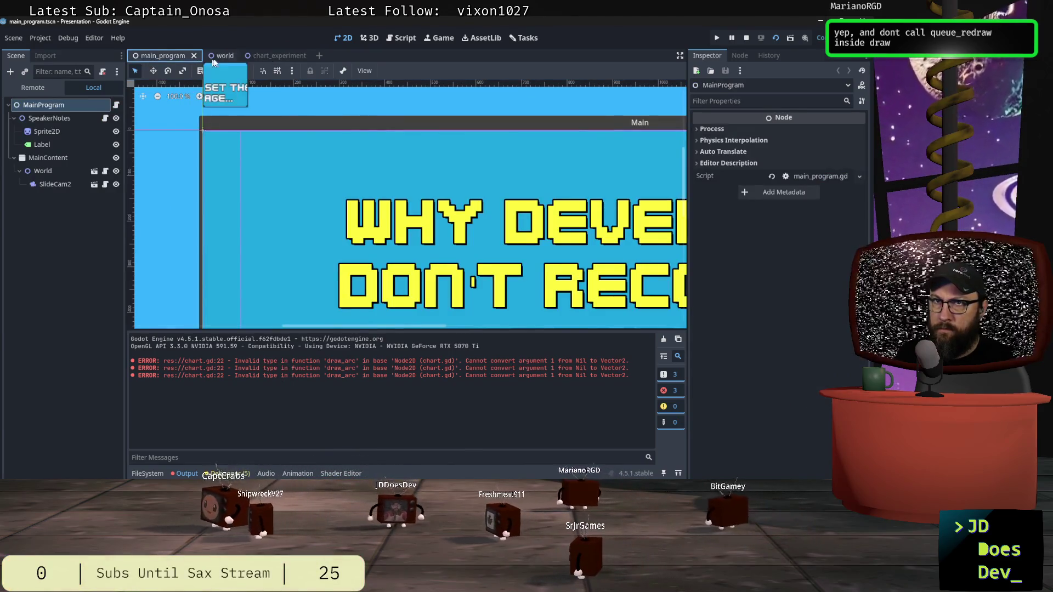
key("ctrl+shift+Tab")
left_click(406, 39)
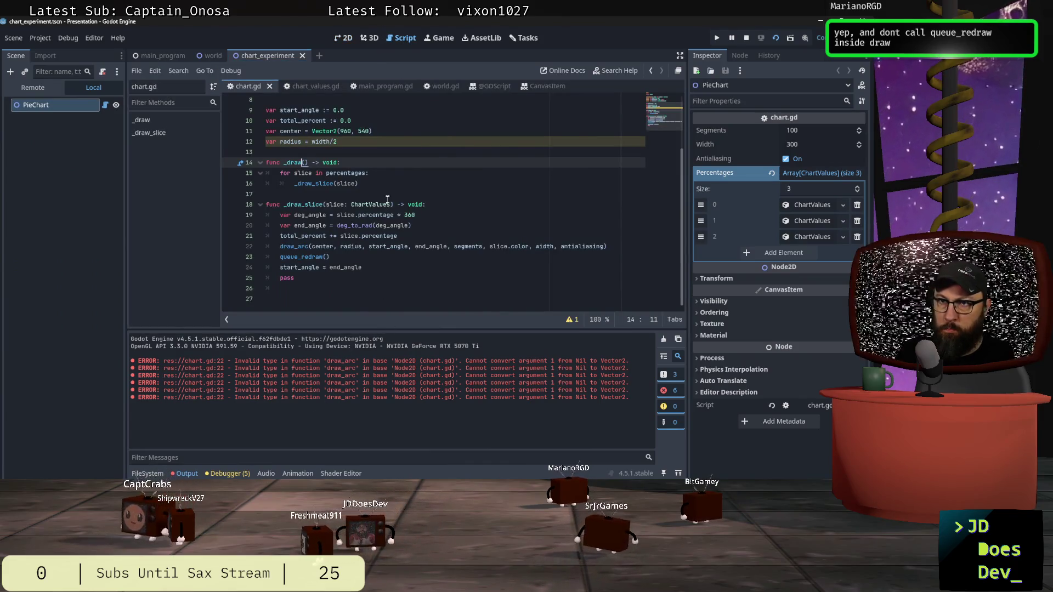
Delete the queue_redraw() line from _draw_slice.
left_click(348, 256)
key("shift+Home")
key("BackSpace")
key("BackSpace")
key("BackSpace")
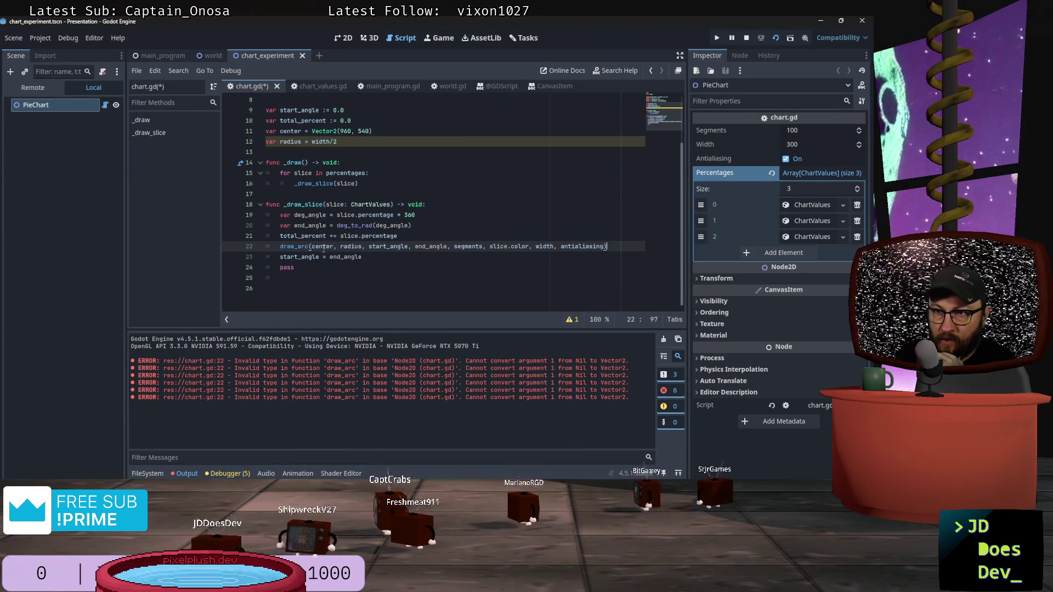
Confirm center is Vector2(960, 540), then save and rerun the scene without draw_arc errors.
scroll(387, 207, "up", 3)
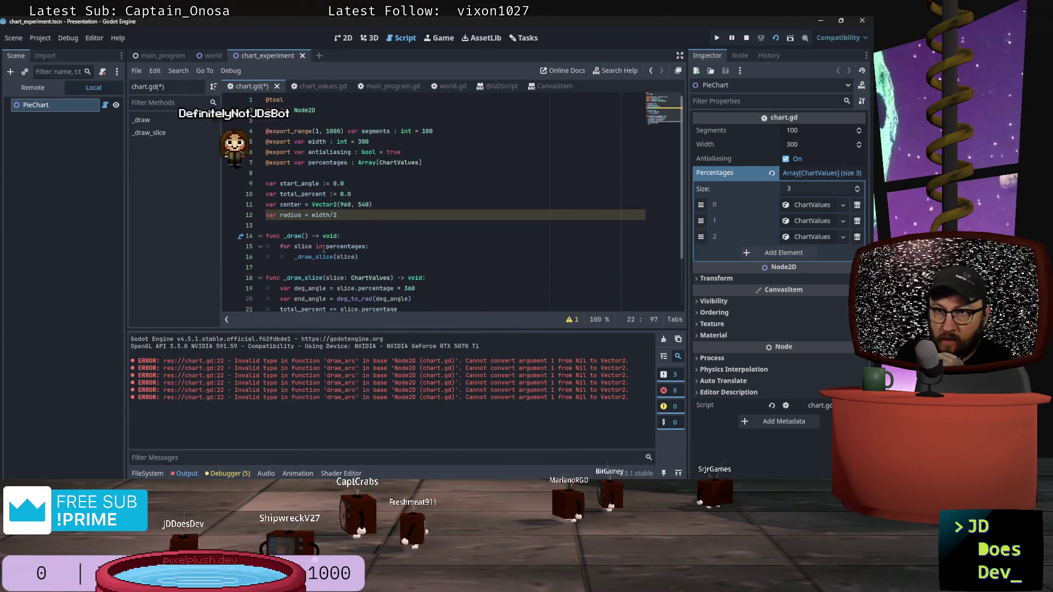
left_click(387, 207)
scroll(418, 255, "down", 2)
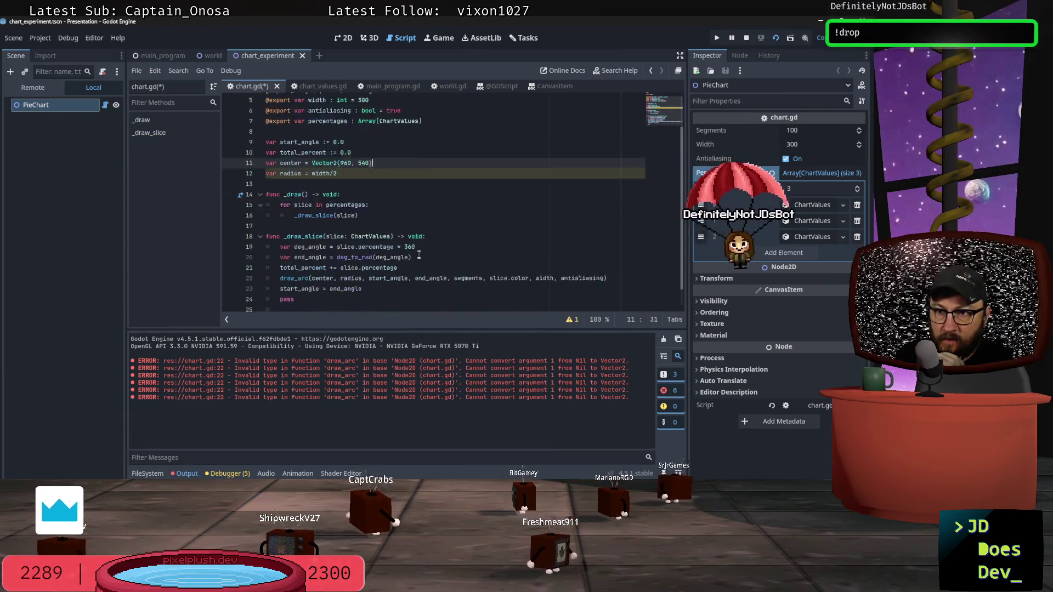
scroll(418, 255, "down", 1)
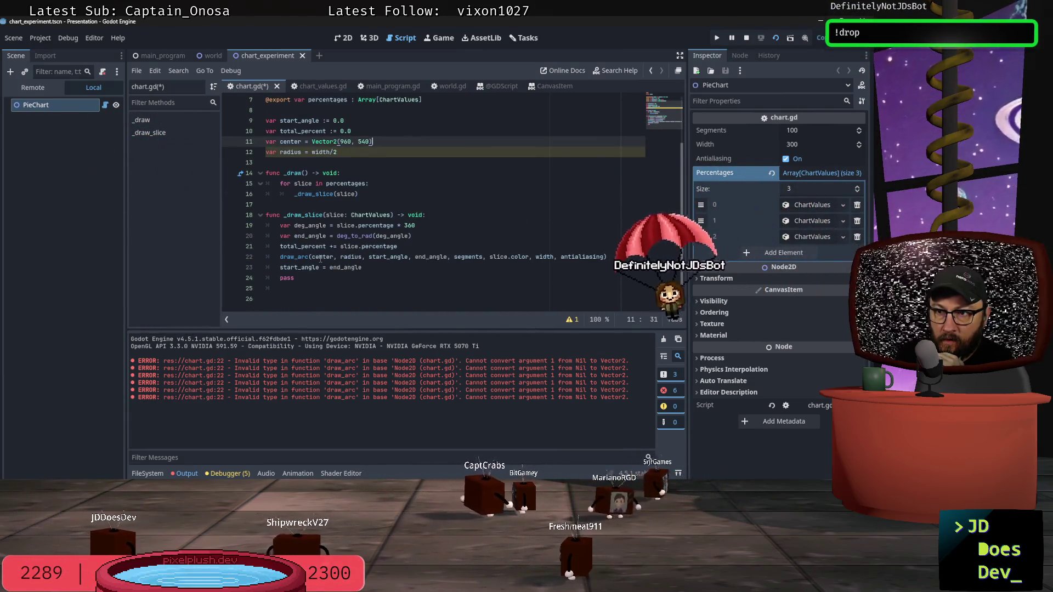
scroll(349, 255, "up", 2)
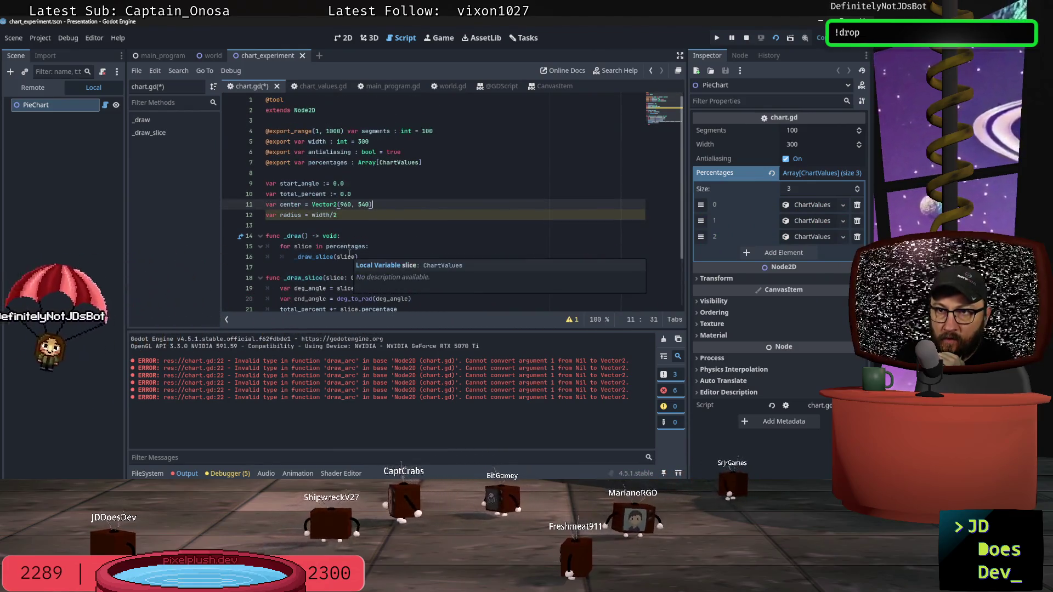
scroll(405, 244, "down", 1)
scroll(406, 244, "down", 2)
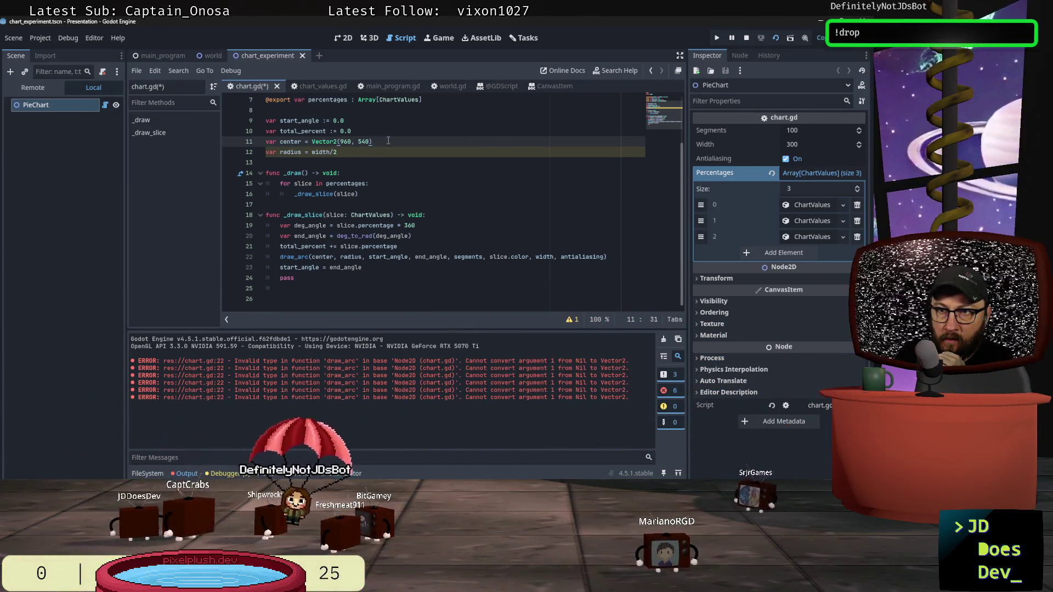
left_click(777, 39)
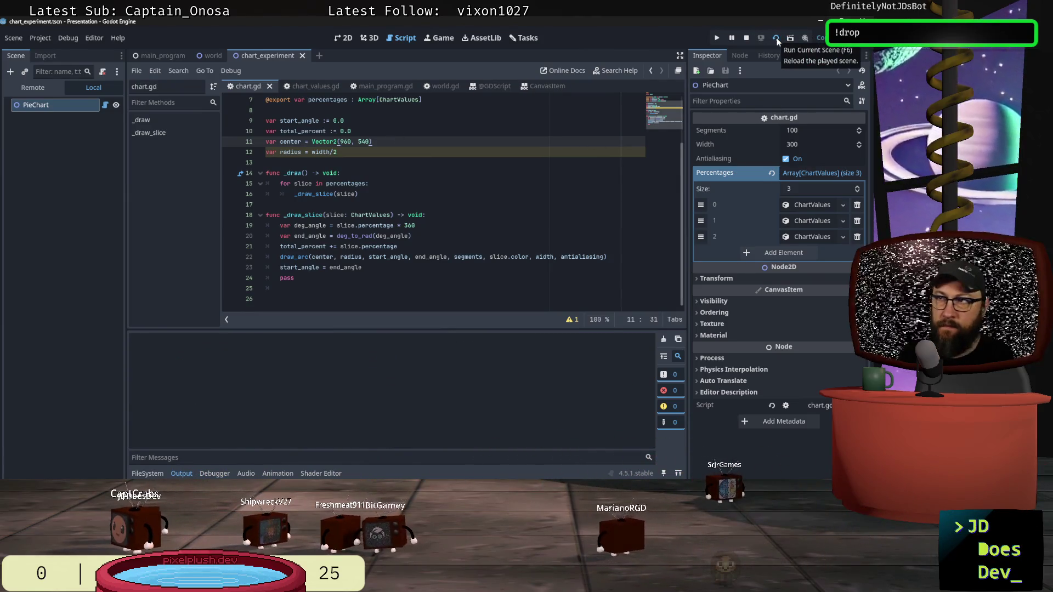
key("F8")
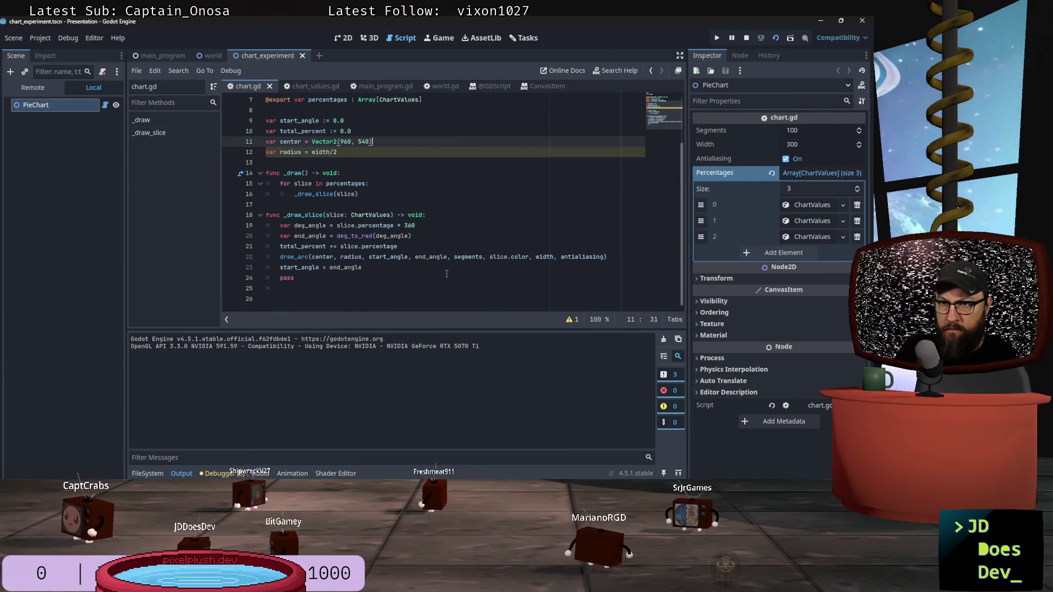
Begin appending '+' to the end_angle = deg_to_rad(deg_angle) expression, then undo the edit.
left_click(373, 269)
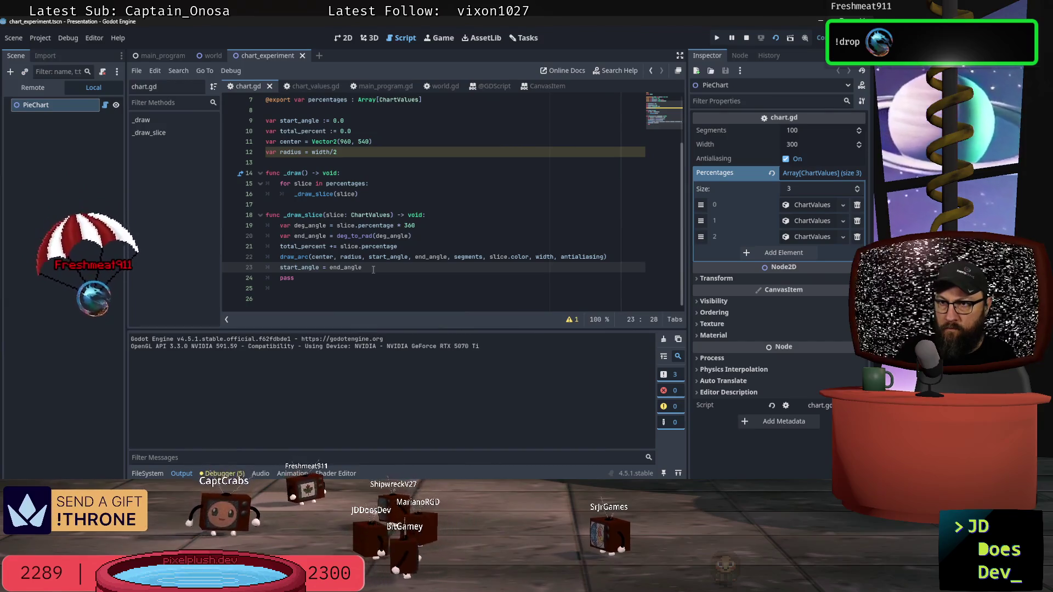
left_click(420, 240)
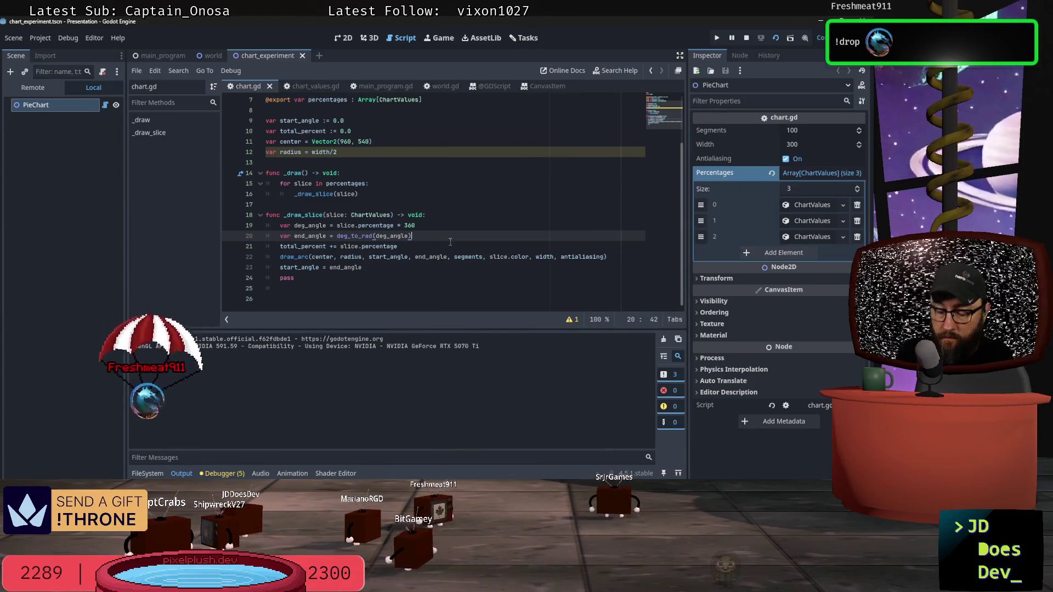
type(" + start")
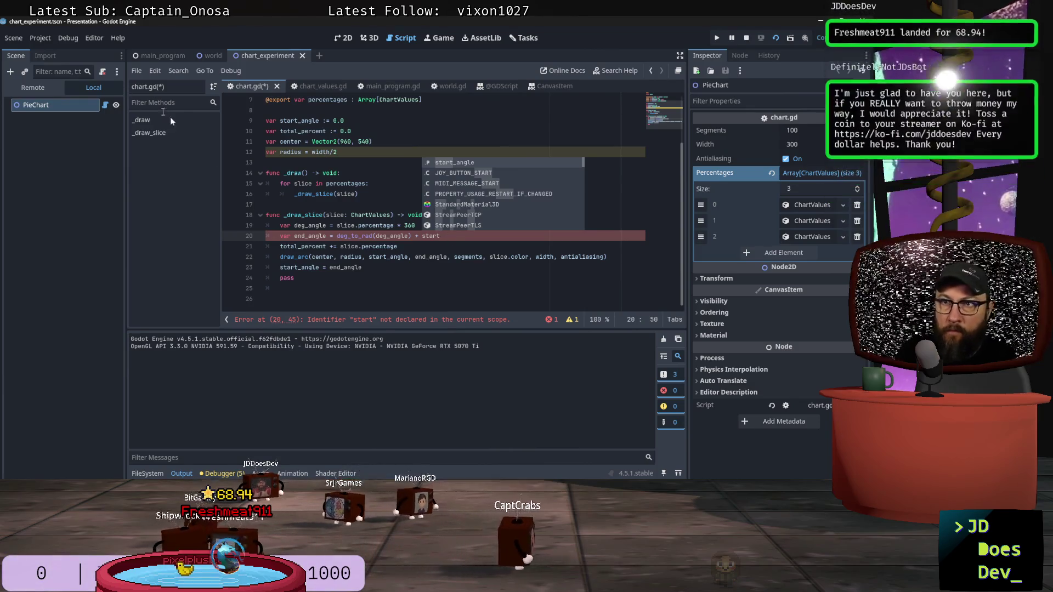
scroll(337, 219, "up", 2)
scroll(337, 218, "down", 2)
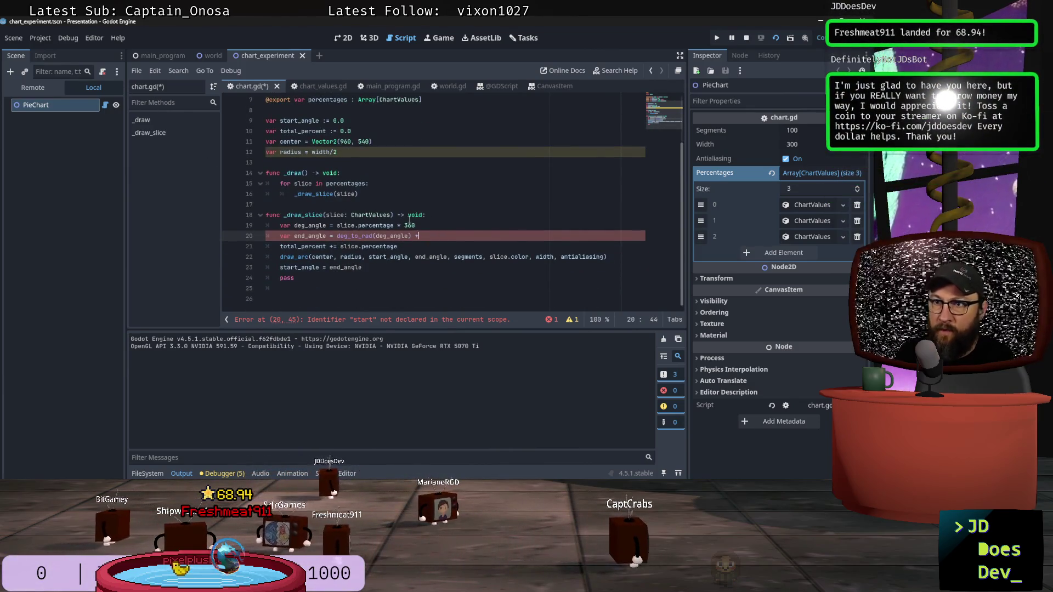
key("ctrl+z")
key("ctrl+z")
key("ctrl+z")
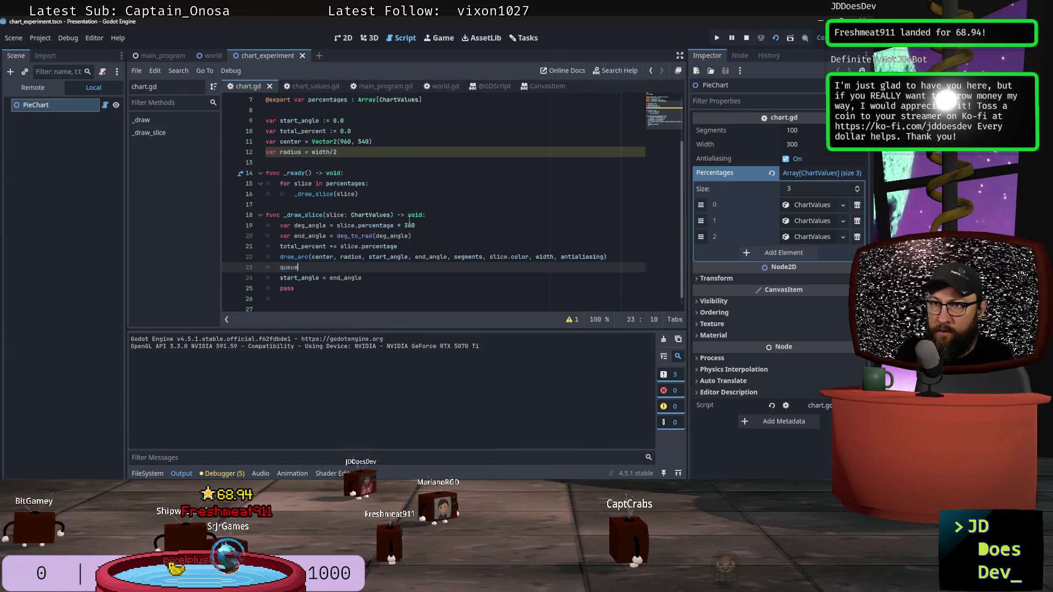
Undo back to the earlier _draw code and move the percentages loop from _ready into _draw.
key("ctrl+z")
key("ctrl+z")
key("ctrl+z")
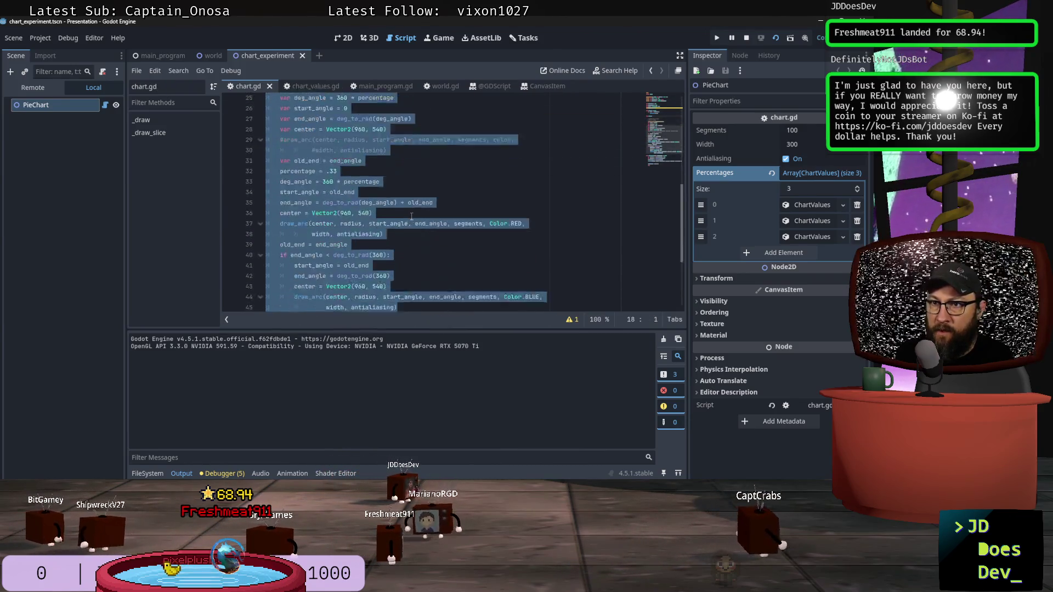
key("ctrl+z")
key("ctrl+z")
key("ctrl+z")
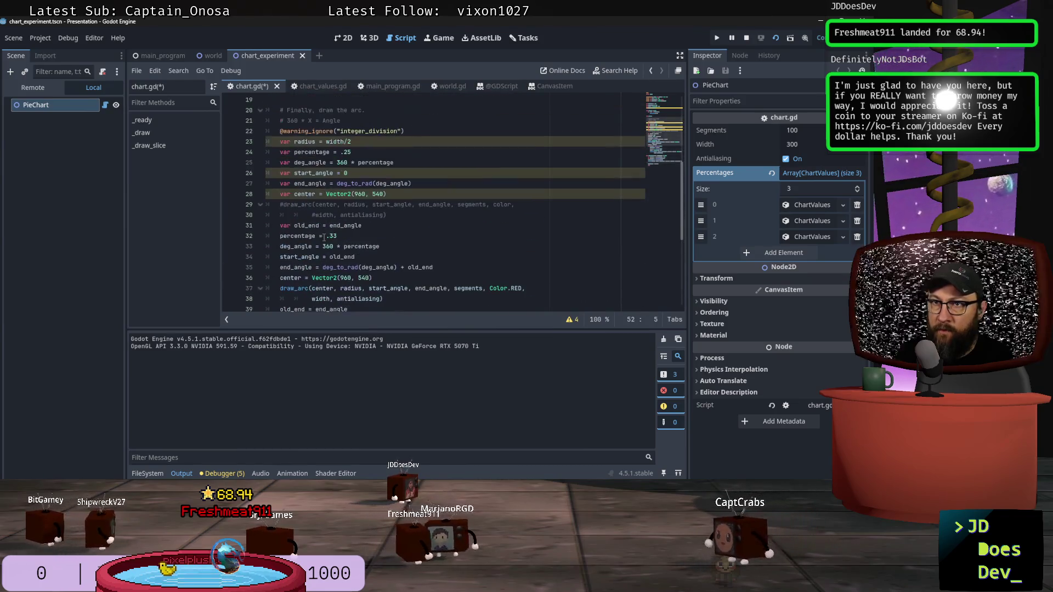
scroll(329, 209, "up", 5)
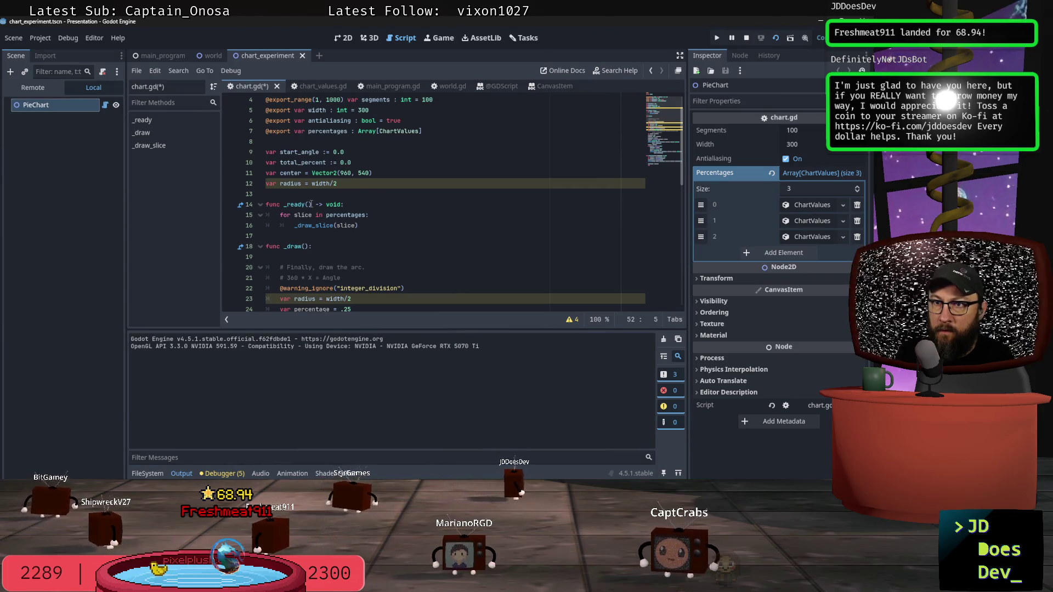
left_click(311, 204)
key("Down")
key("Down")
key("Down")
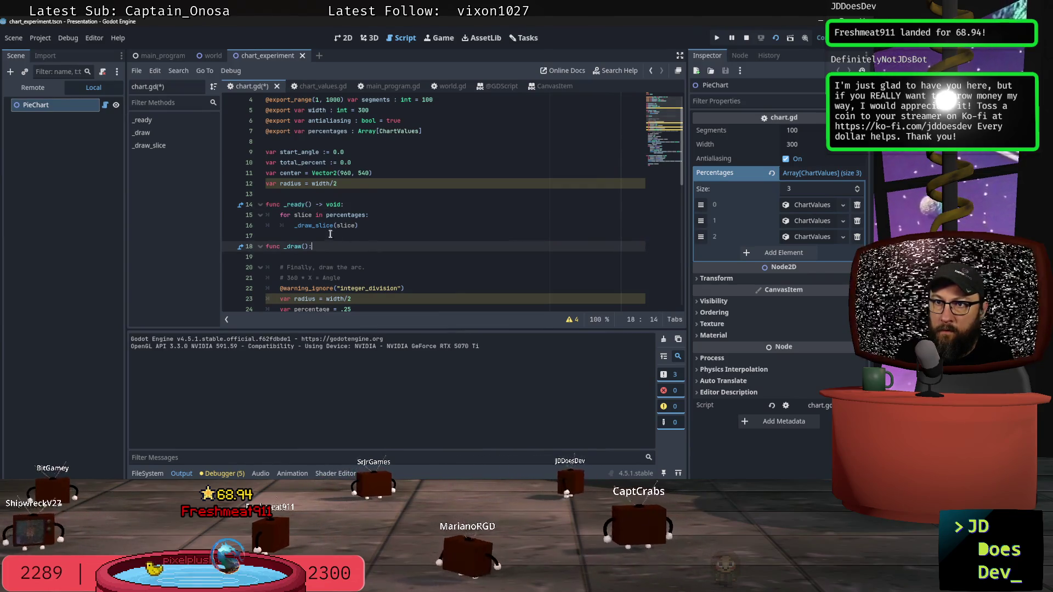
left_click_drag(330, 234, 264, 215)
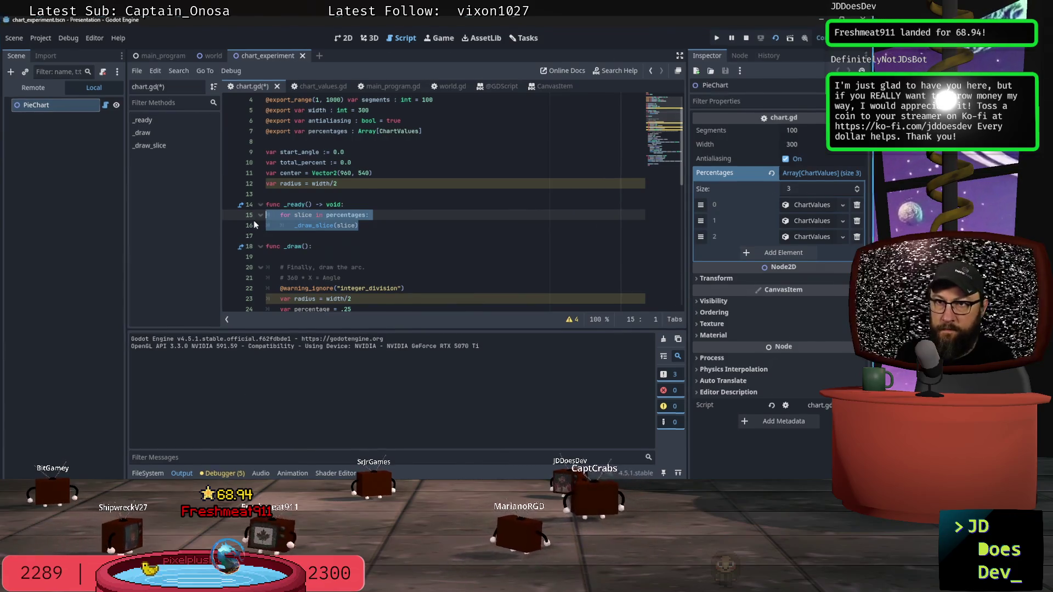
key("alt+Down")
key("alt+Down")
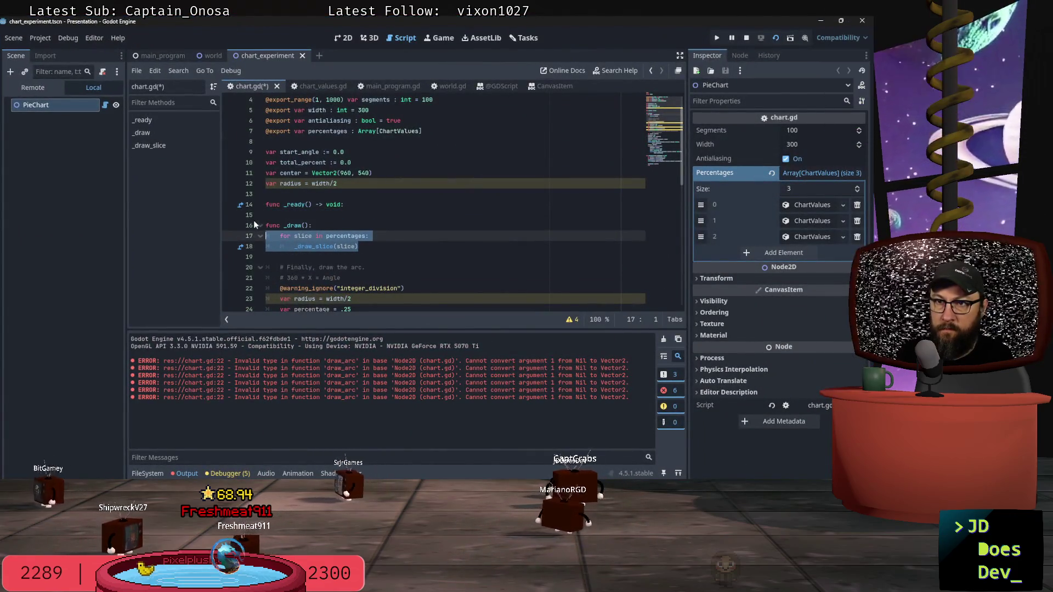
Give the now-empty _ready function a single pass statement.
left_click(360, 204)
key("Return")
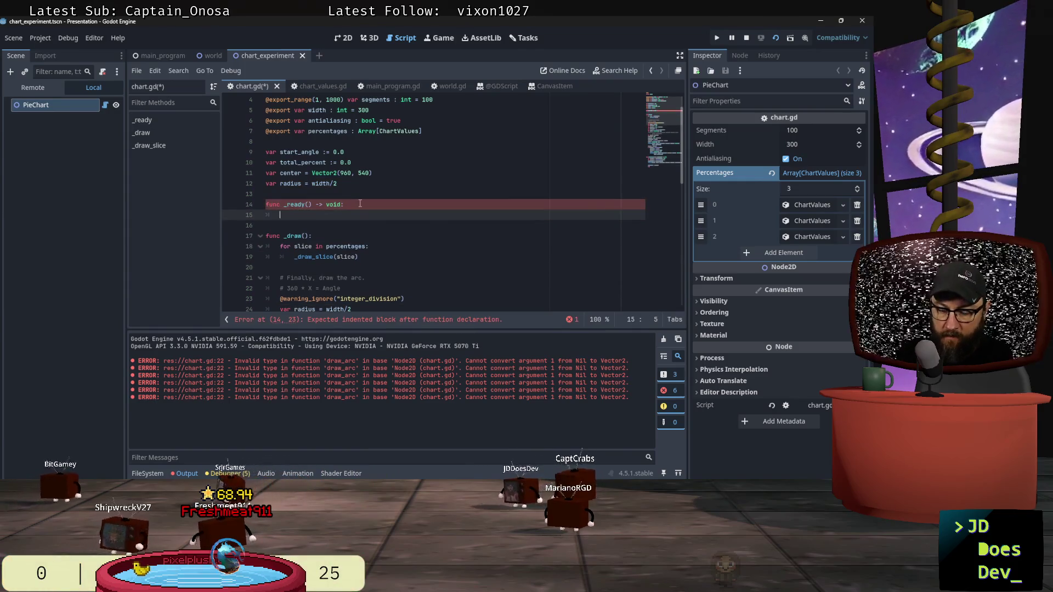
type("pass")
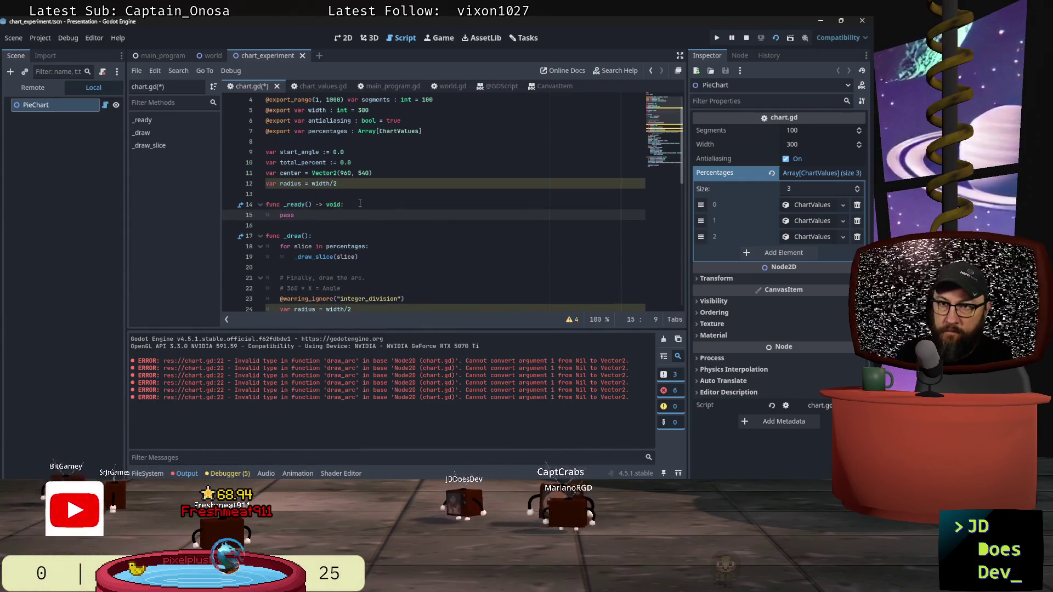
scroll(384, 219, "down", 10)
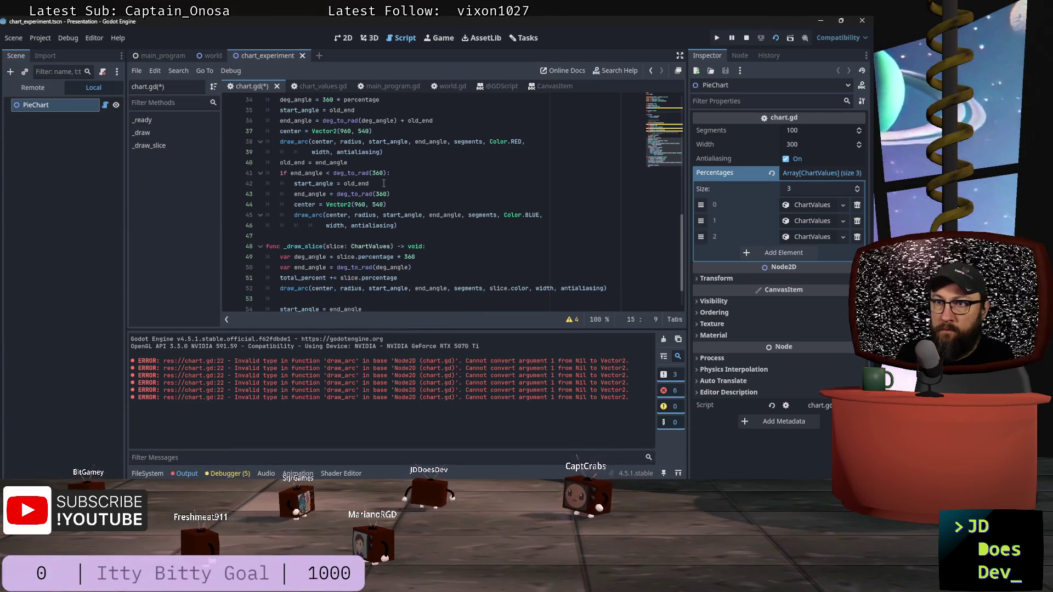
scroll(384, 184, "down", 1)
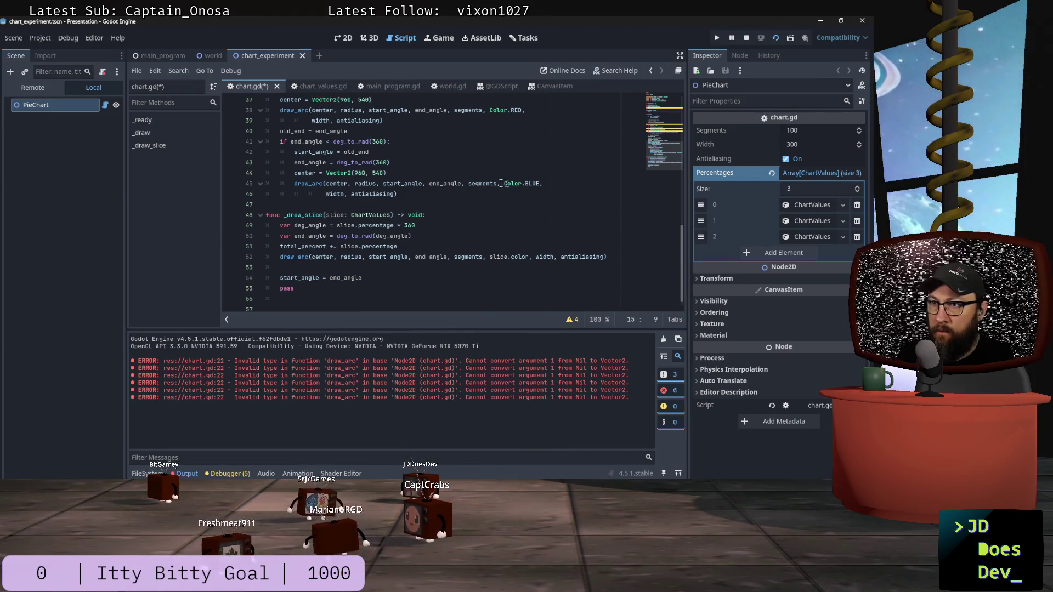
scroll(417, 181, "up", 3)
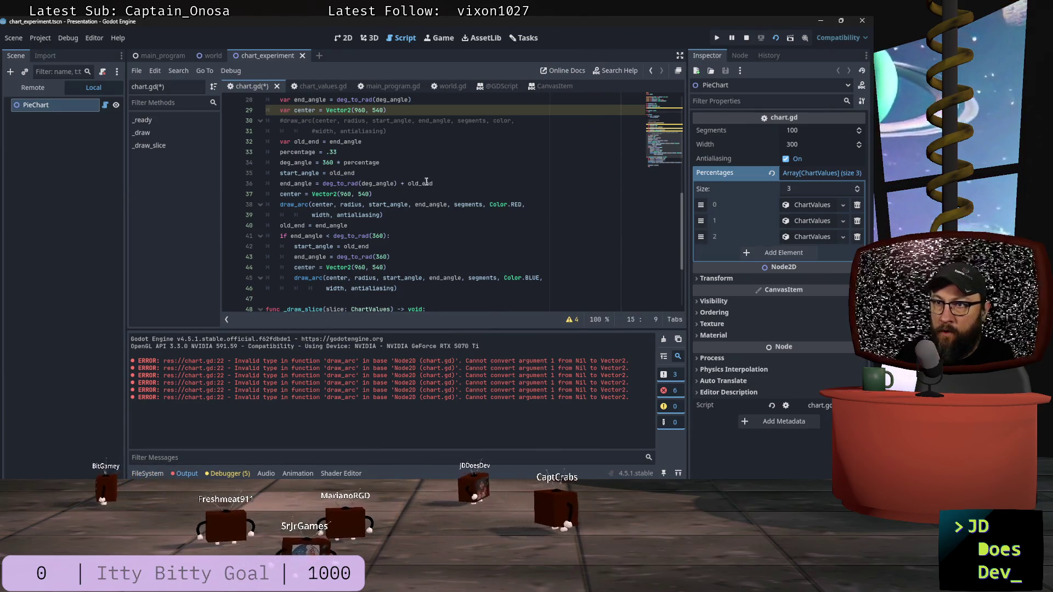
scroll(390, 249, "down", 3)
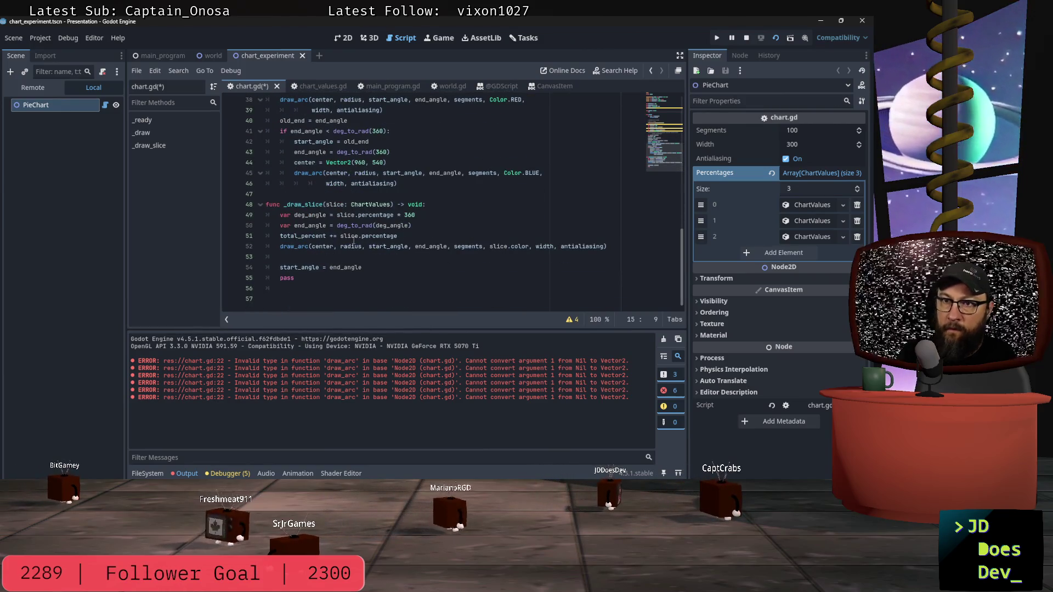
left_click(304, 258)
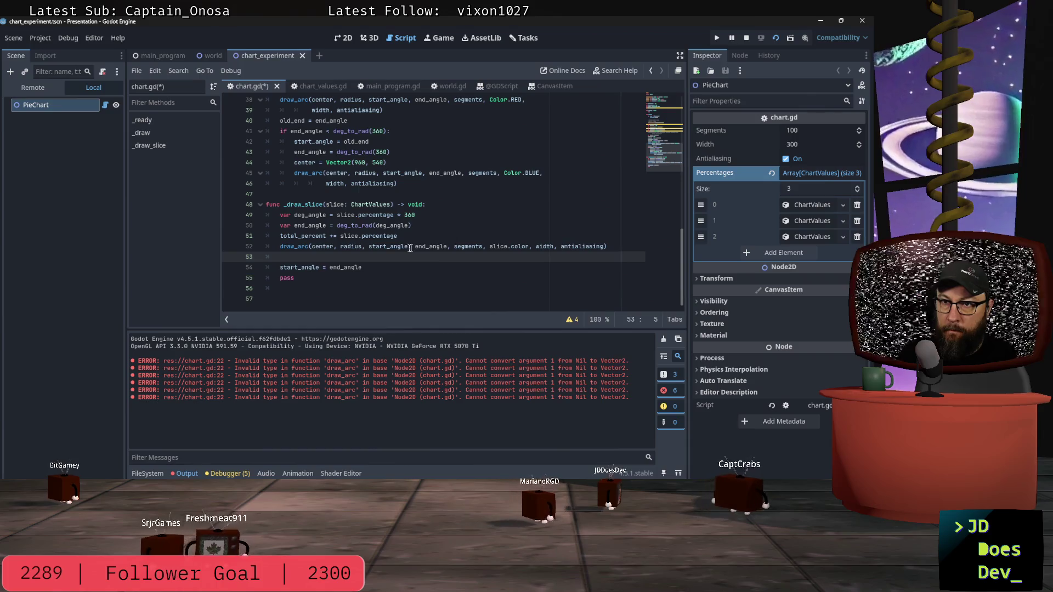
left_click(412, 226)
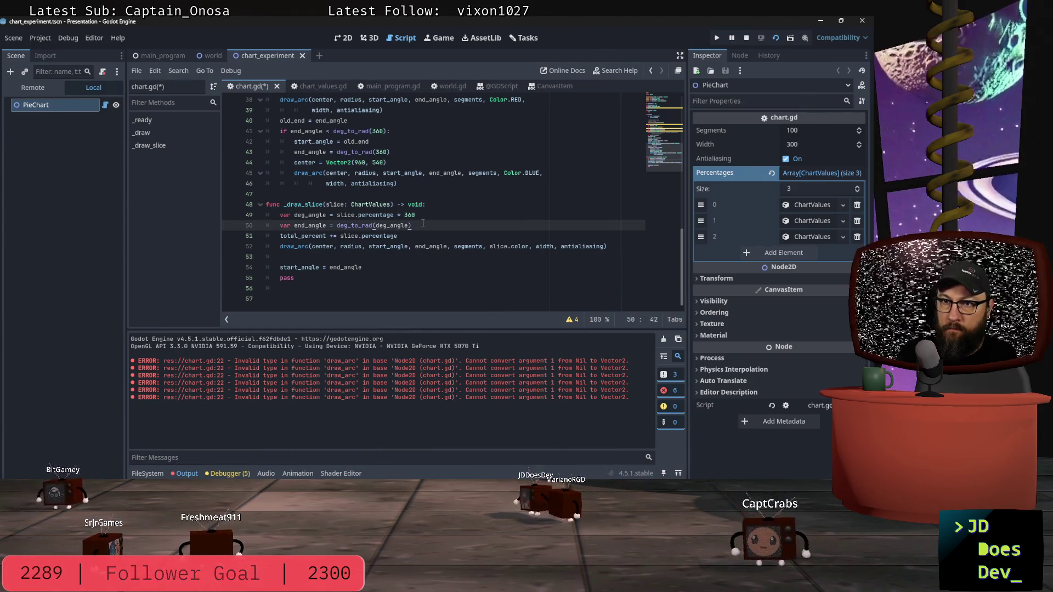
scroll(423, 222, "up", 1)
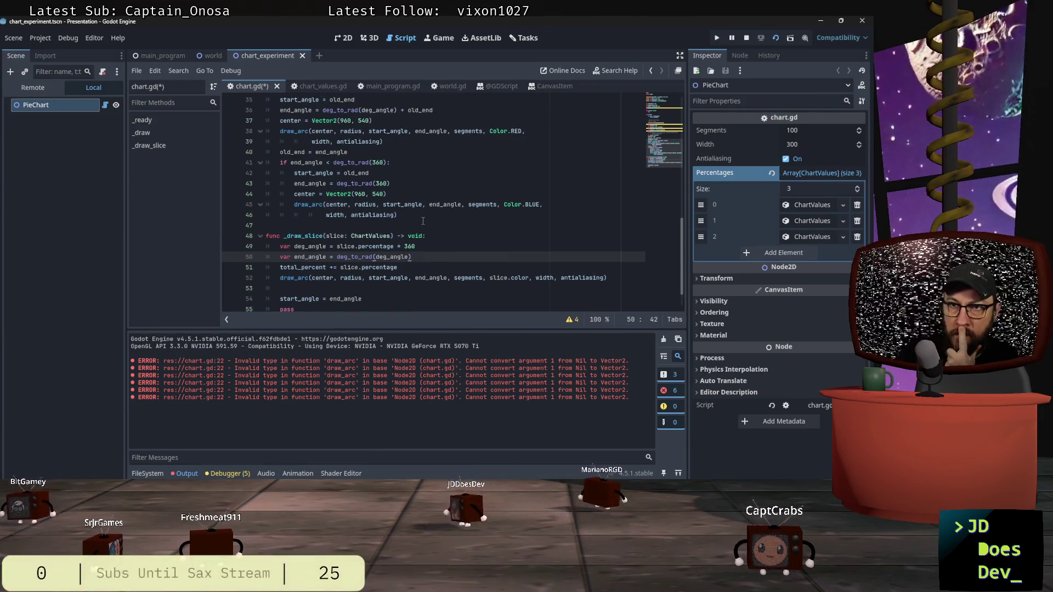
scroll(423, 220, "up", 2)
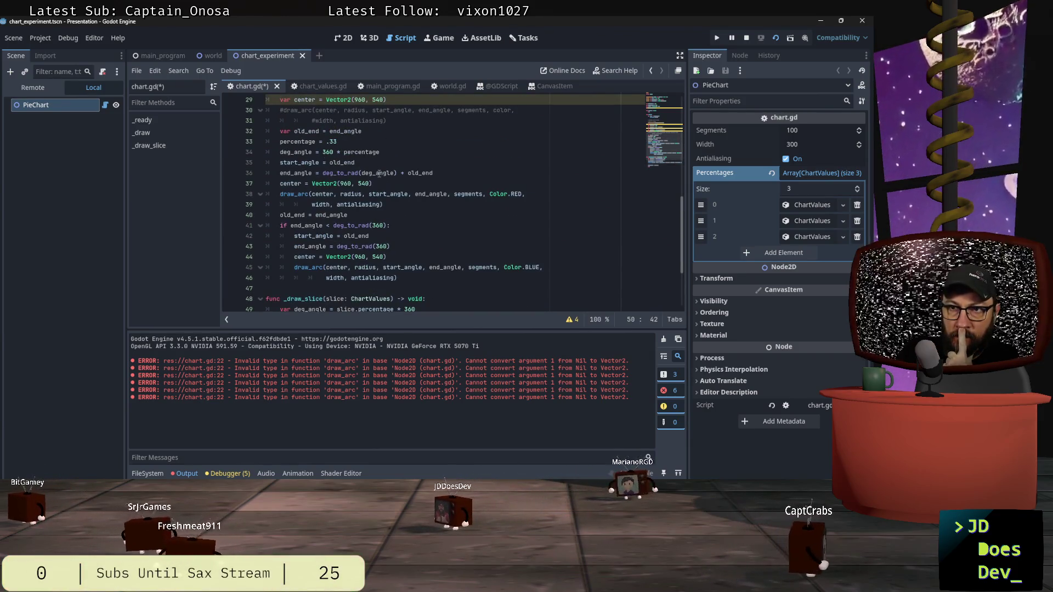
scroll(530, 169, "down", 3)
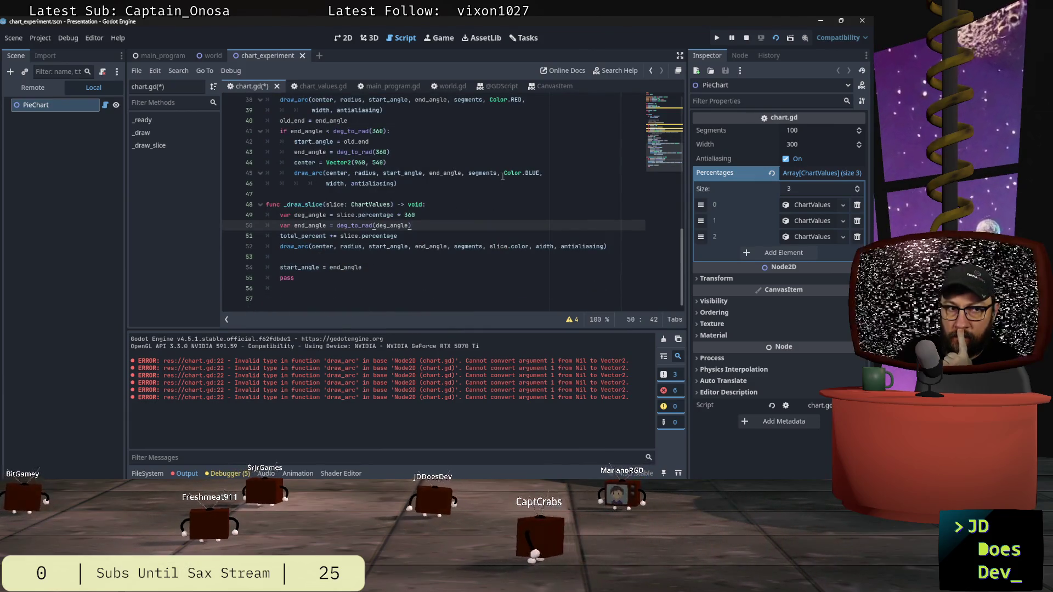
scroll(502, 177, "up", 3)
scroll(502, 177, "up", 2)
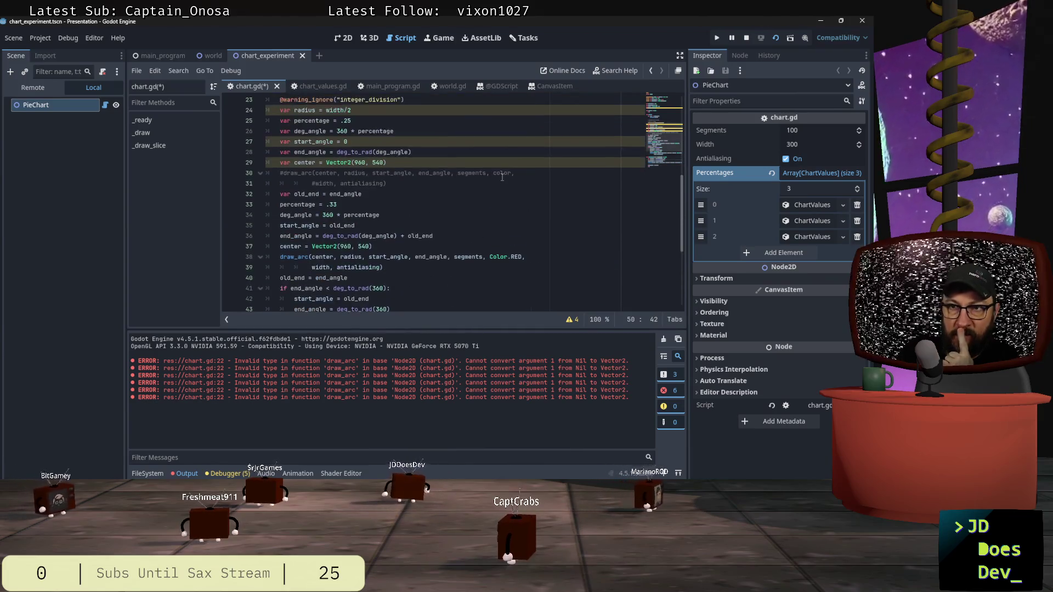
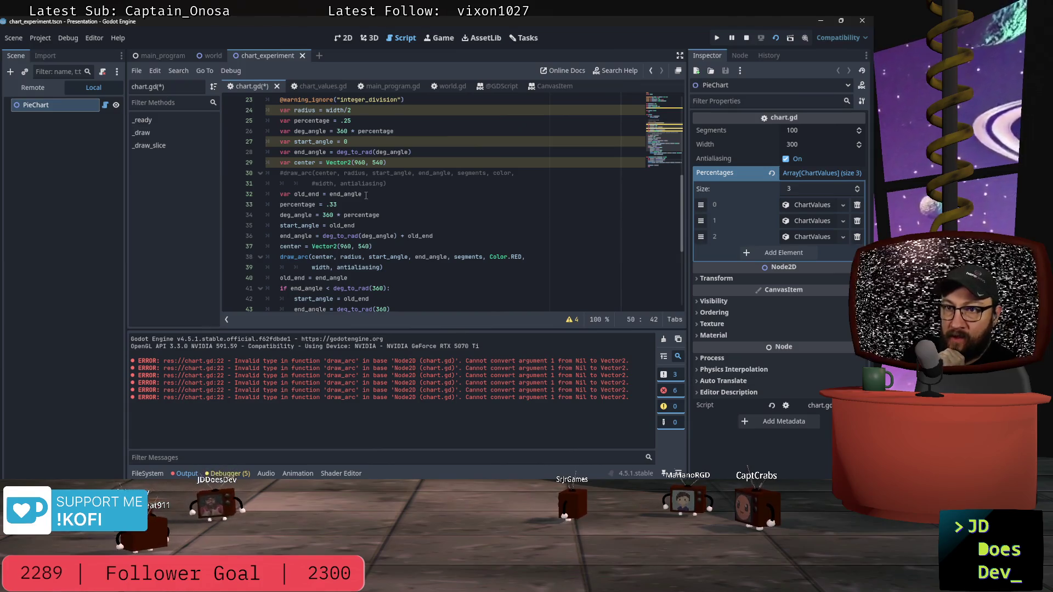
Declare 'var prev_end := 0.0' below start_angle in chart.gd and save the script.
scroll(366, 195, "up", 4)
scroll(407, 210, "up", 4)
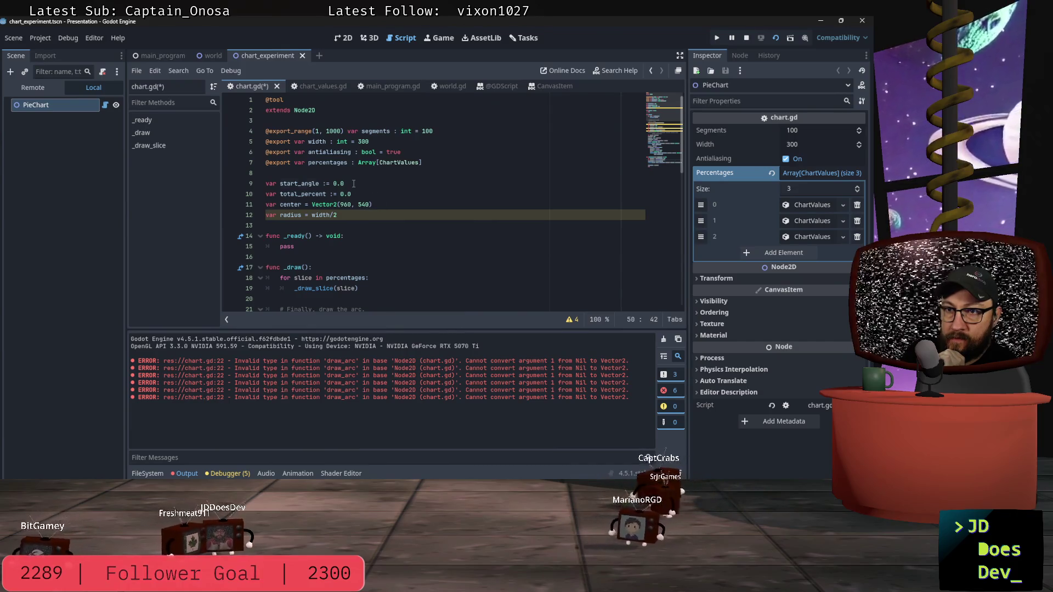
left_click(354, 184)
key("Return")
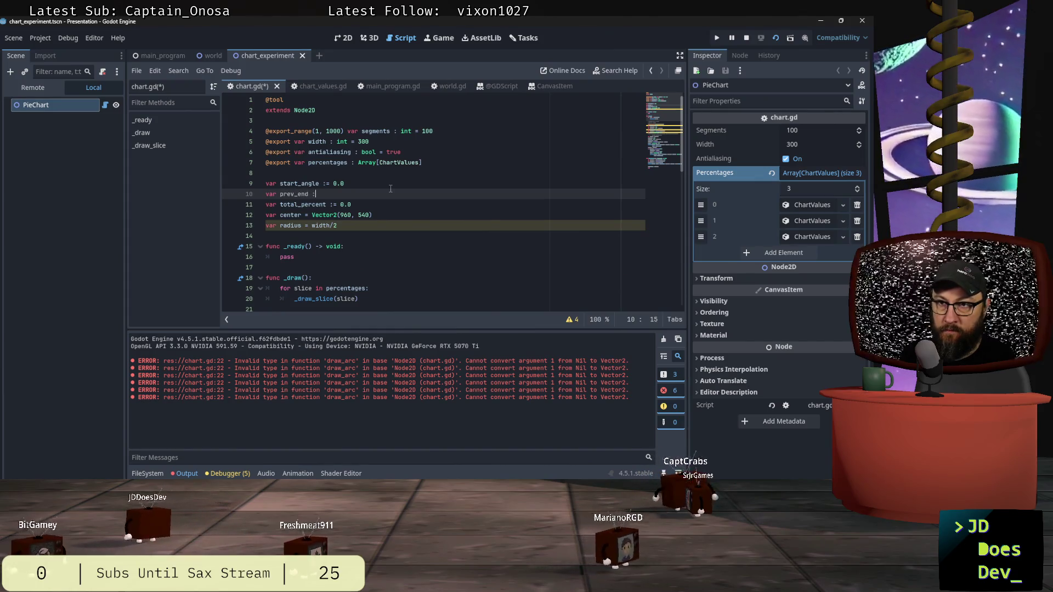
type("= 0.0")
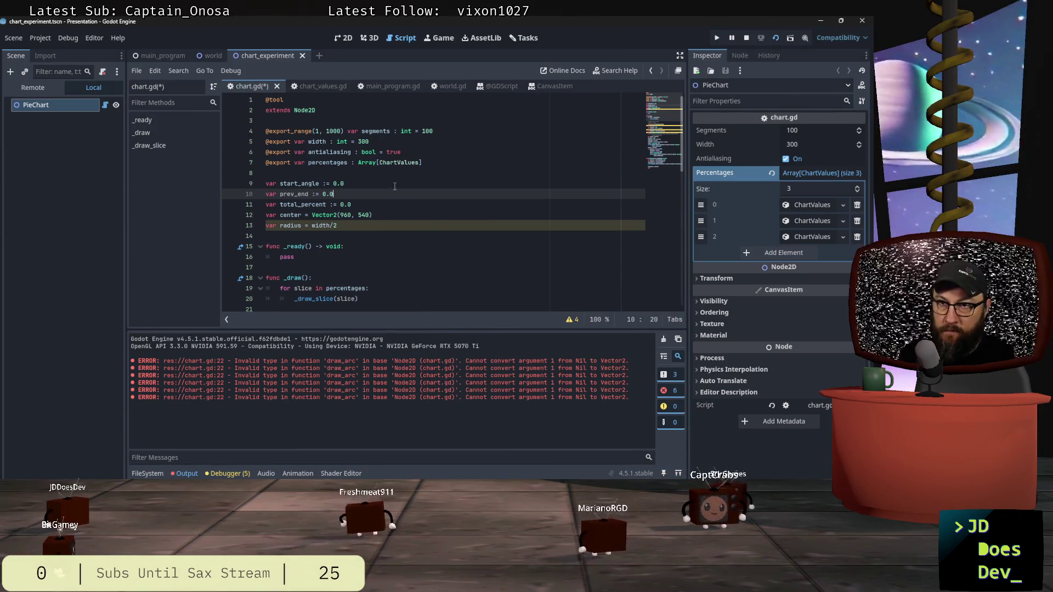
left_click(395, 187)
key("ctrl+s")
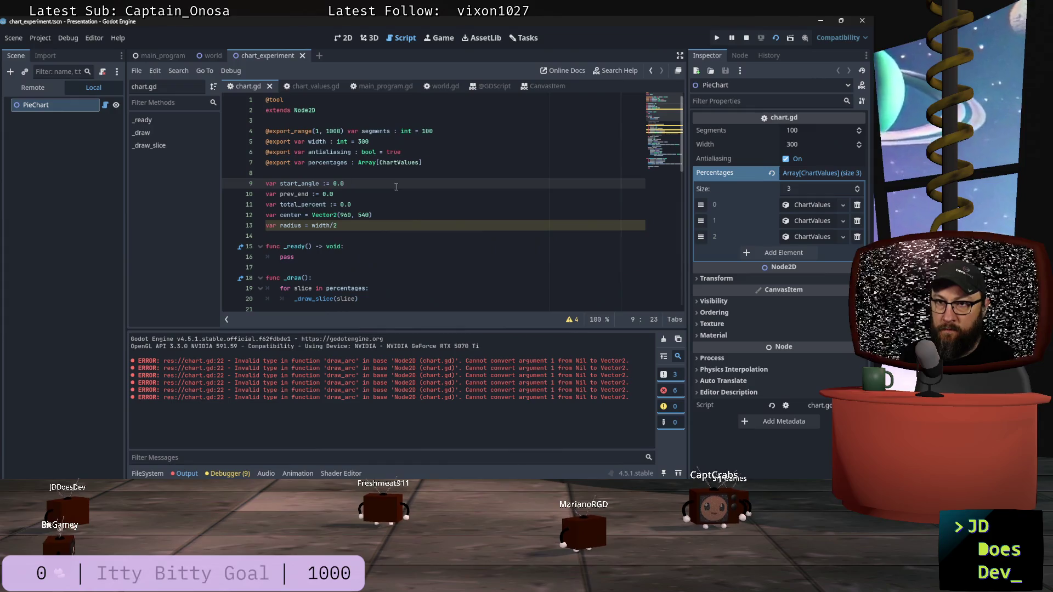
Scroll down to the body of the _draw_slice function.
scroll(397, 187, "down", 5)
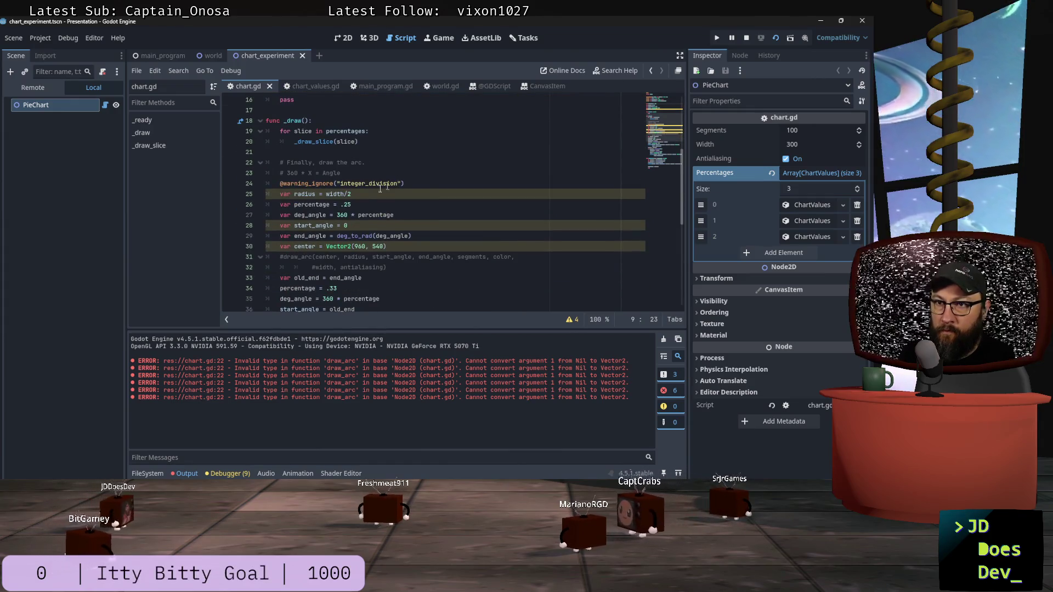
scroll(378, 193, "down", 4)
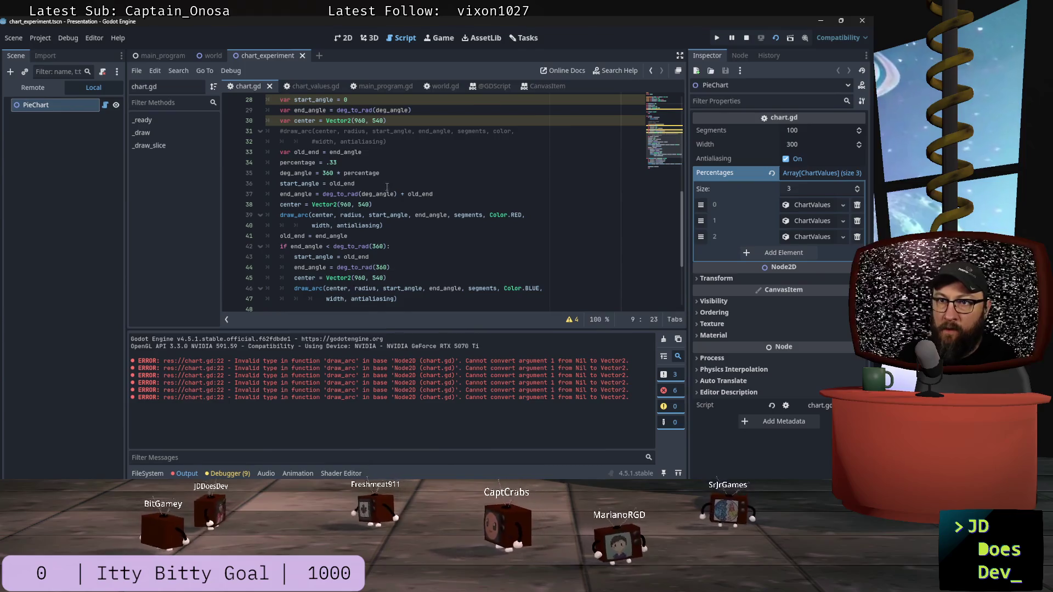
scroll(387, 181, "down", 2)
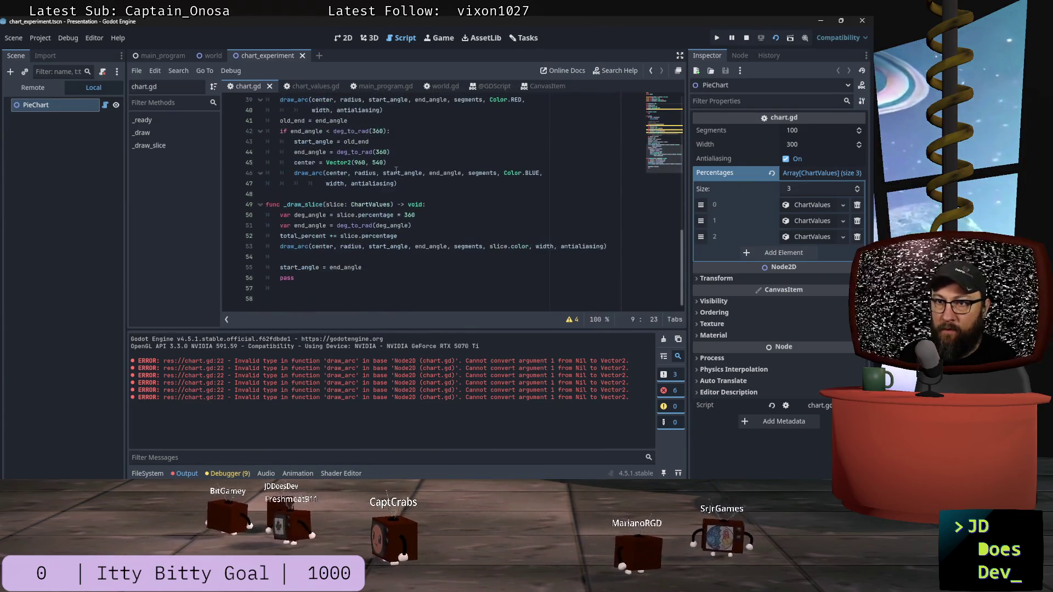
scroll(286, 129, "up", 1)
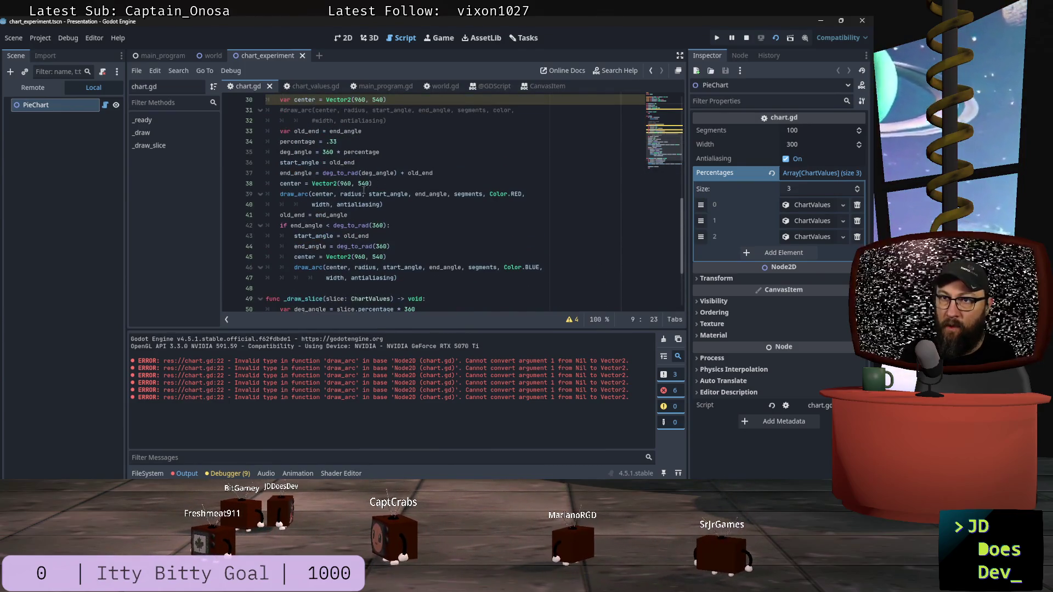
scroll(369, 188, "down", 2)
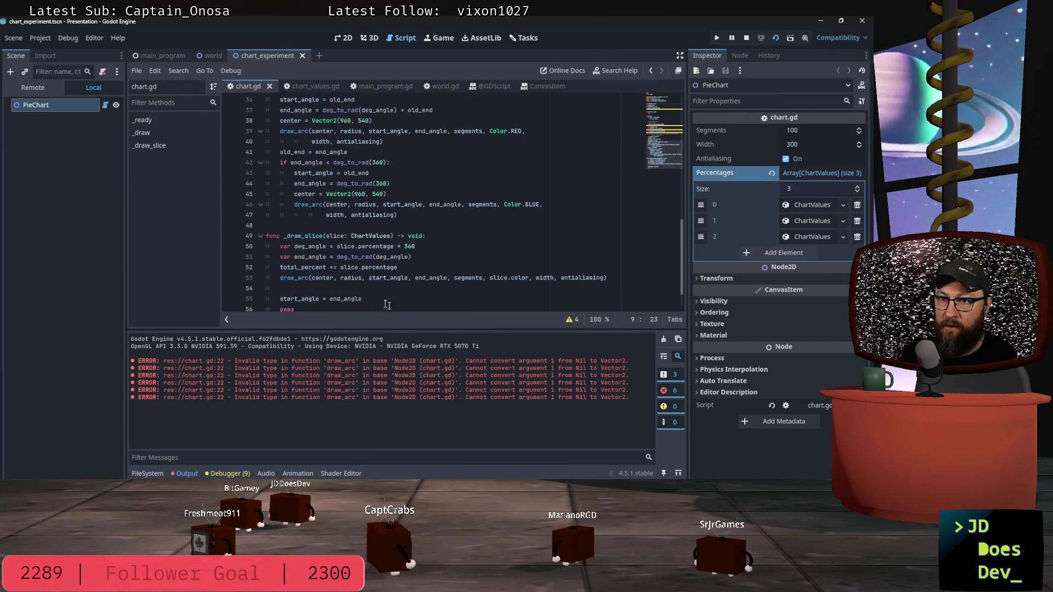
left_click(378, 289)
scroll(366, 283, "up", 2)
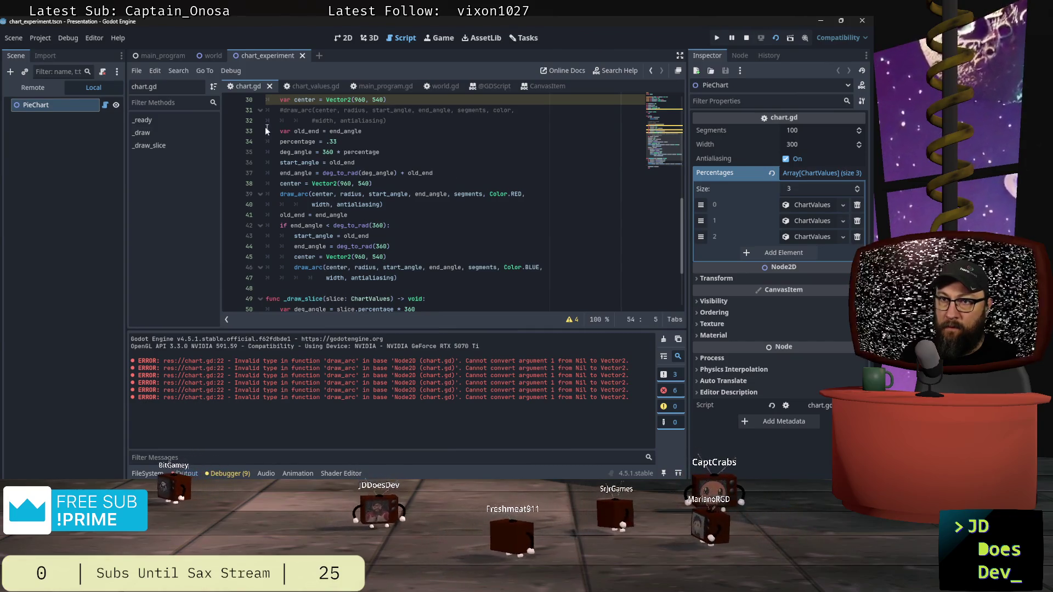
Change the start_angle assignment in _draw_slice to 'start_angle = prev_end'.
scroll(384, 157, "down", 3)
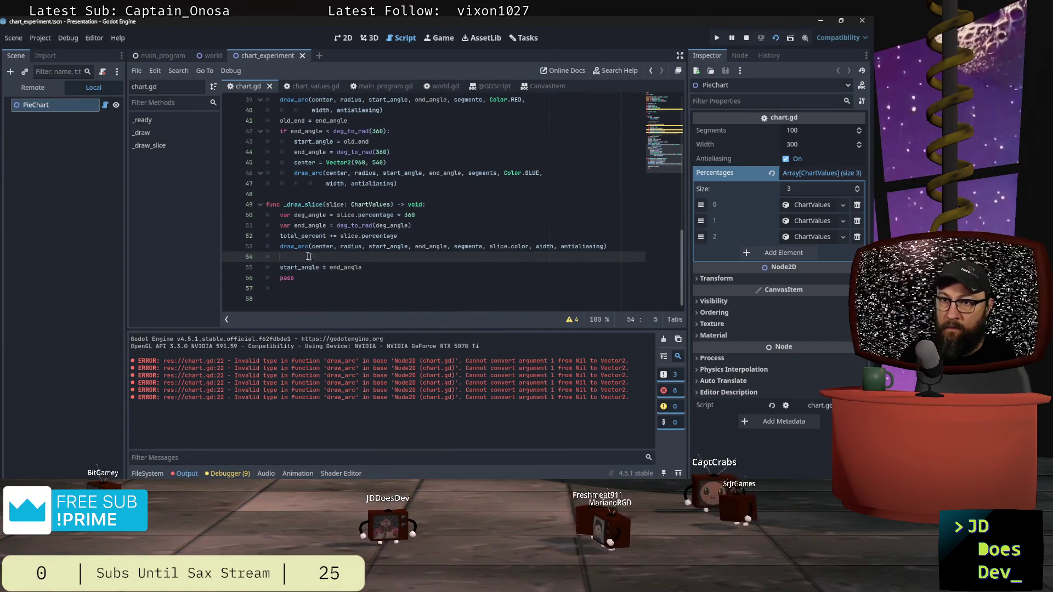
left_click_drag(331, 267, 364, 267)
type("_end")
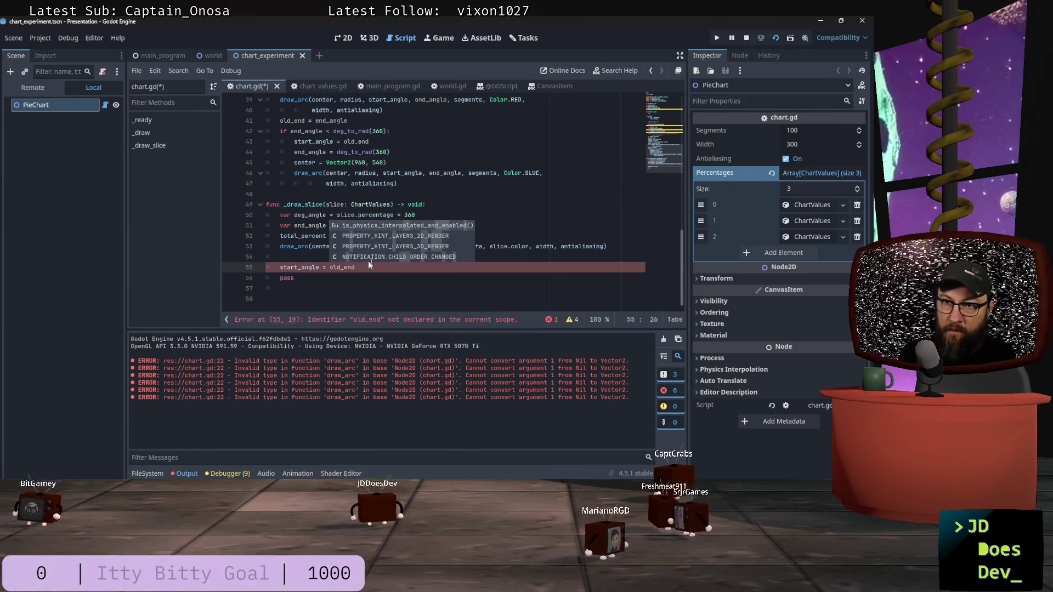
scroll(388, 236, "up", 6)
scroll(388, 236, "up", 7)
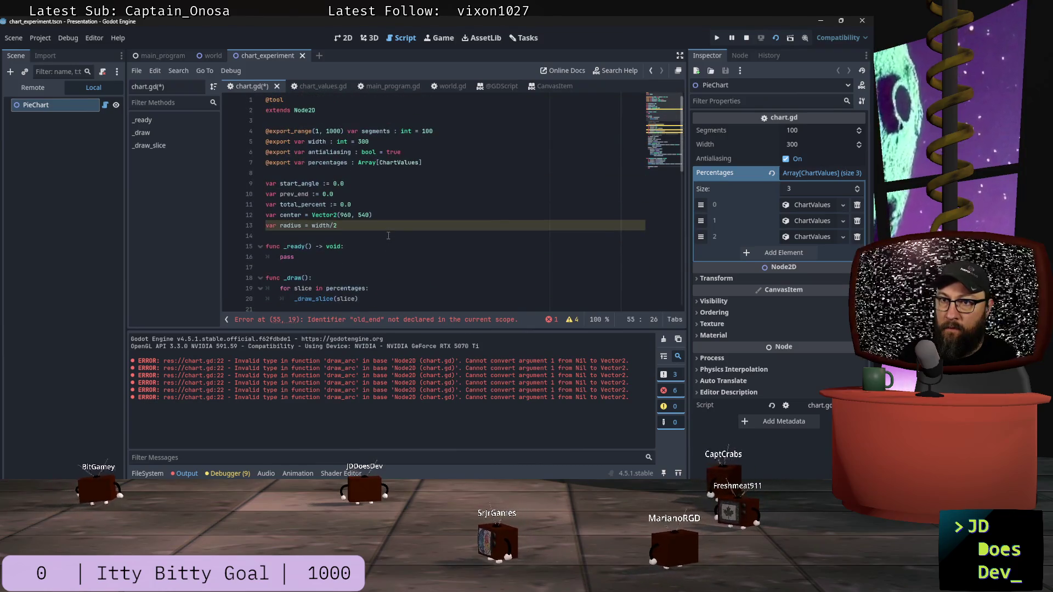
scroll(388, 236, "down", 13)
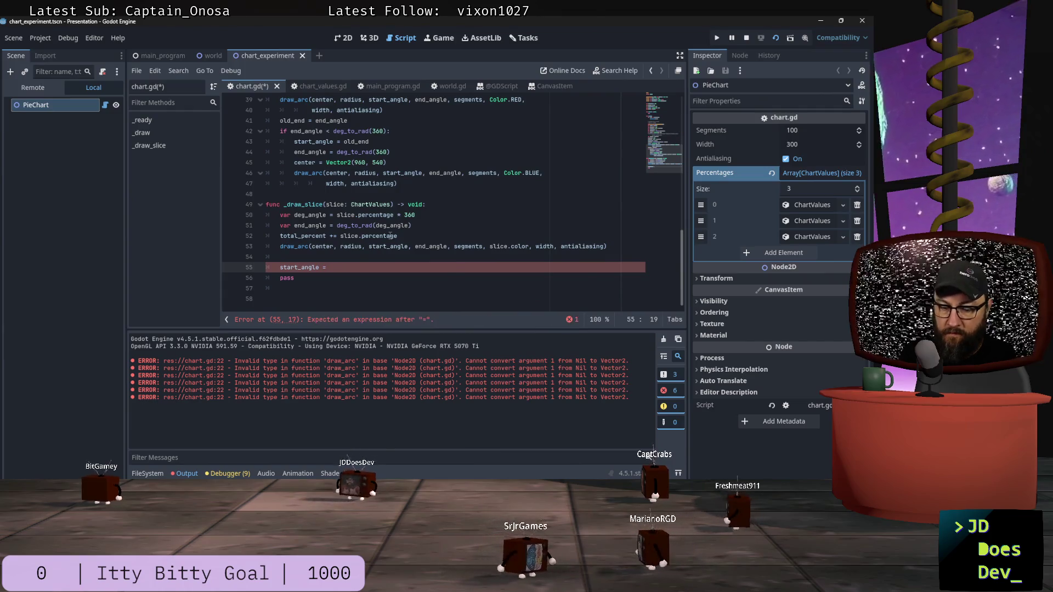
type("prev_end")
key("Up")
key("Down")
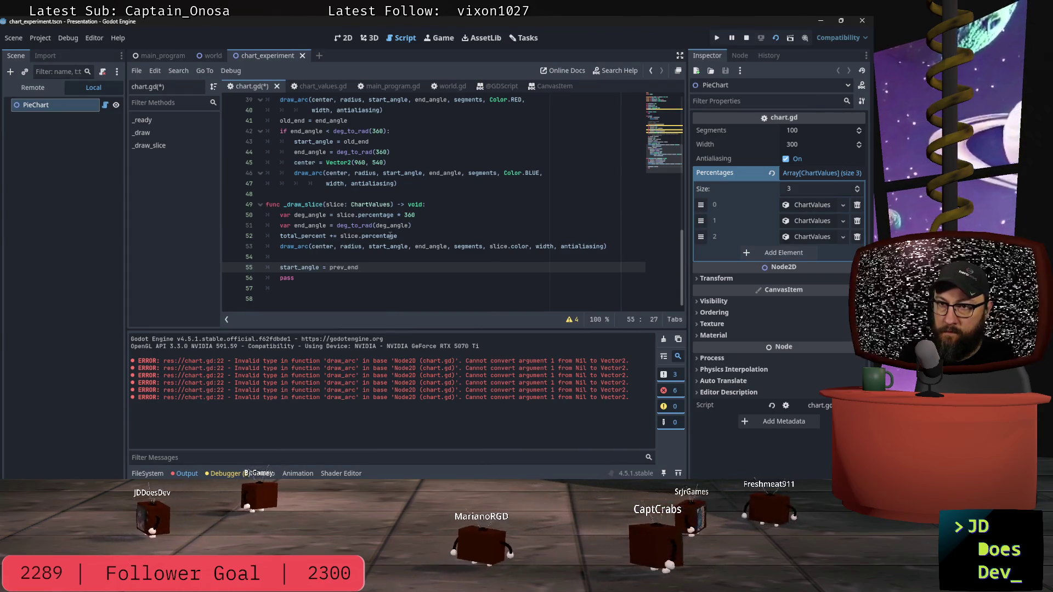
key("Return")
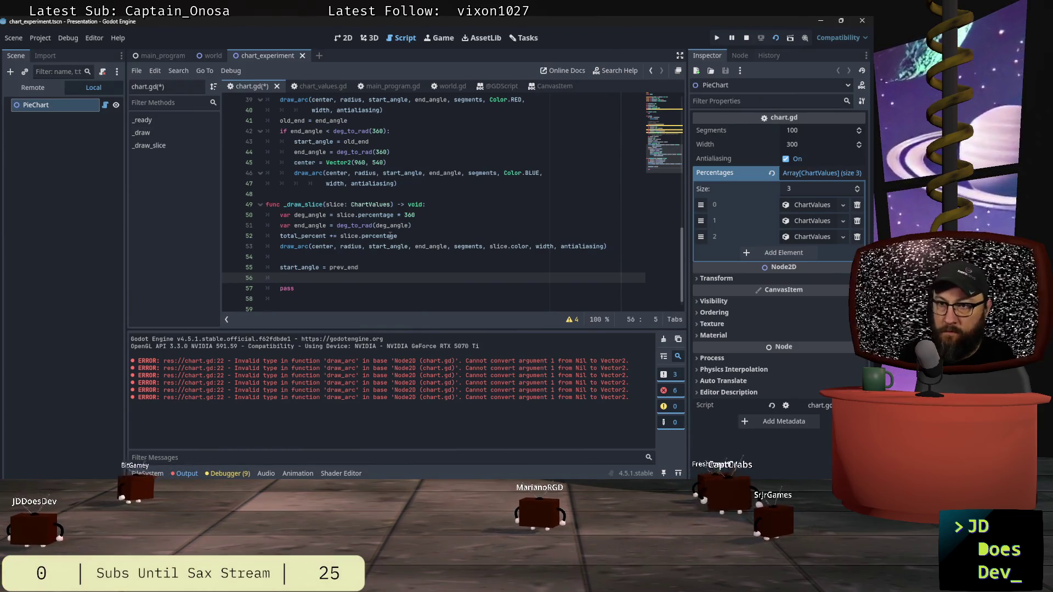
Append '+ prev_end' to the end_angle line and save chart.gd.
left_click(425, 223)
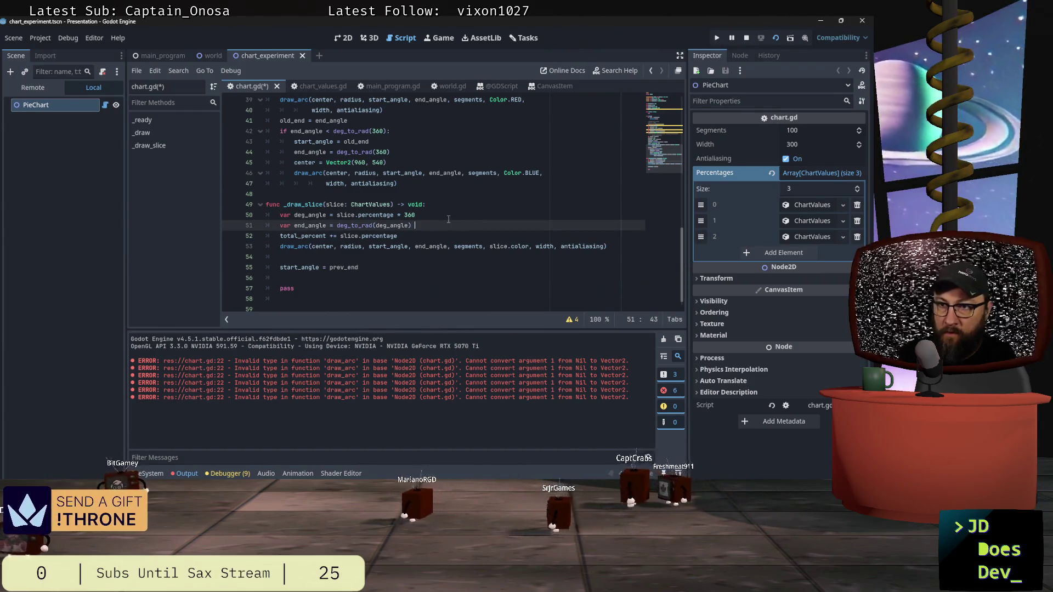
scroll(445, 208, "up", 3)
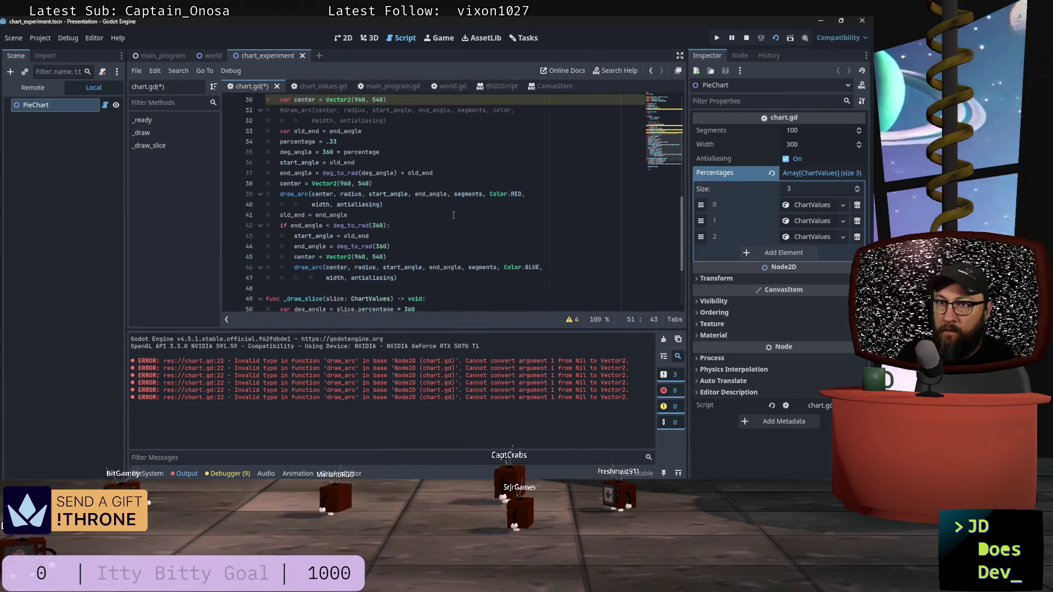
scroll(466, 247, "down", 2)
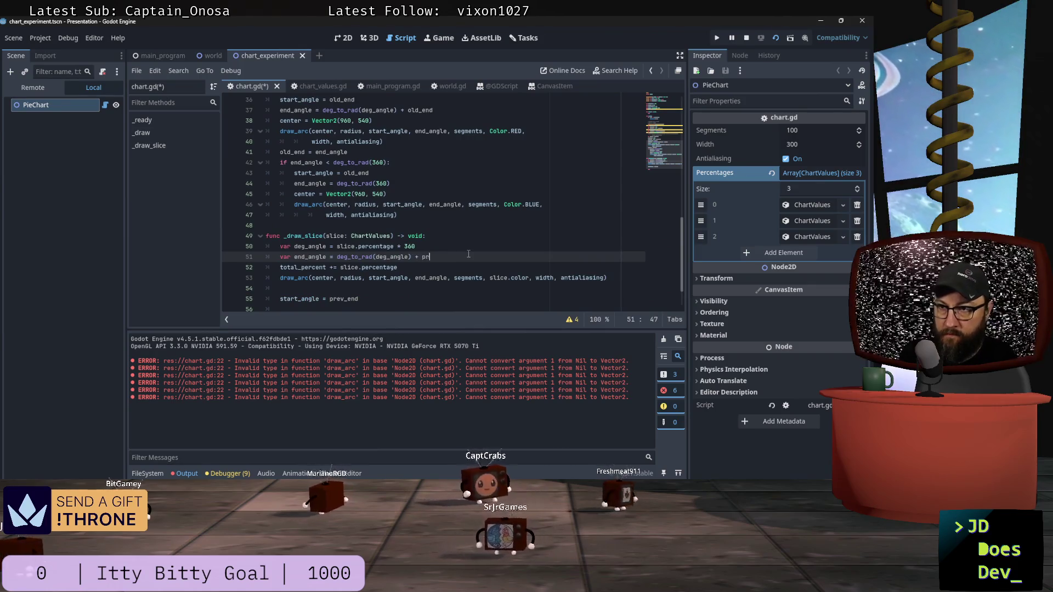
type("prev_end")
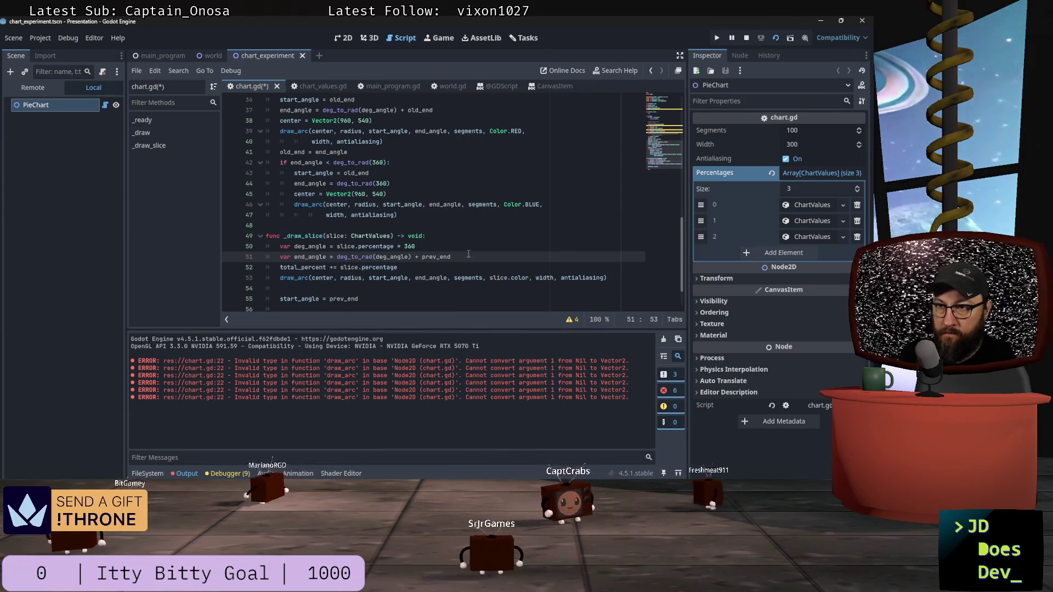
key("ctrl+s")
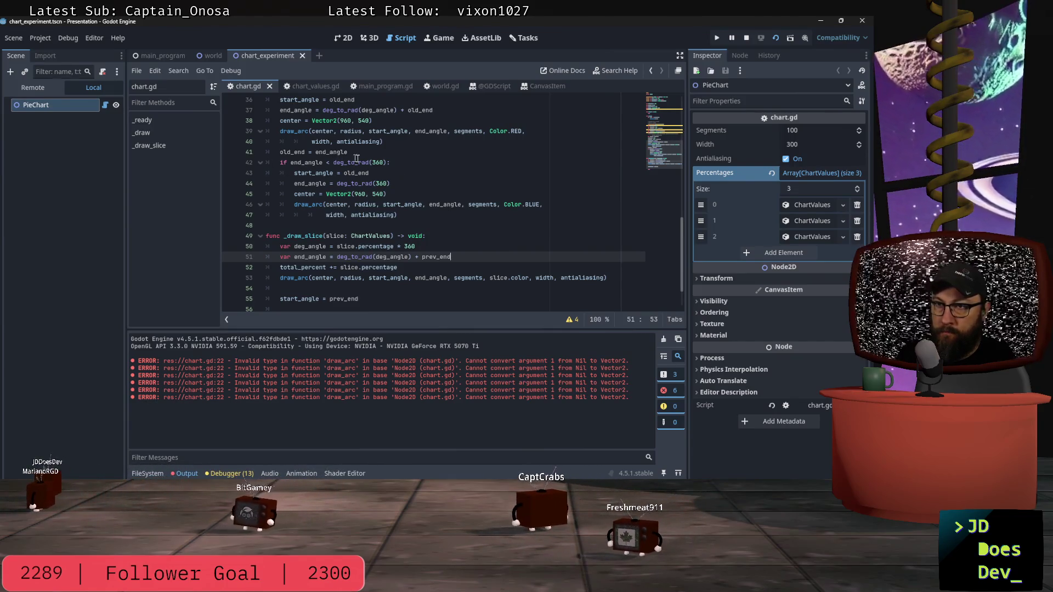
Look over chart.gd, then switch to the chart_experiment scene's 2D canvas.
scroll(444, 186, "up", 1)
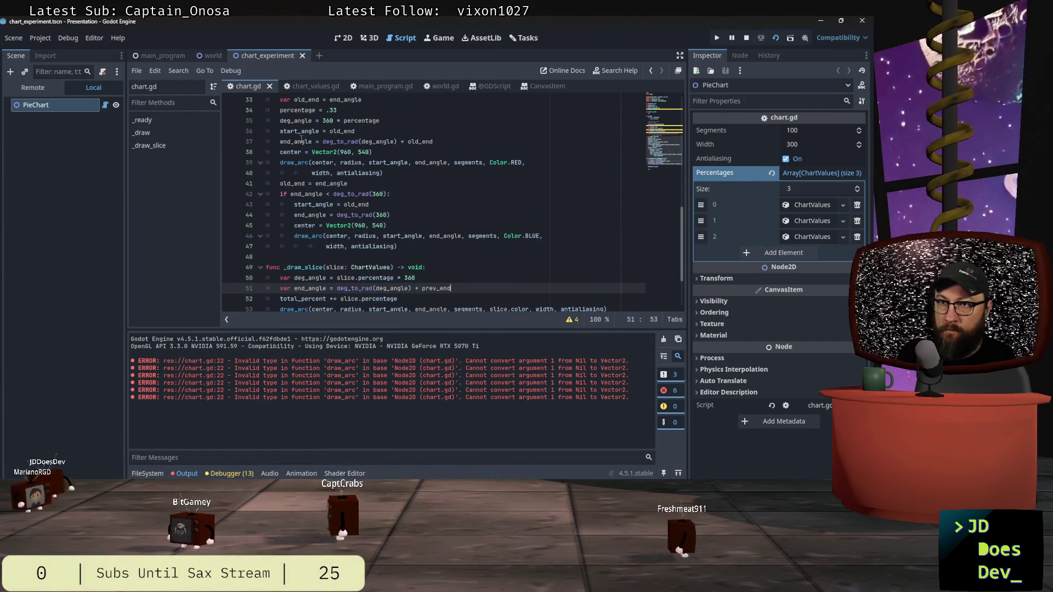
scroll(410, 146, "up", 1)
scroll(410, 146, "down", 1)
scroll(316, 142, "up", 1)
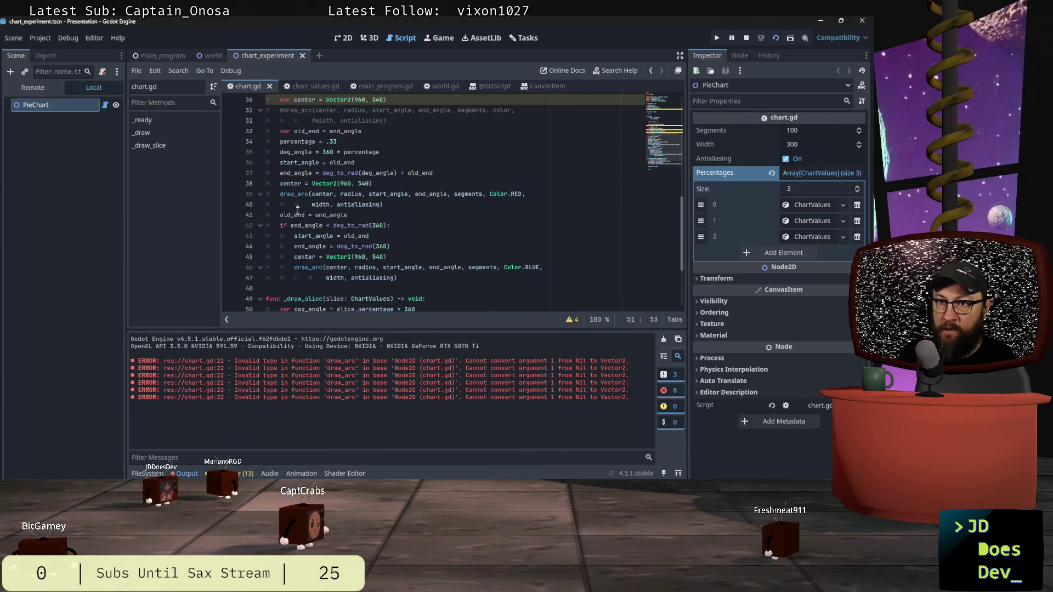
scroll(304, 172, "up", 2)
scroll(303, 171, "down", 1)
scroll(301, 170, "up", 1)
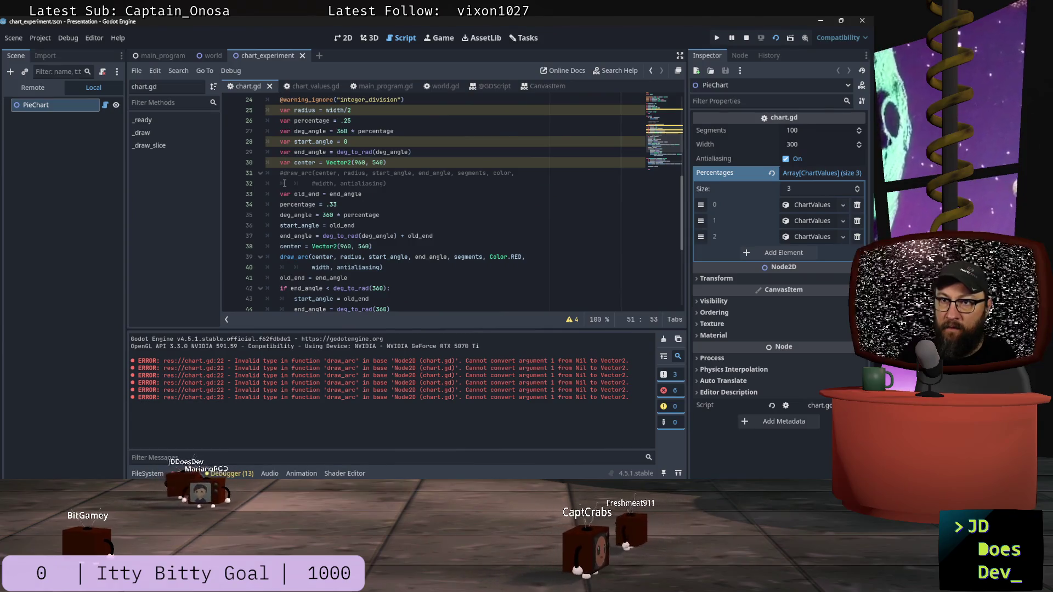
scroll(330, 188, "down", 4)
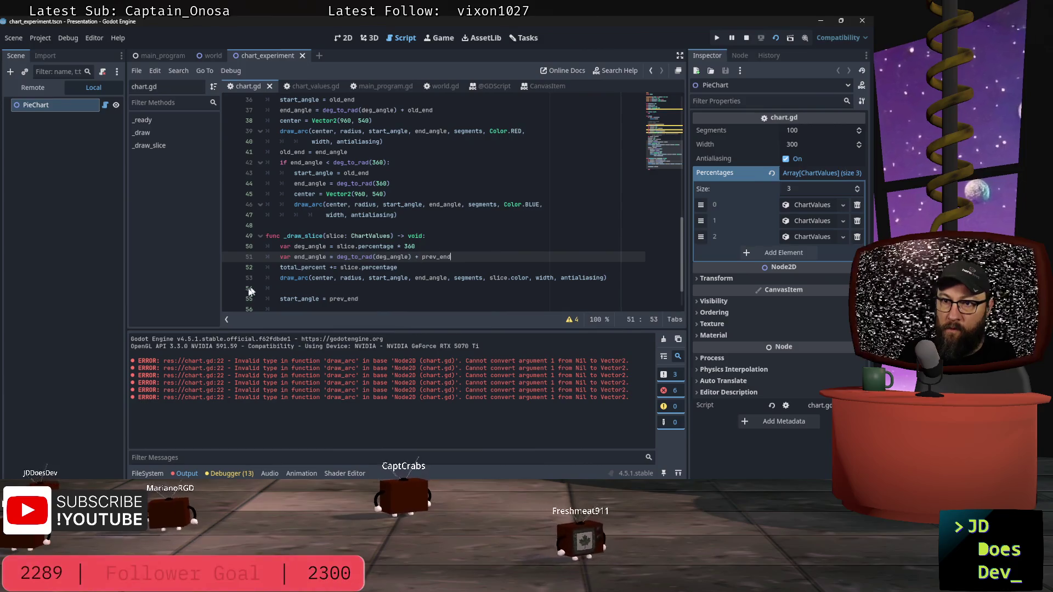
scroll(357, 192, "up", 1)
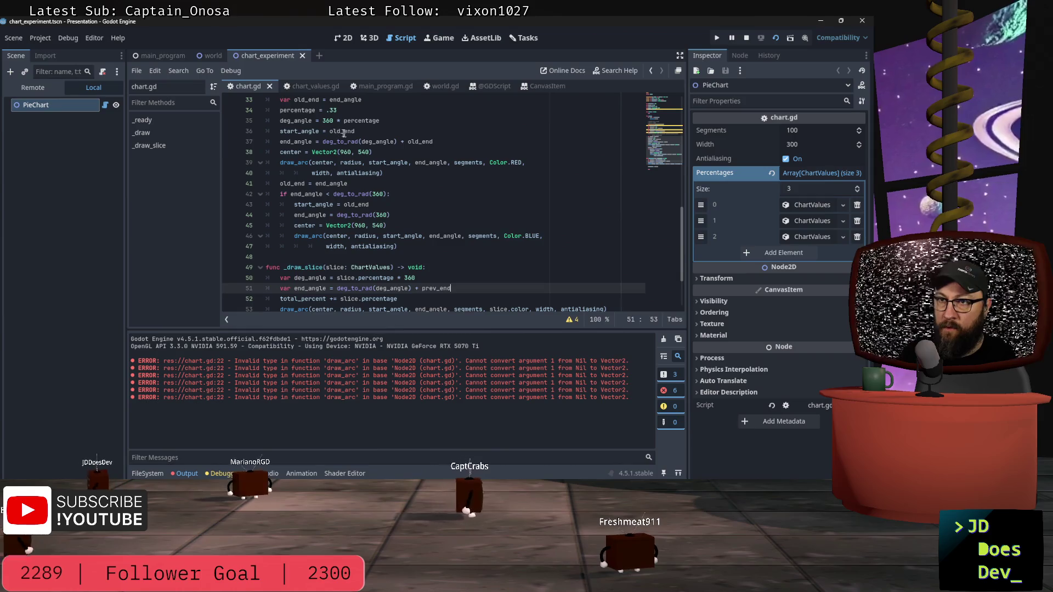
scroll(417, 252, "down", 1)
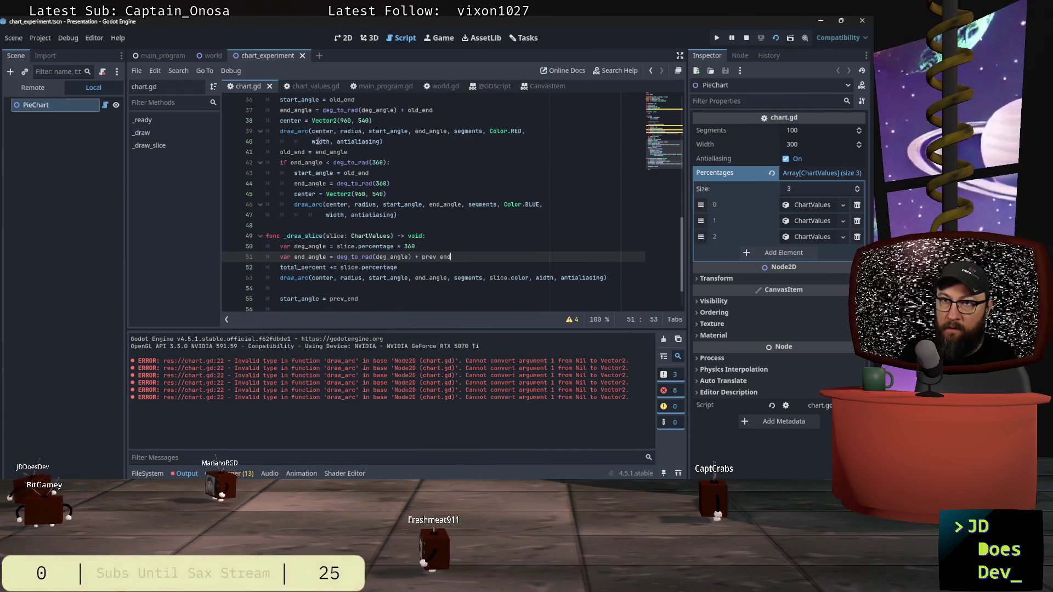
scroll(317, 140, "up", 1)
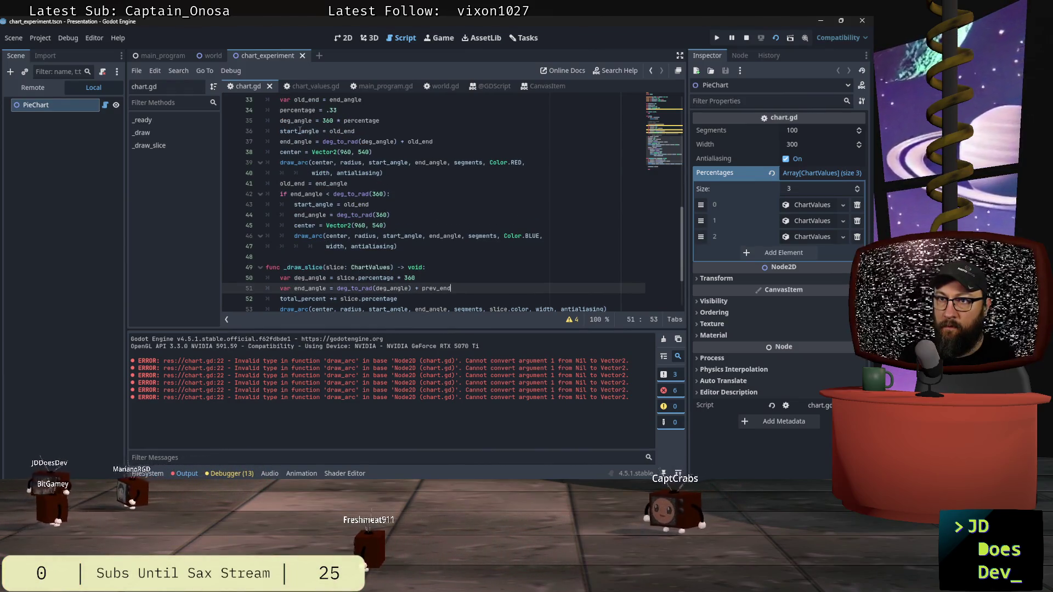
scroll(301, 307, "down", 1)
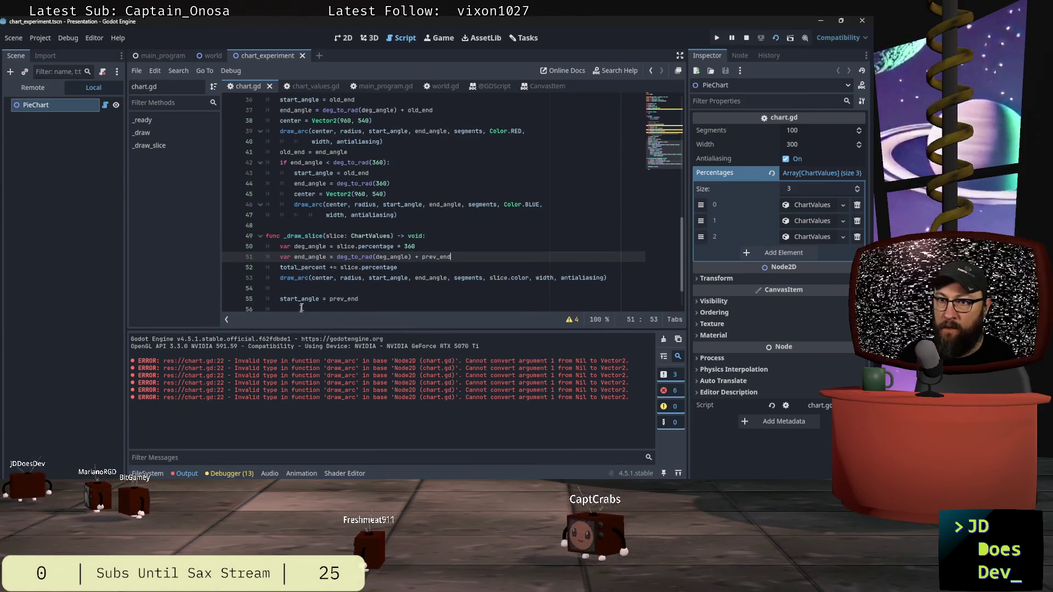
scroll(304, 172, "up", 2)
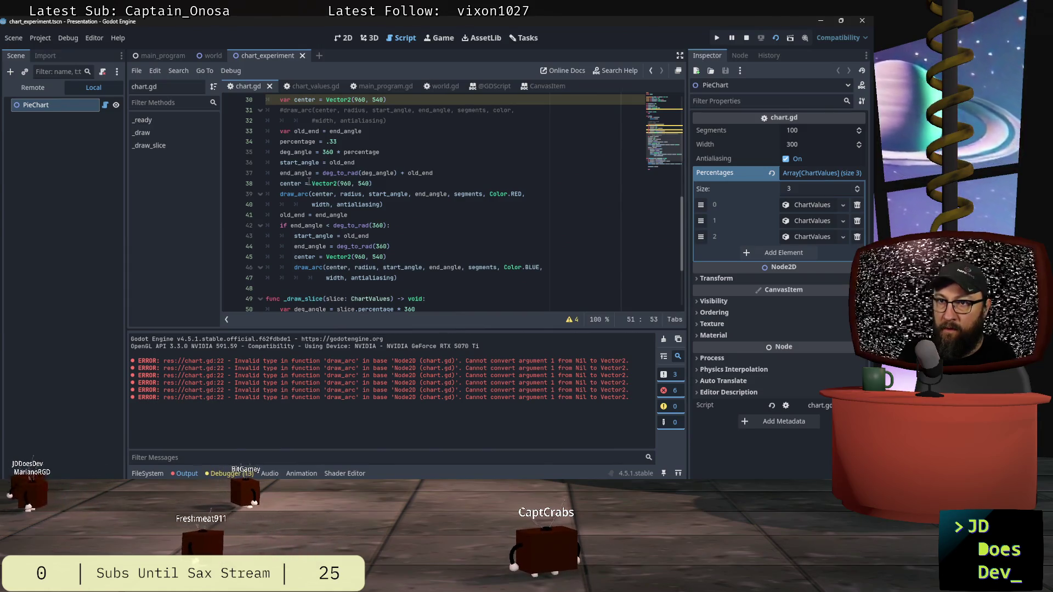
scroll(351, 175, "down", 1)
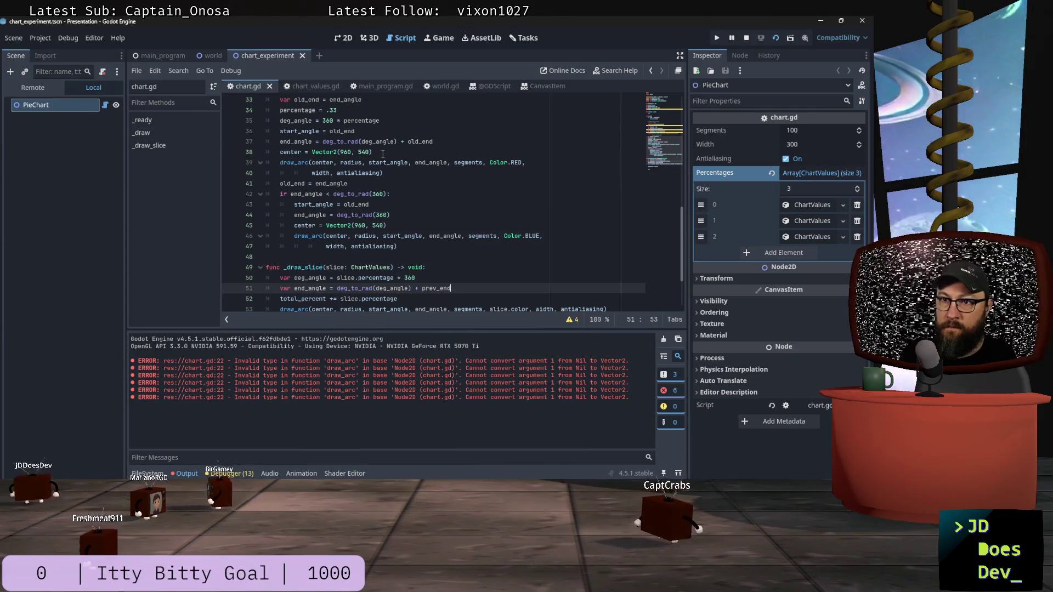
scroll(389, 149, "down", 1)
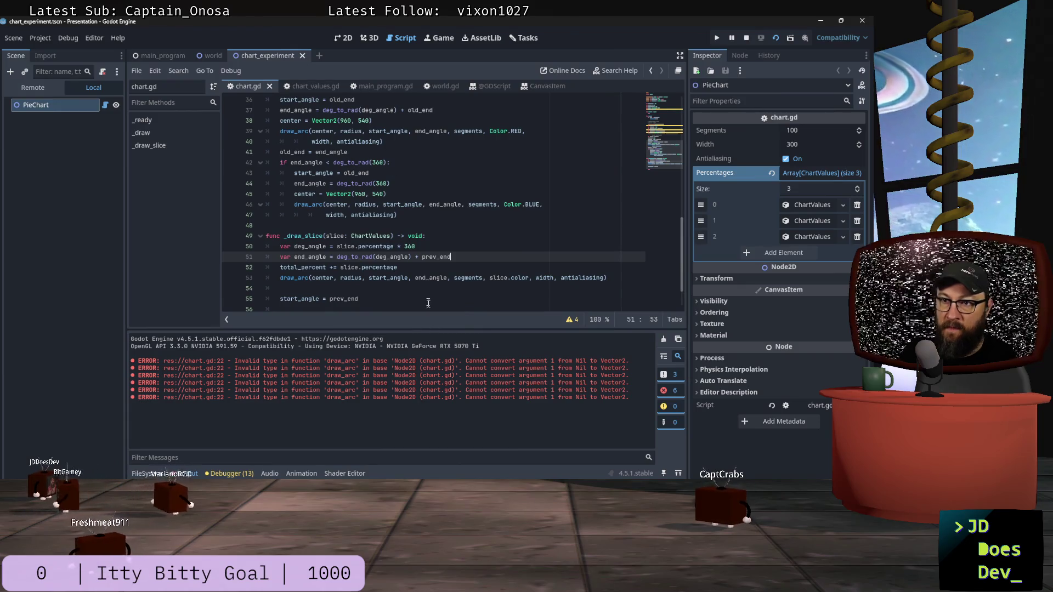
left_click(409, 266)
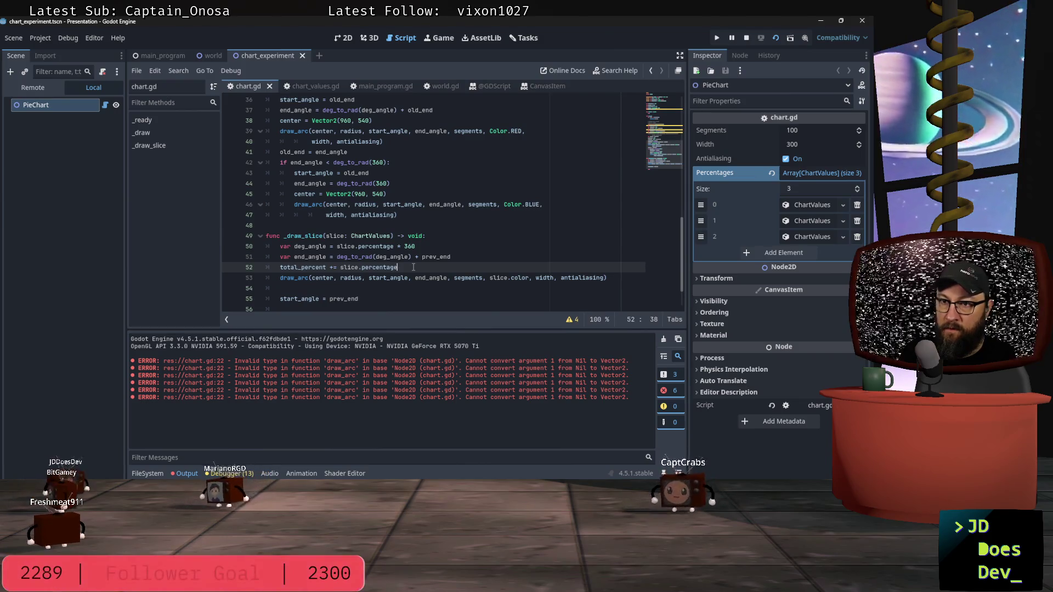
left_click(344, 40)
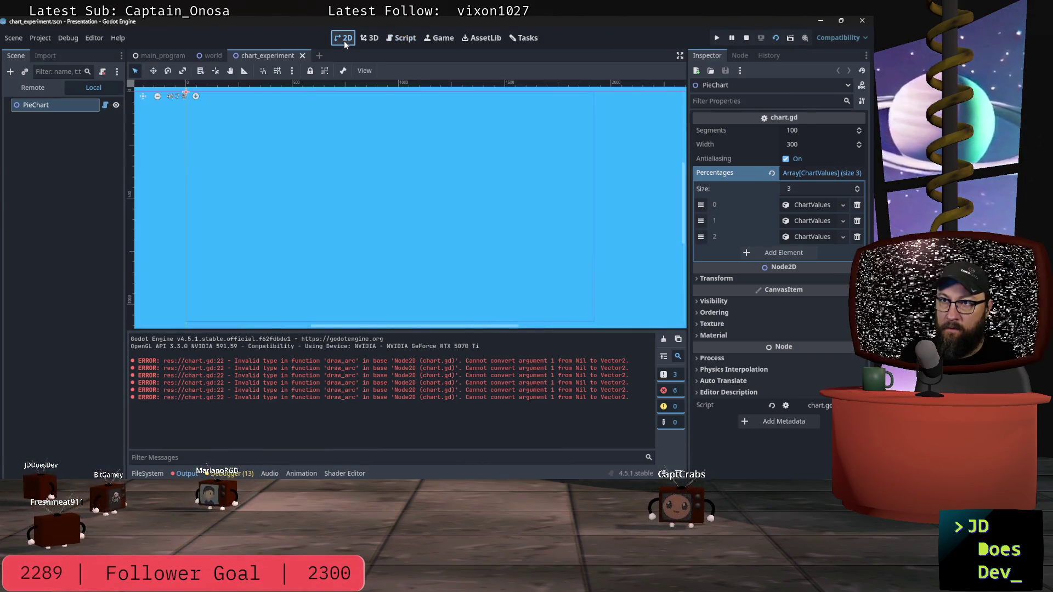
Test-run the pie chart scene with its blue, red and purple slices, then close it.
left_click(777, 40)
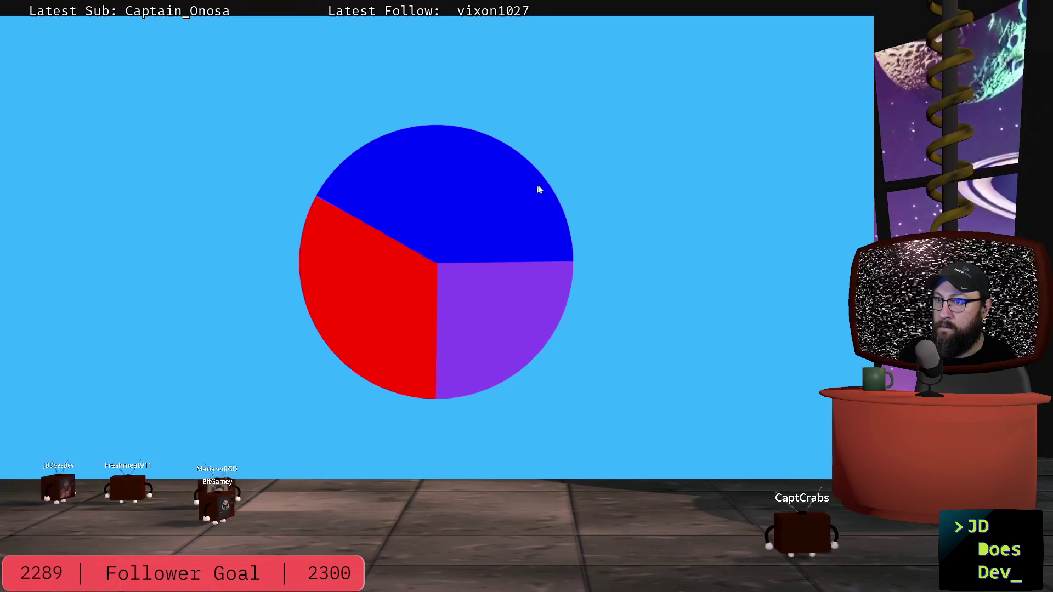
key("F8")
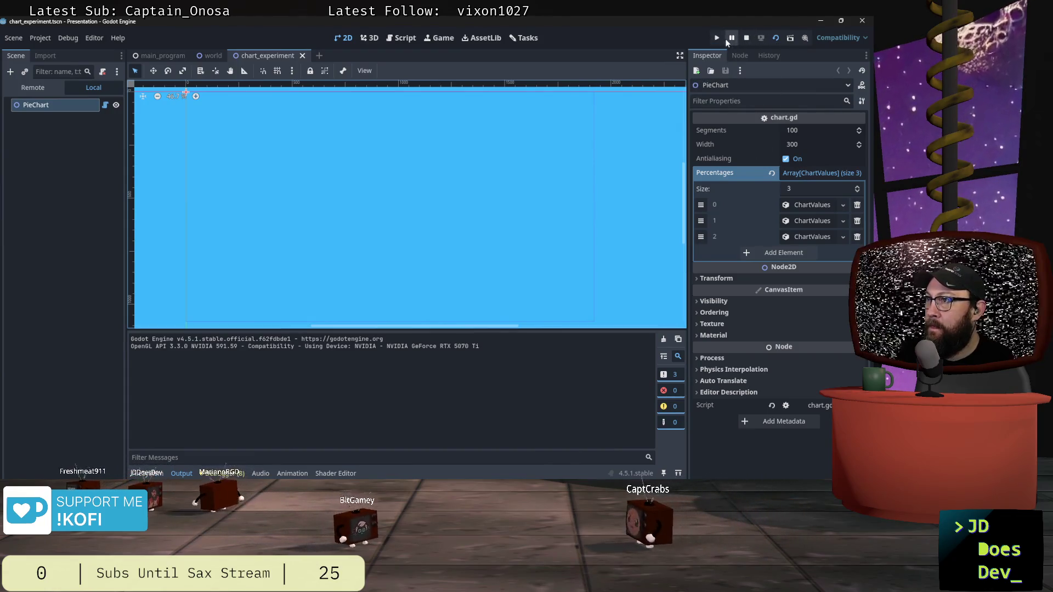
Stop the scene, expand the three Percentages entries in the Inspector, and open main_program.
left_click(746, 38)
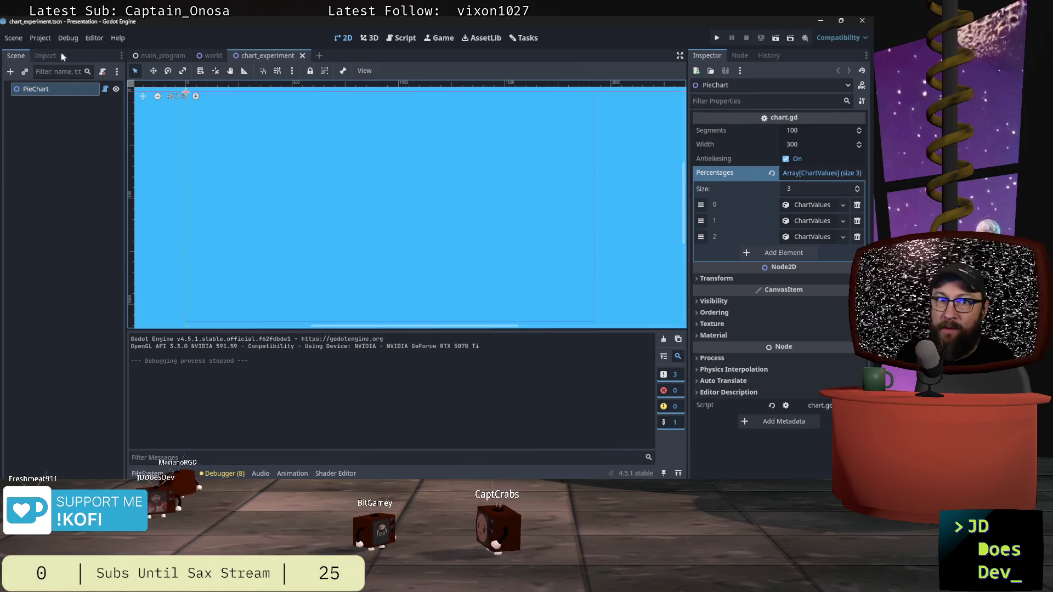
left_click(808, 205)
left_click(808, 206)
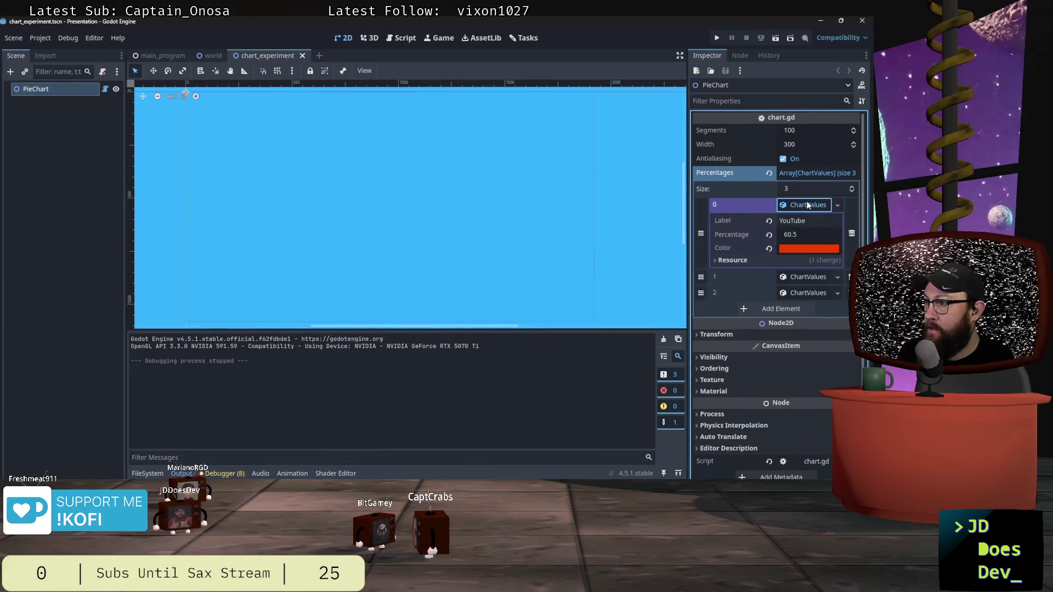
left_click(804, 278)
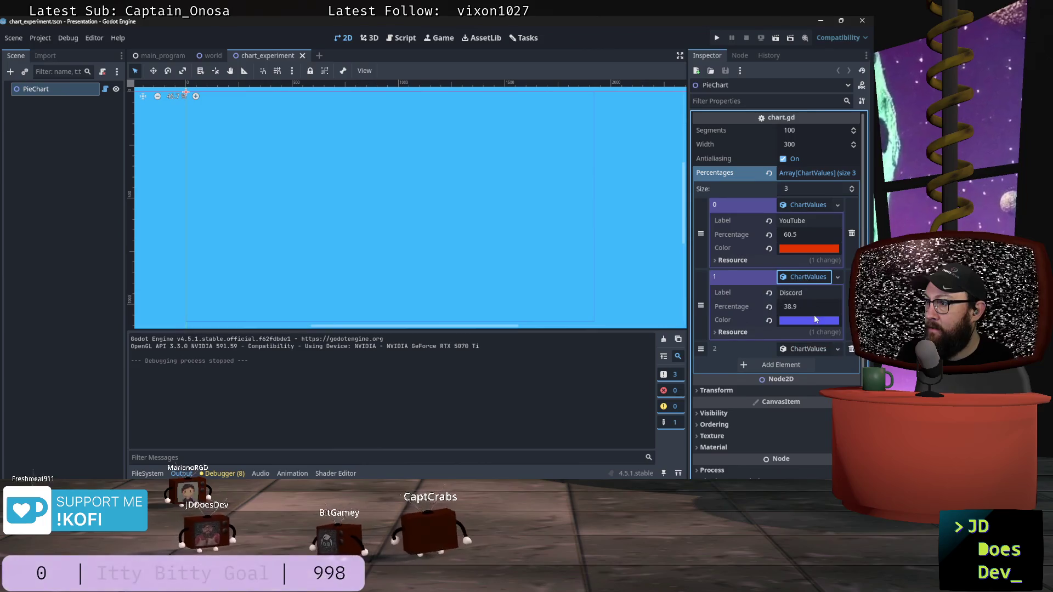
left_click(808, 349)
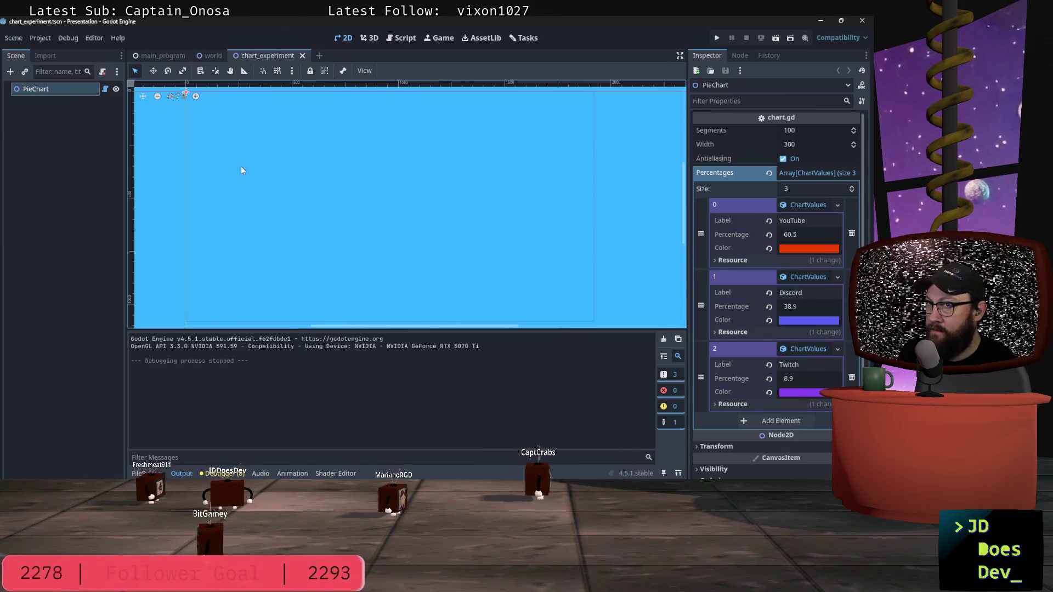
left_click(153, 55)
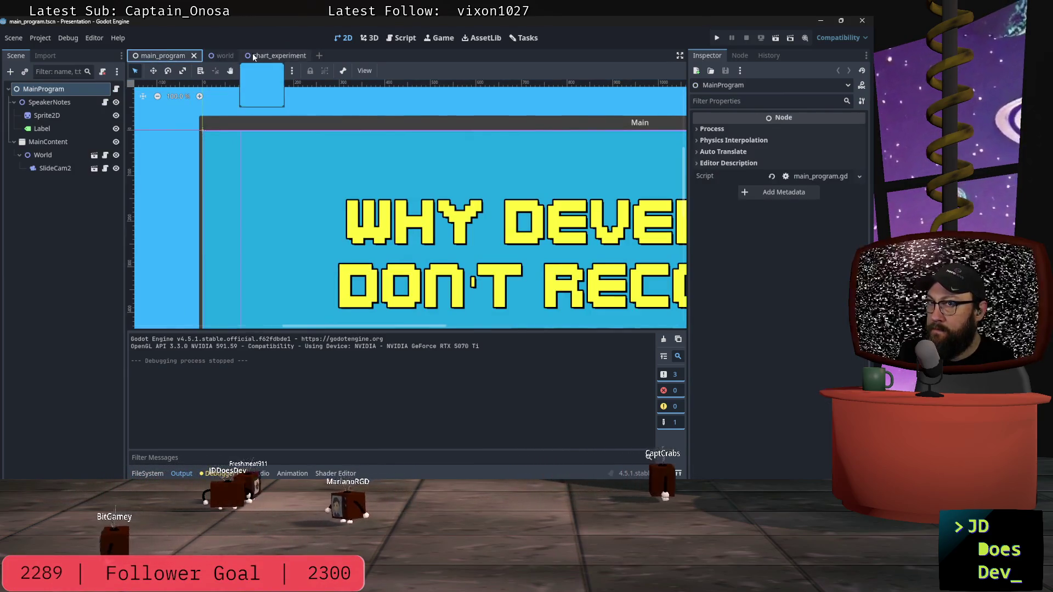
Return to chart_experiment's chart.gd script with the Debugger Errors list shown.
left_click(274, 56)
left_click(405, 37)
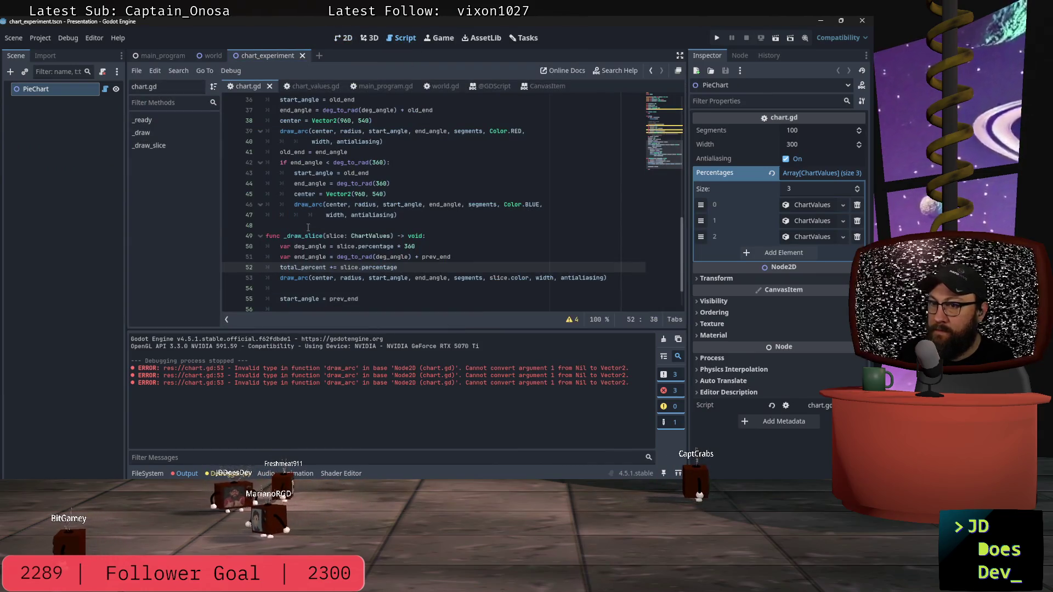
left_click(228, 474)
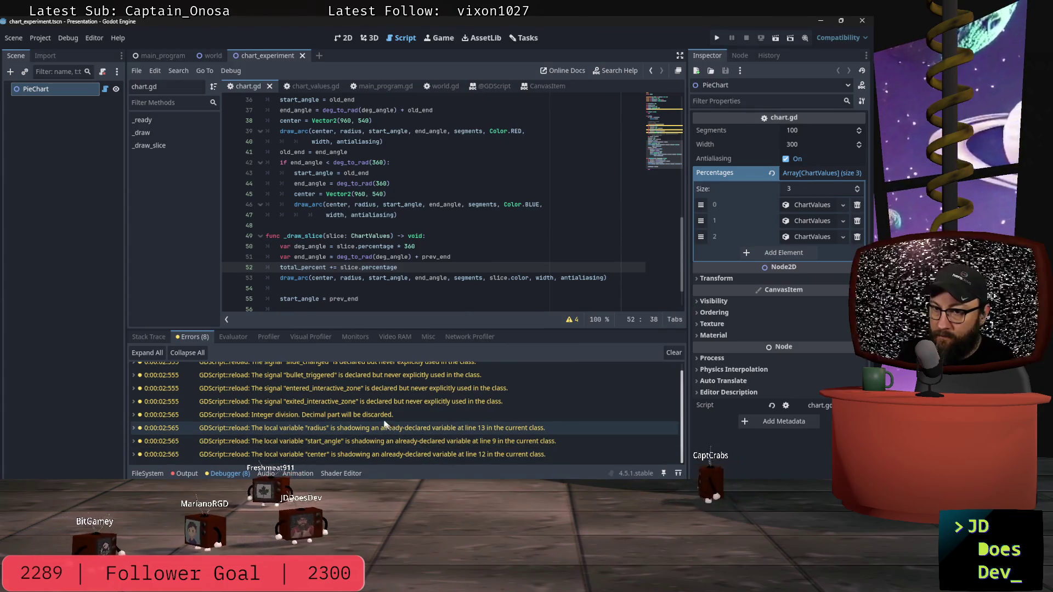
Delete the old hard-coded draw_arc test block from _draw and run the chart scene.
scroll(338, 220, "up", 3)
scroll(338, 220, "up", 3)
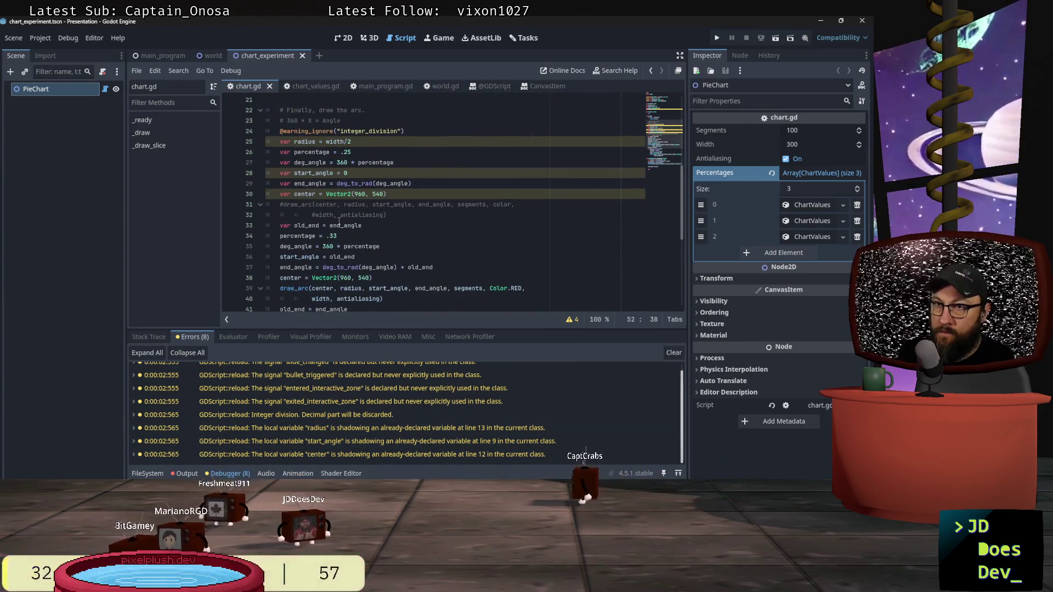
scroll(339, 219, "down", 3)
mouse_move(397, 278)
left_mouse_down()
mouse_move(263, 137)
mouse_move(257, 96)
mouse_move(261, 158)
left_mouse_up()
key("Delete")
key("Up")
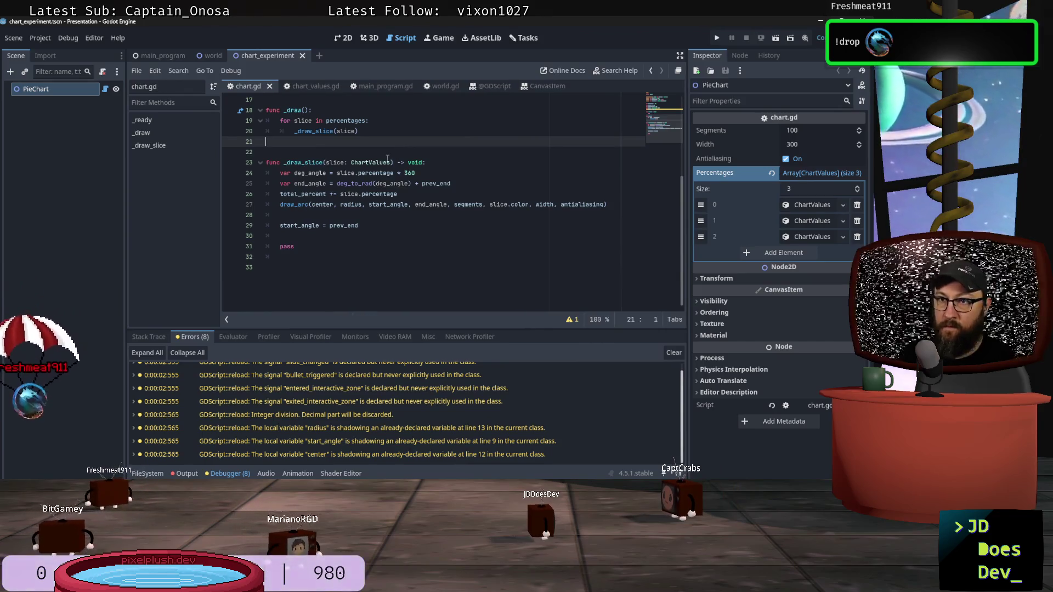
left_click(779, 40)
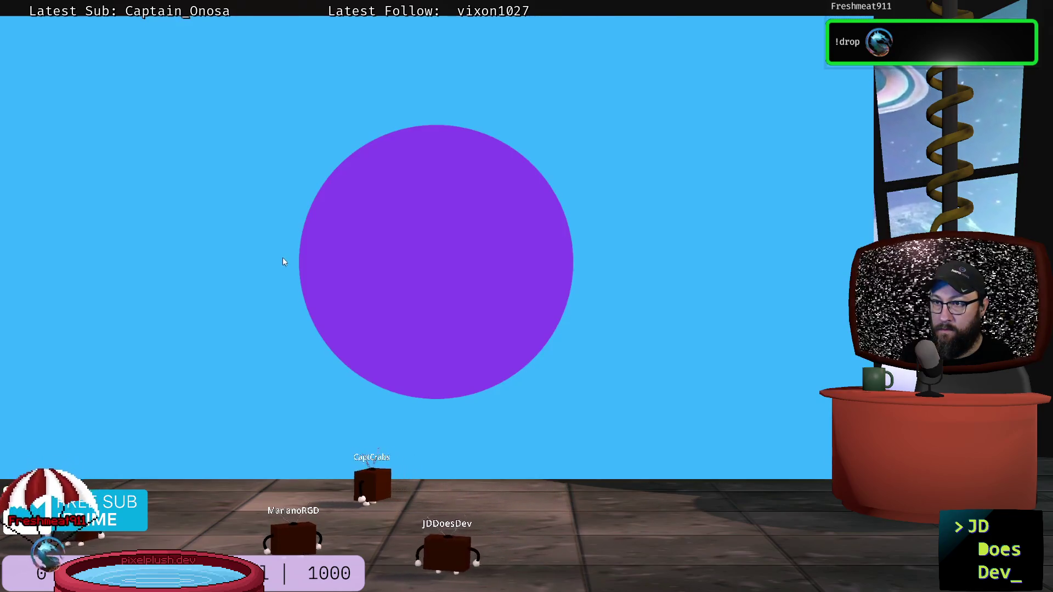
Close the chart game window and return to the end of the deg_angle line.
key("alt+F4")
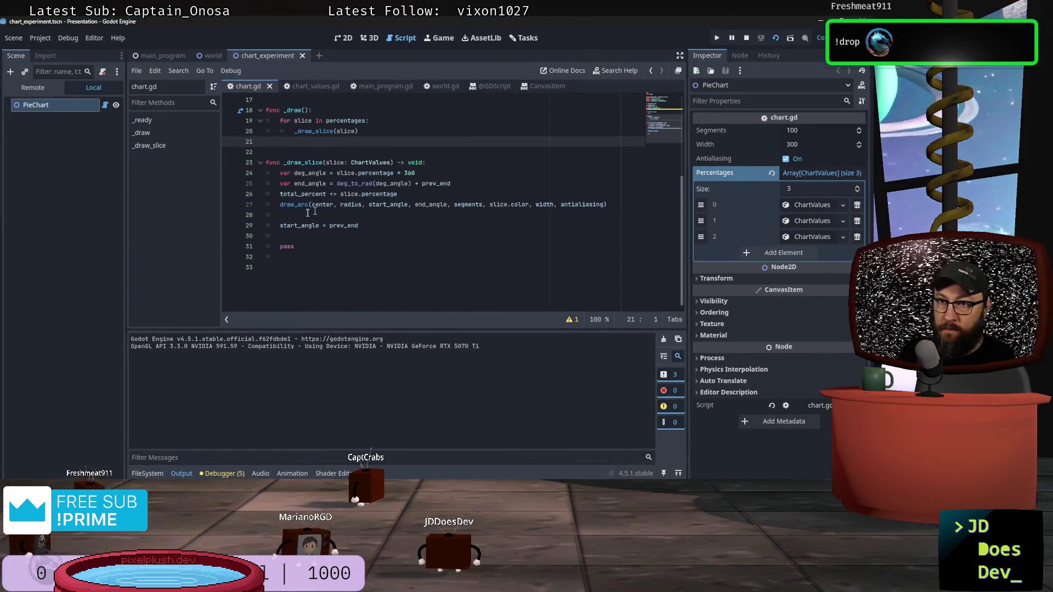
left_click(453, 174)
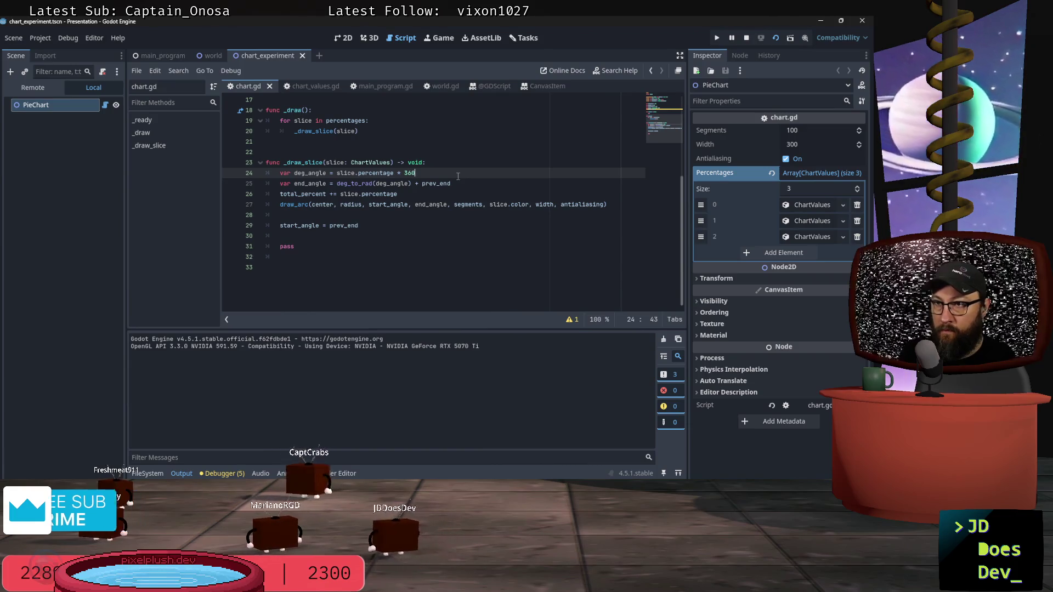
scroll(459, 176, "up", 5)
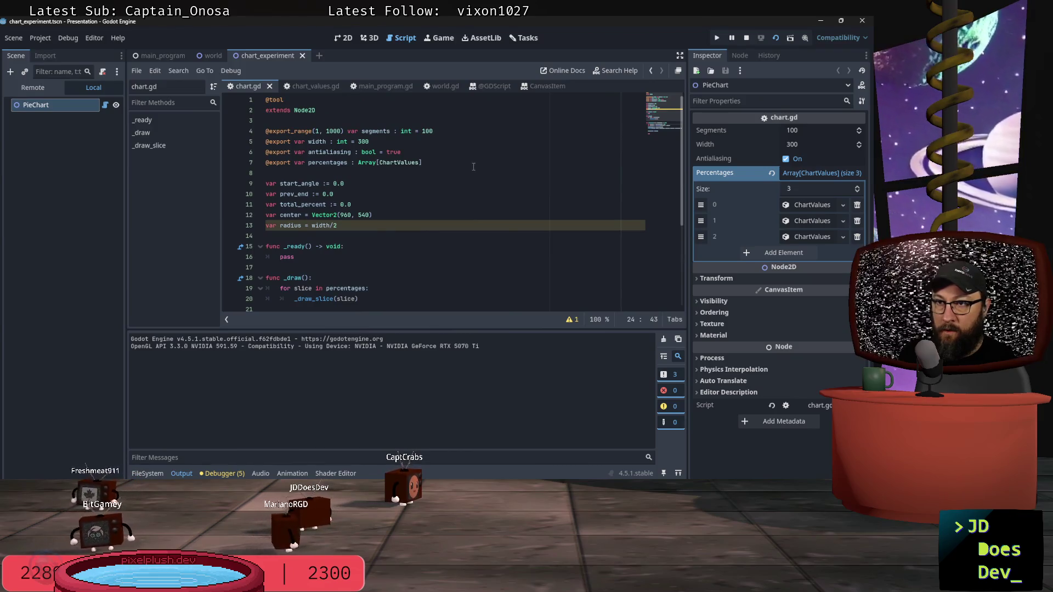
scroll(474, 166, "down", 4)
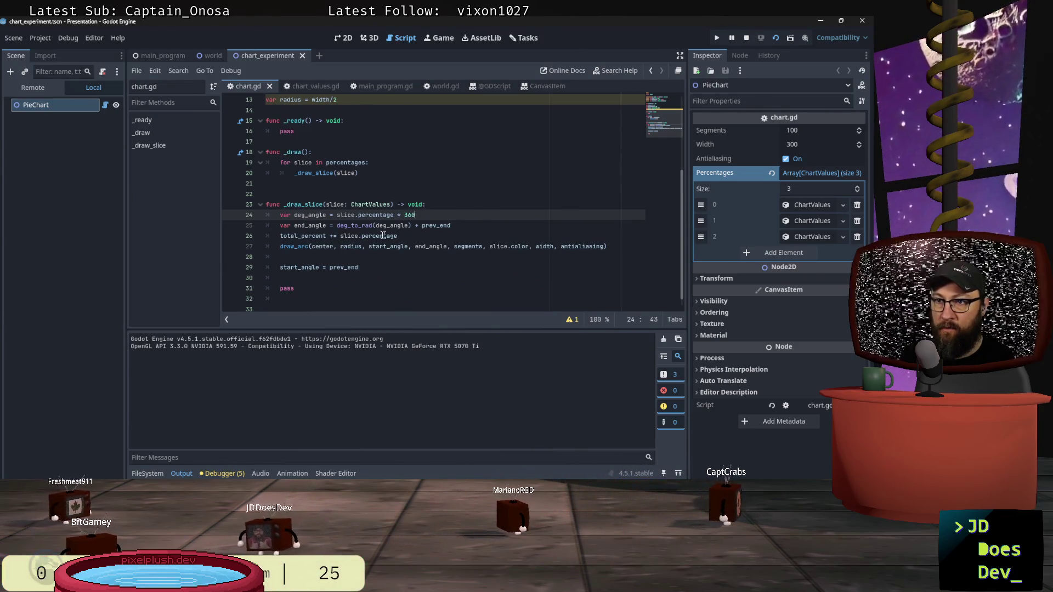
left_click(406, 235)
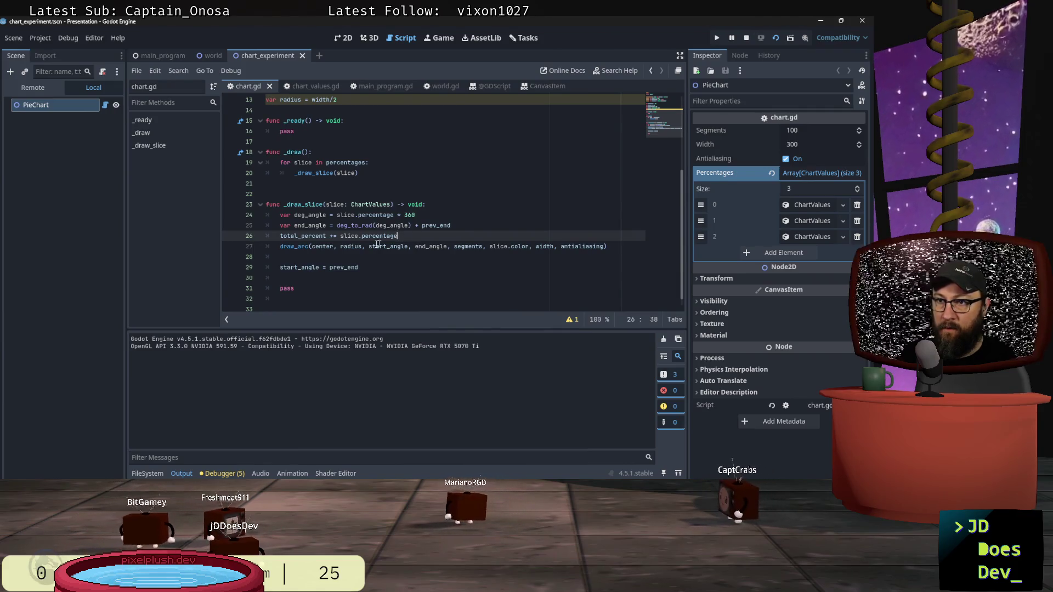
mouse_move(376, 245)
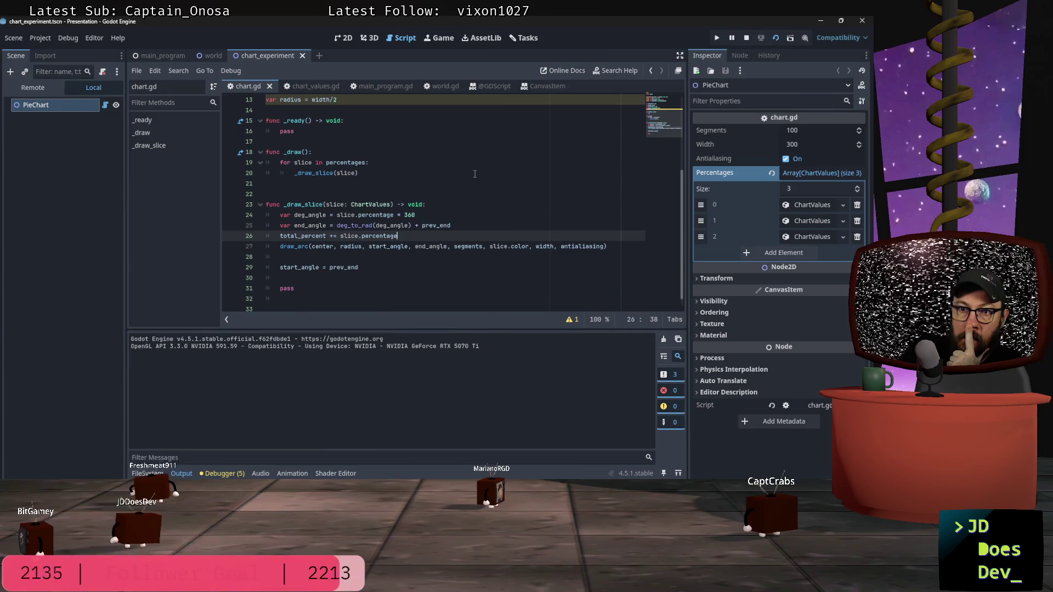
scroll(474, 175, "up", 1)
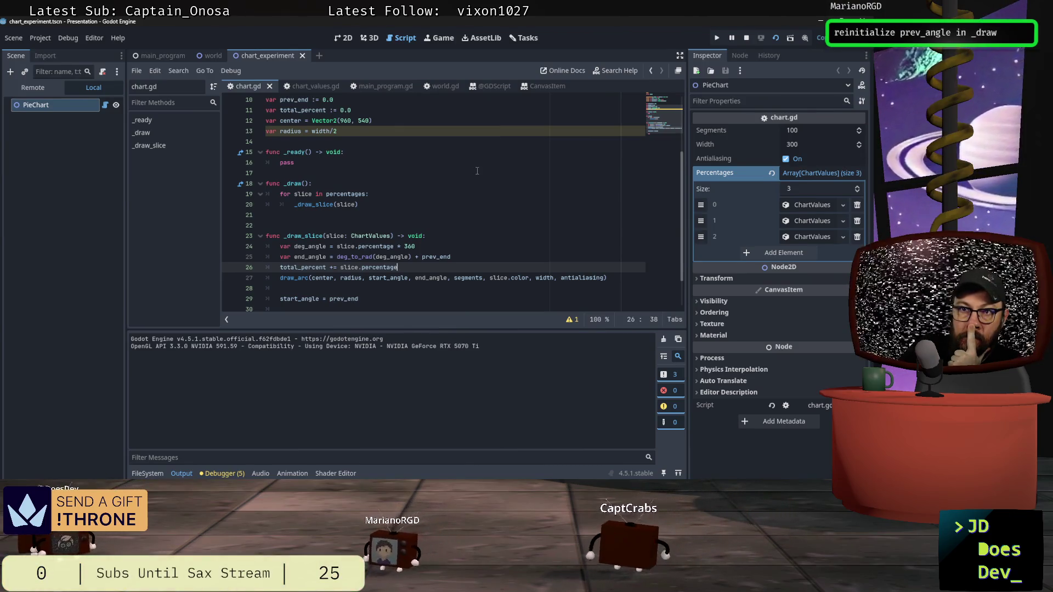
scroll(475, 171, "up", 2)
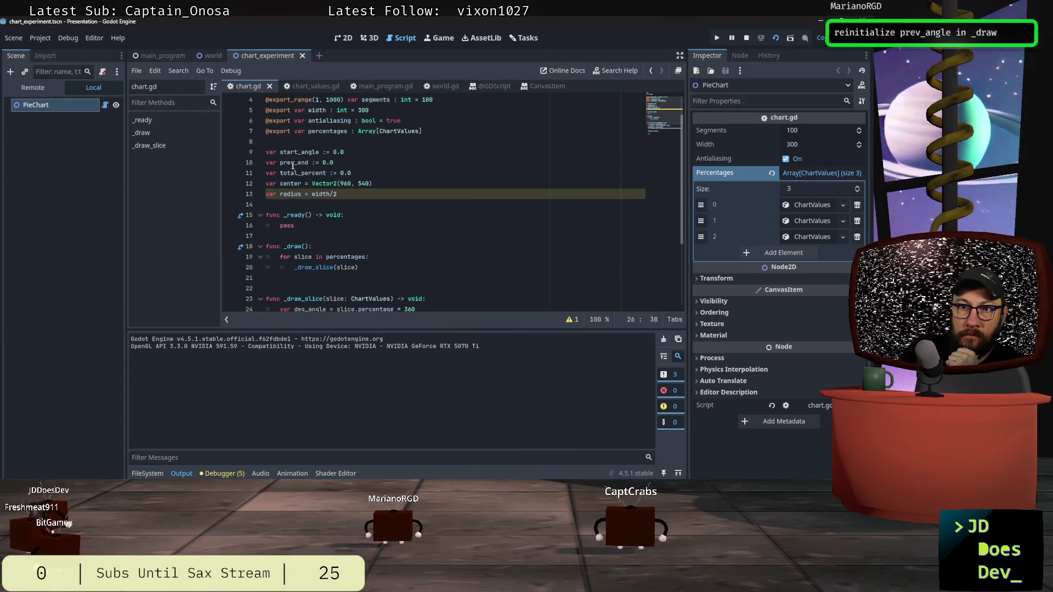
left_click(330, 247)
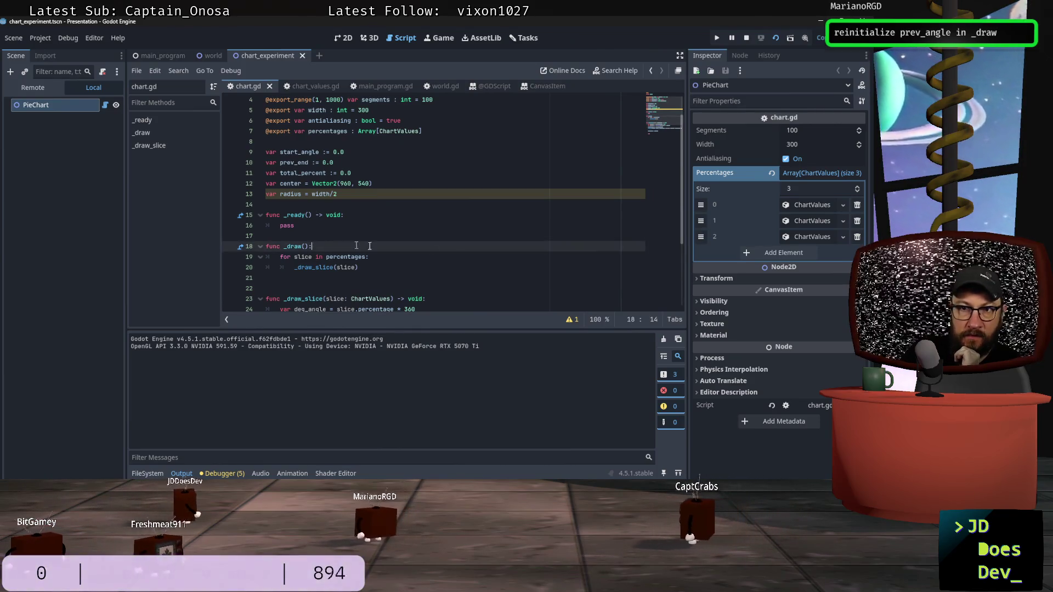
scroll(456, 249, "down", 3)
left_click(376, 267)
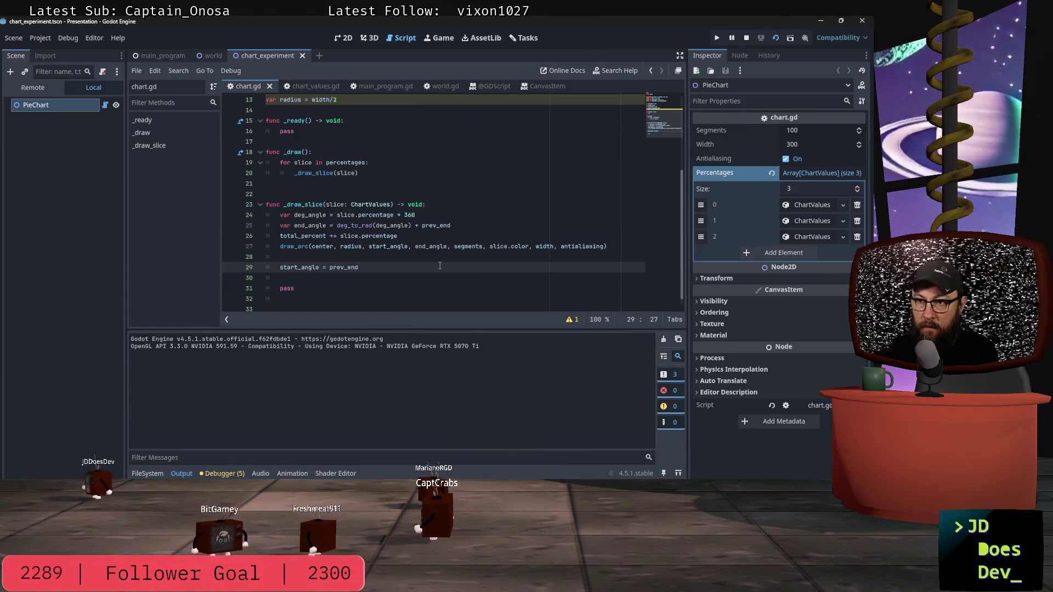
Add 'prev_end = end_angle' after the start_angle update, then test-run the chart scene.
key("Return")
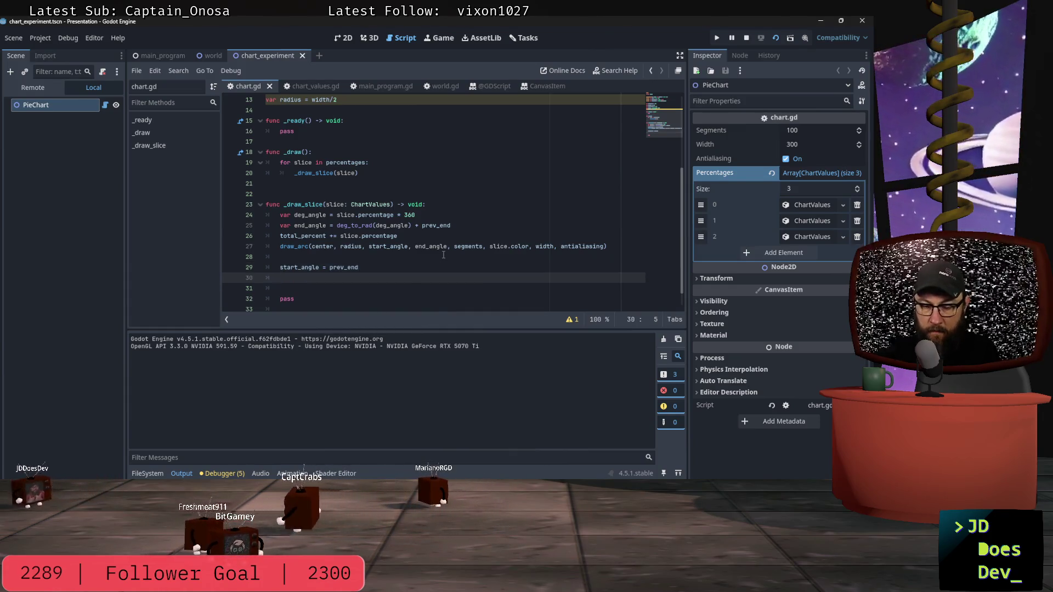
type("v_end")
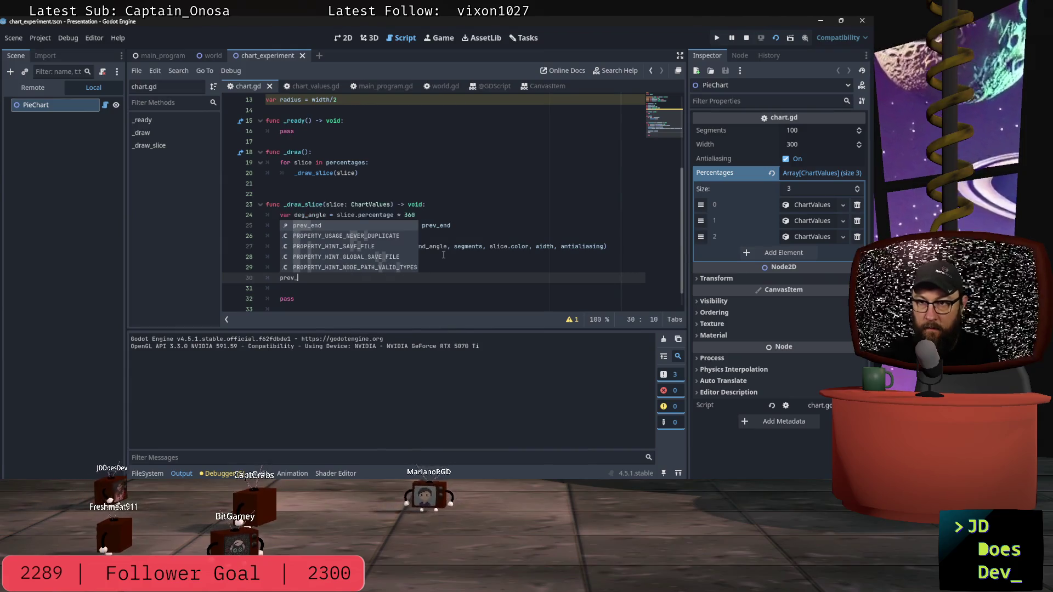
type(" = ")
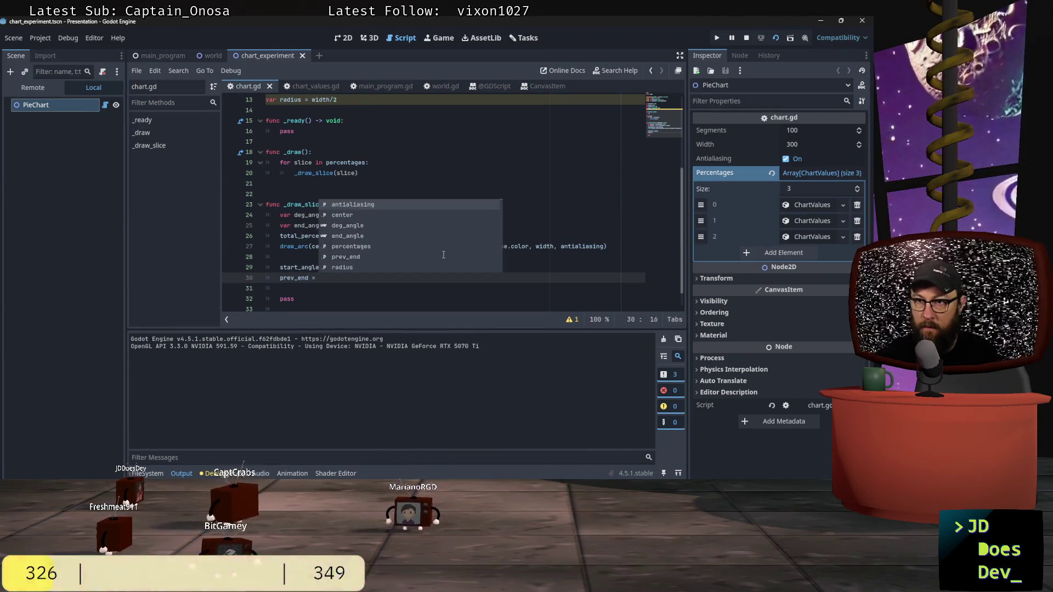
type("end_angle")
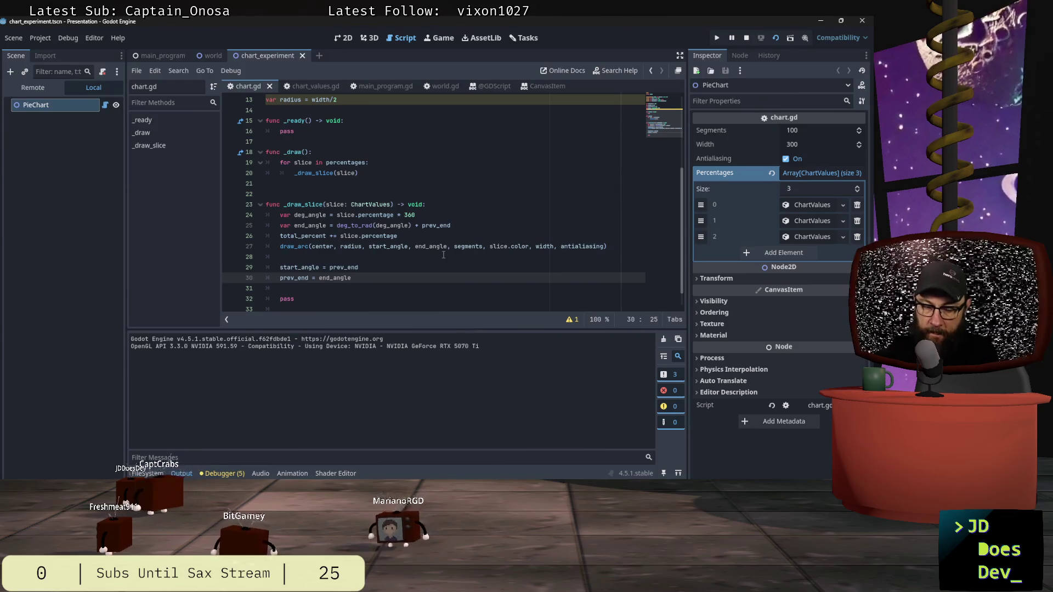
left_click(776, 39)
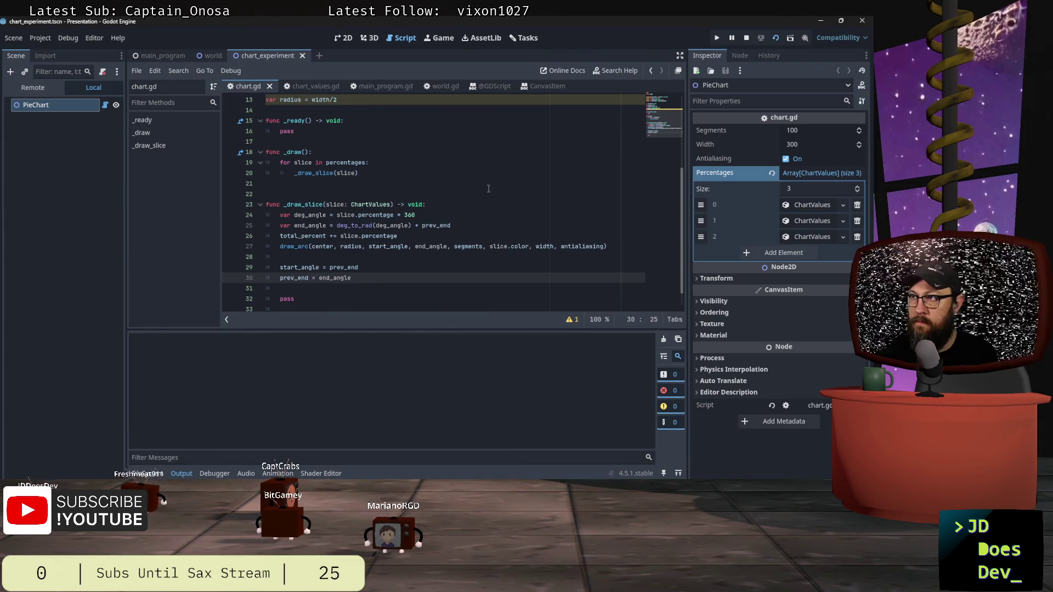
key("alt+F4")
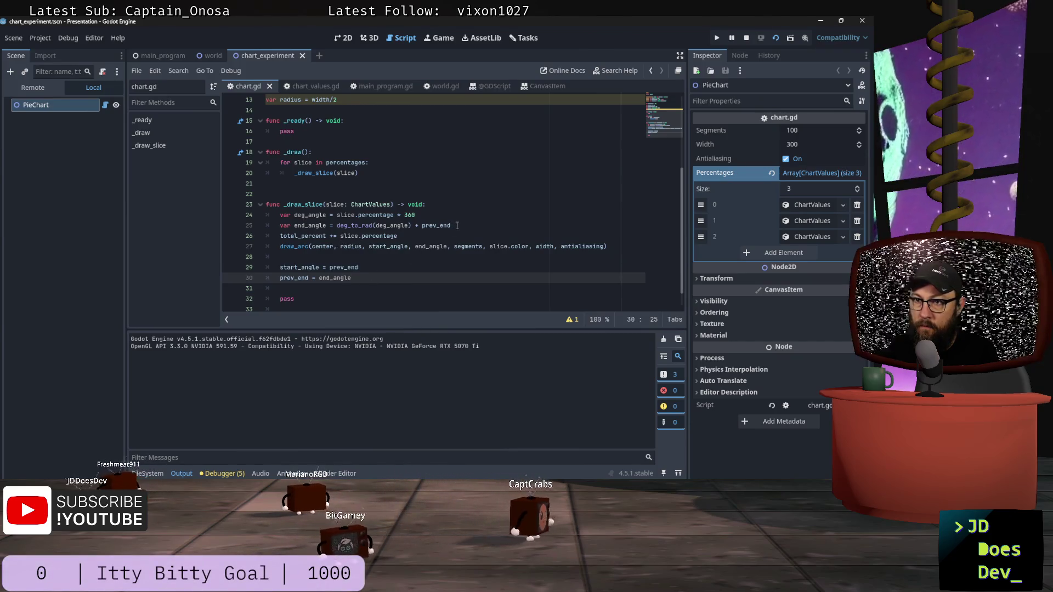
Check chart.gd's integer-division warning and _draw_slice code, then stop the running chart scene.
scroll(452, 226, "up", 4)
scroll(452, 227, "down", 3)
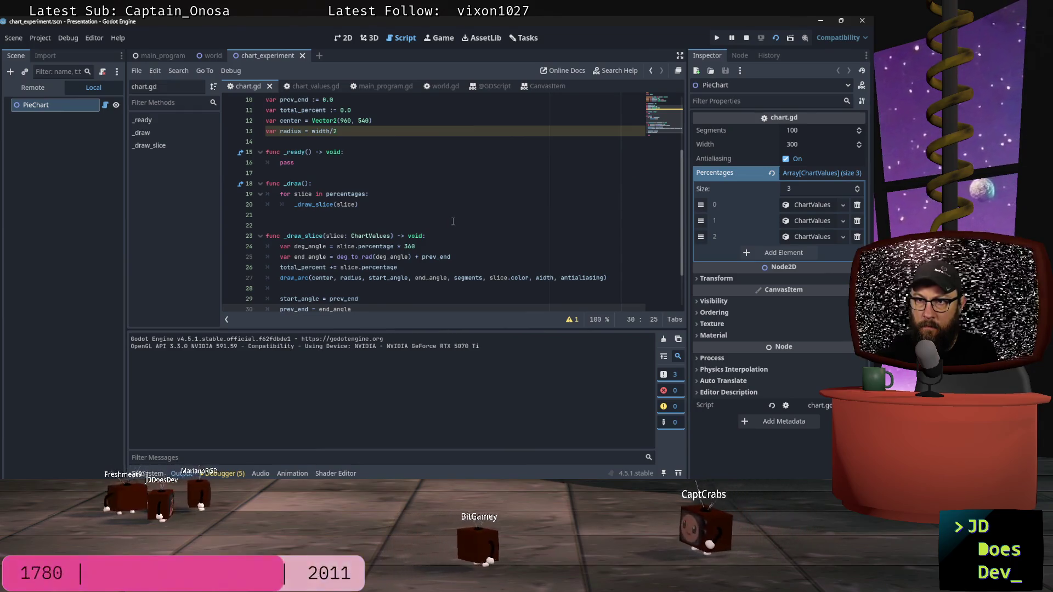
scroll(305, 225, "up", 3)
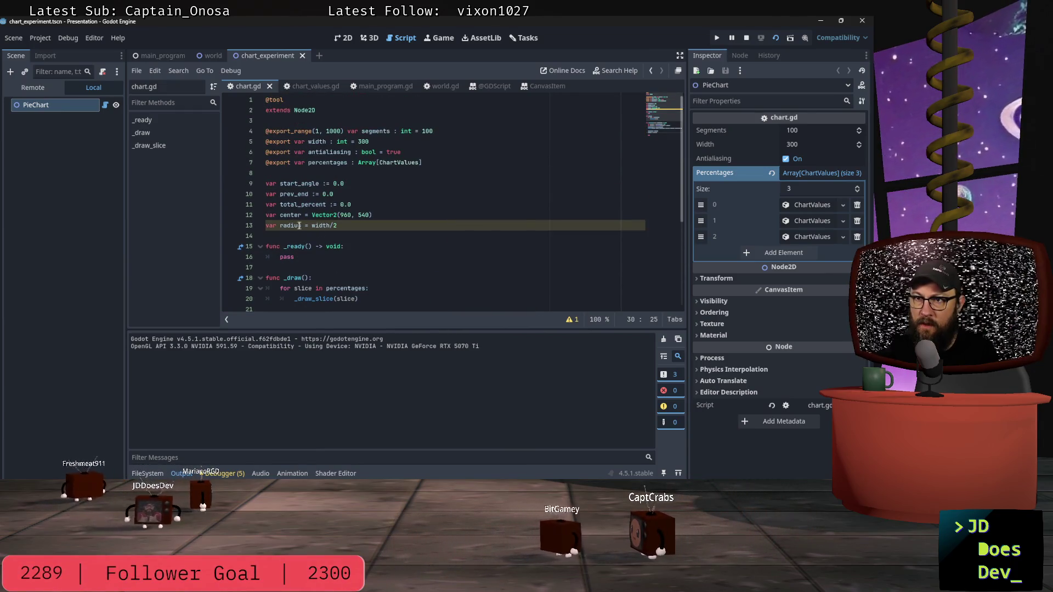
left_click(569, 319)
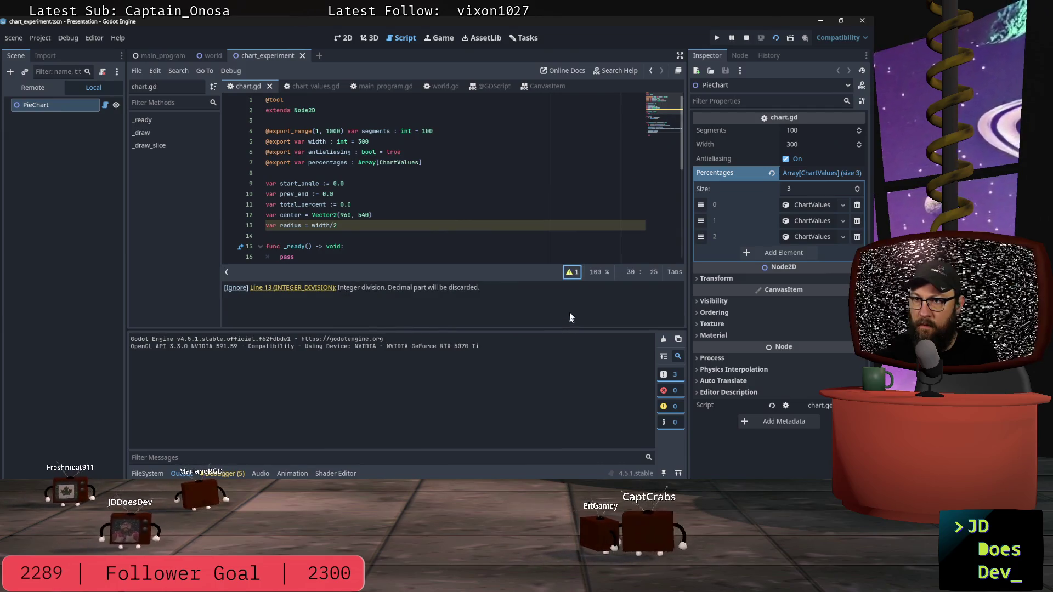
left_click(569, 319)
scroll(300, 238, "down", 3)
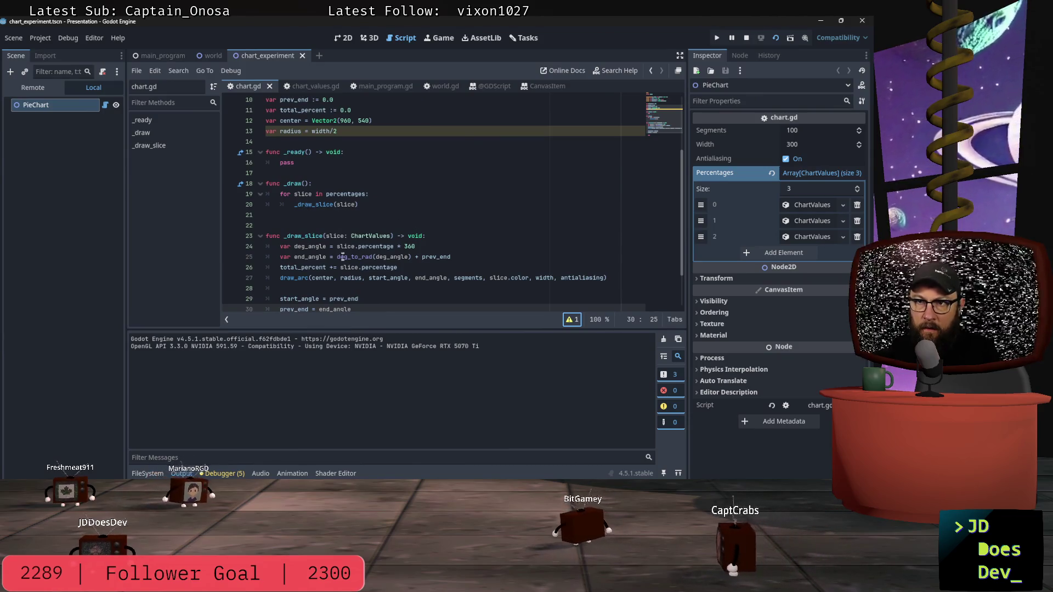
left_click(364, 310)
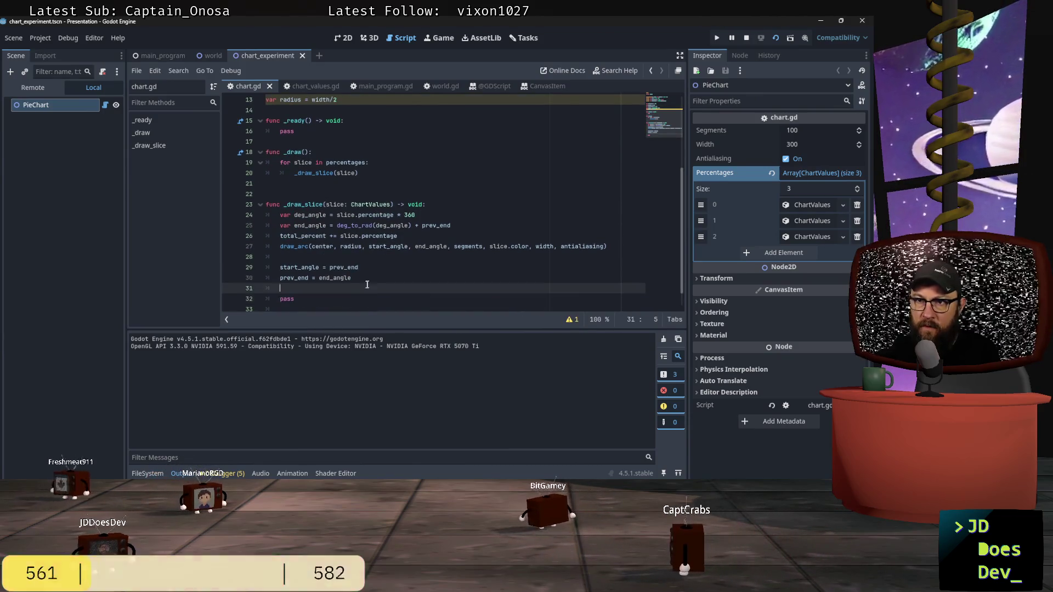
scroll(370, 276, "up", 4)
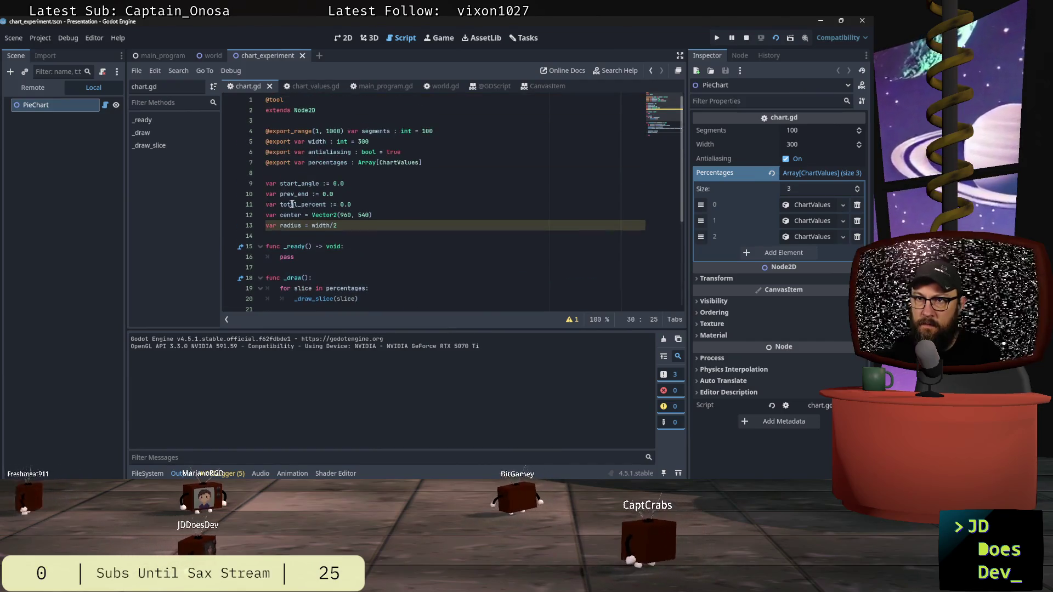
scroll(399, 218, "down", 4)
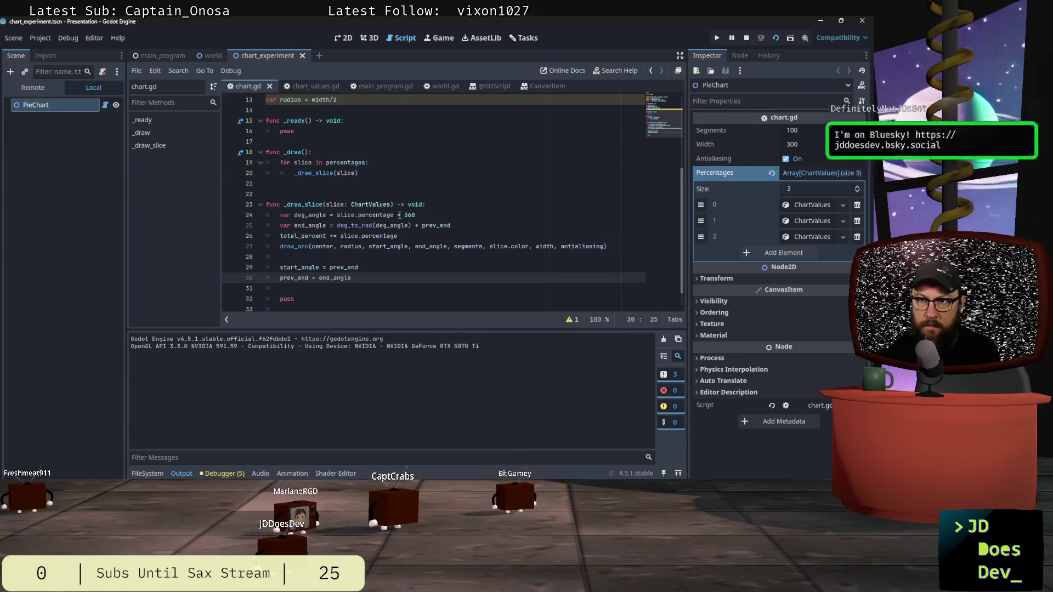
left_click(746, 39)
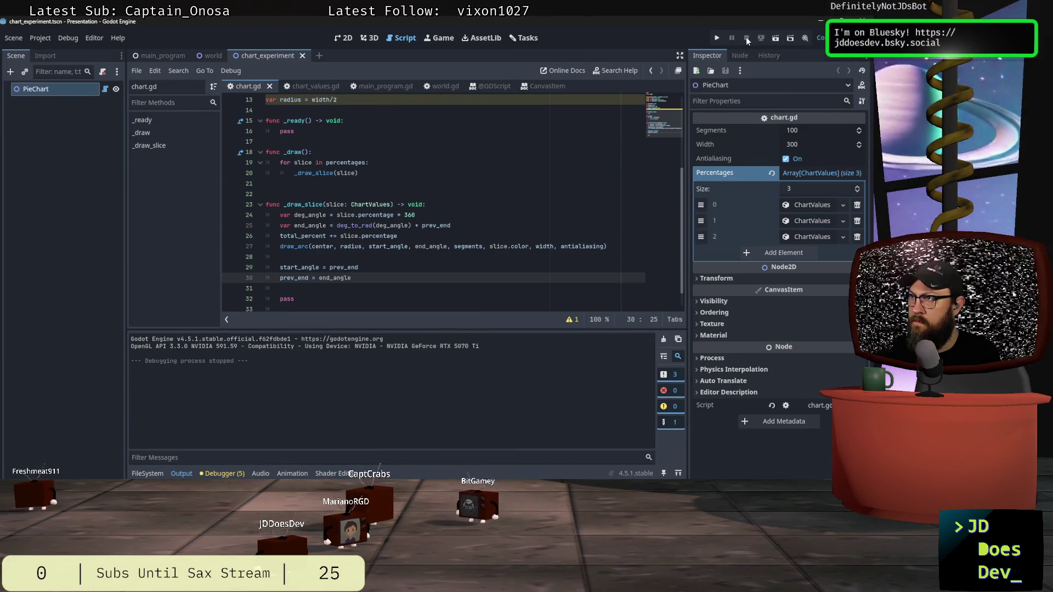
Run the chart scene to see the purple circle, then return to the deg_angle line.
left_click(773, 38)
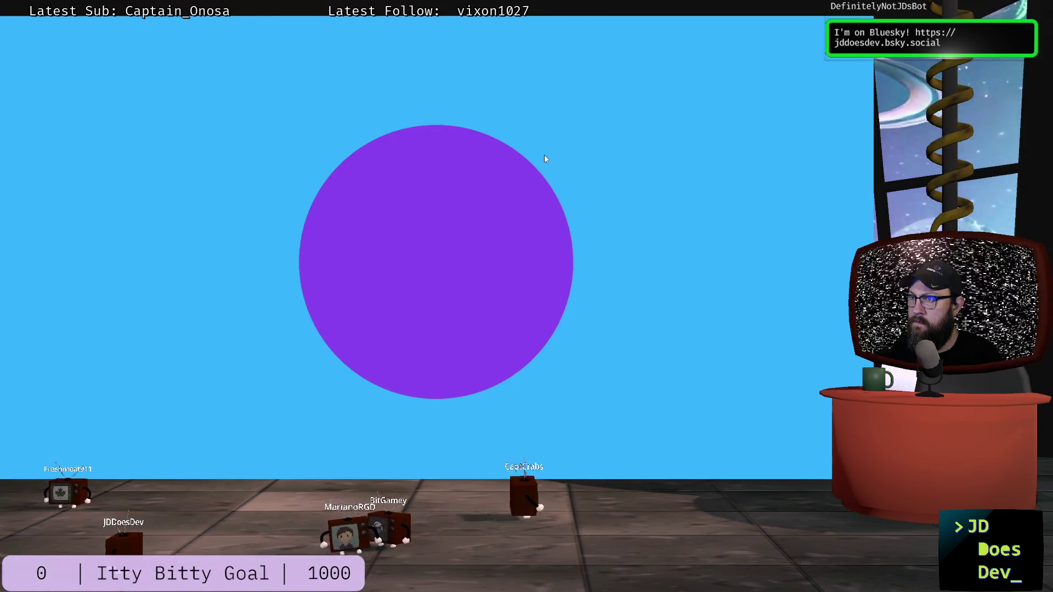
key("alt+Tab")
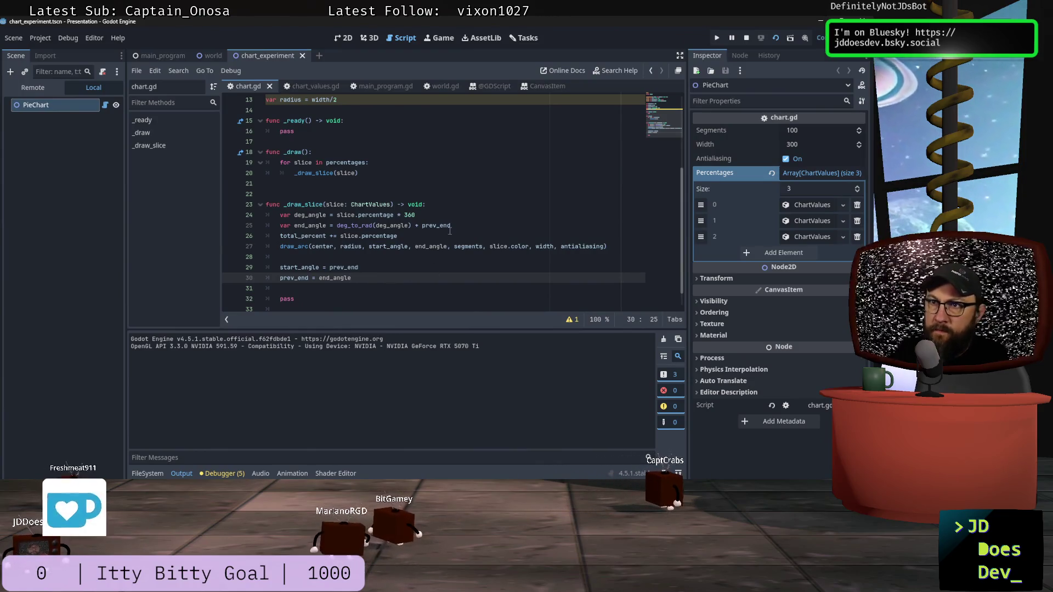
left_click(429, 213)
Add print_debug(deg_angle) and print_debug(end_angle) lines in _draw_slice after their assignments.
key("Return")
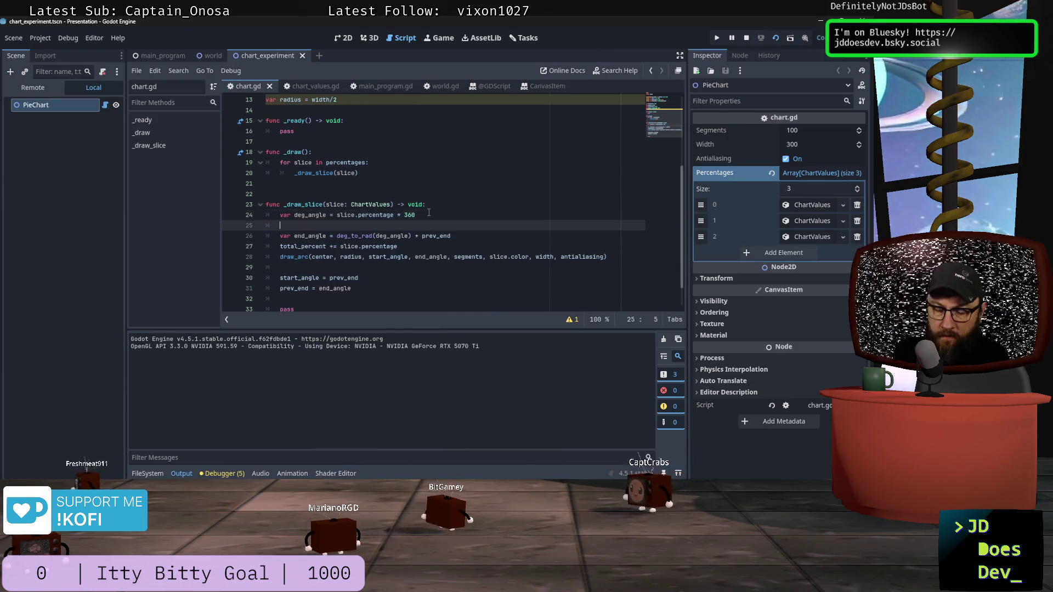
type("print")
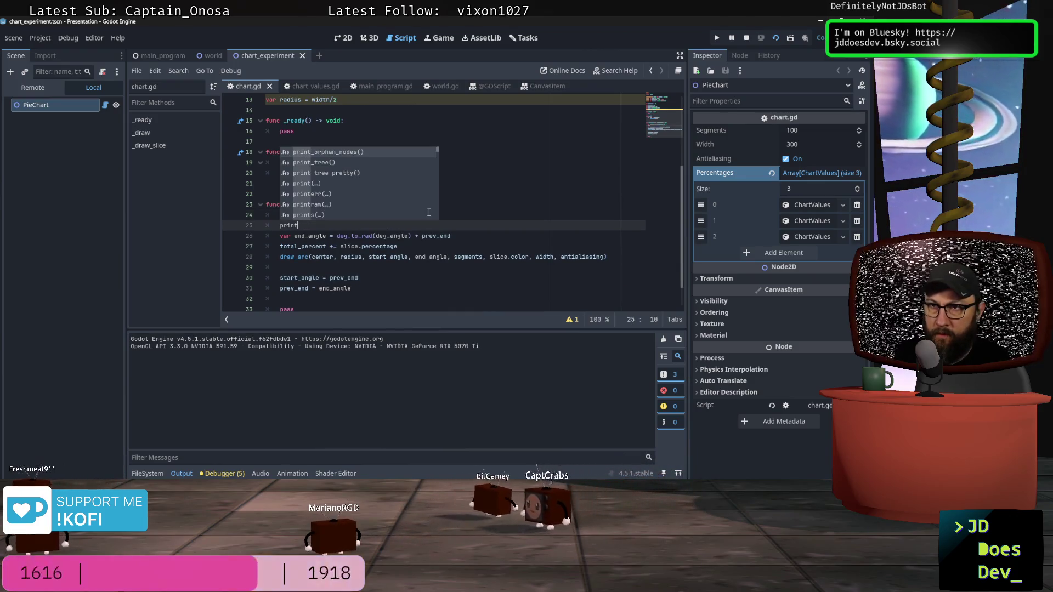
type("_de")
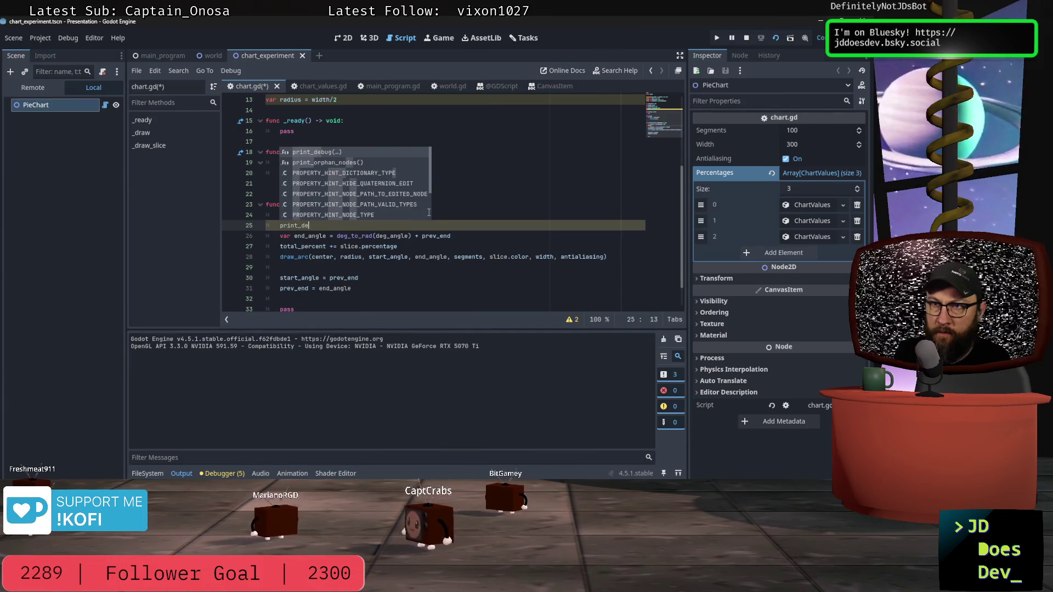
key("Return")
type("deg")
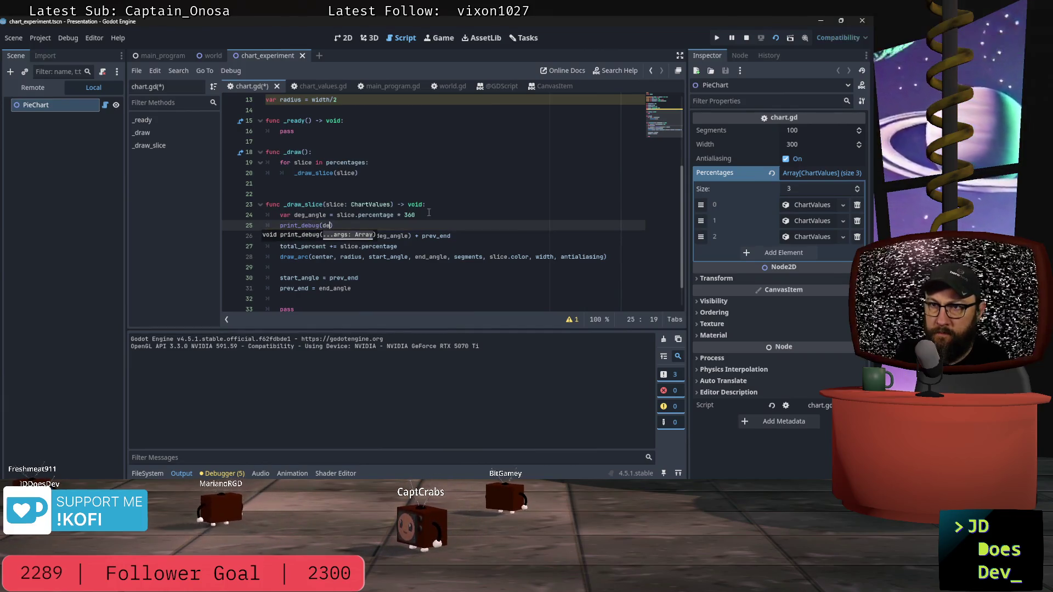
key("Return")
key("Down")
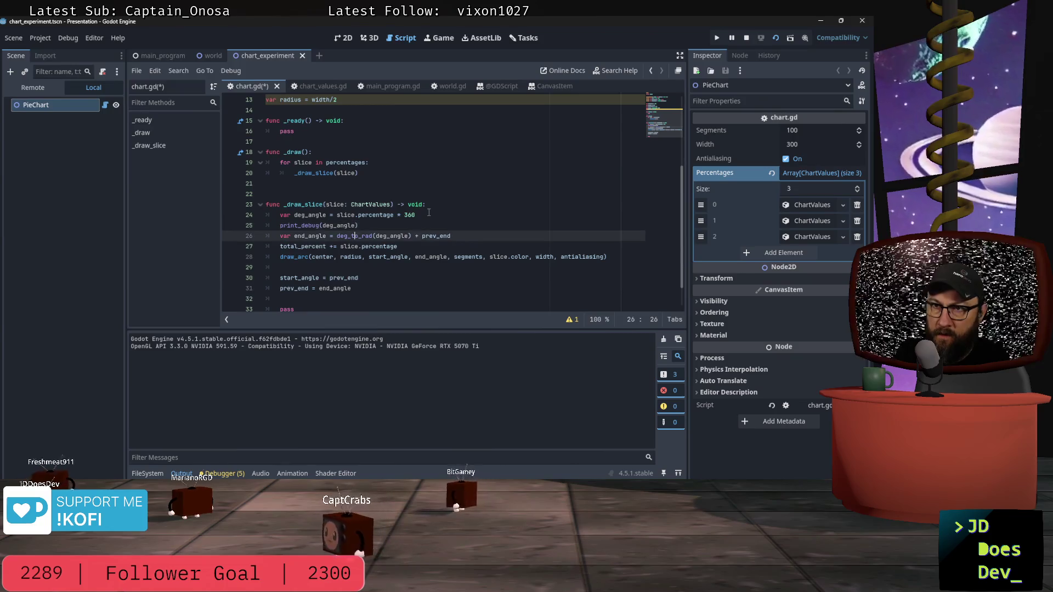
key("Down")
key("Up")
key("End")
key("Return")
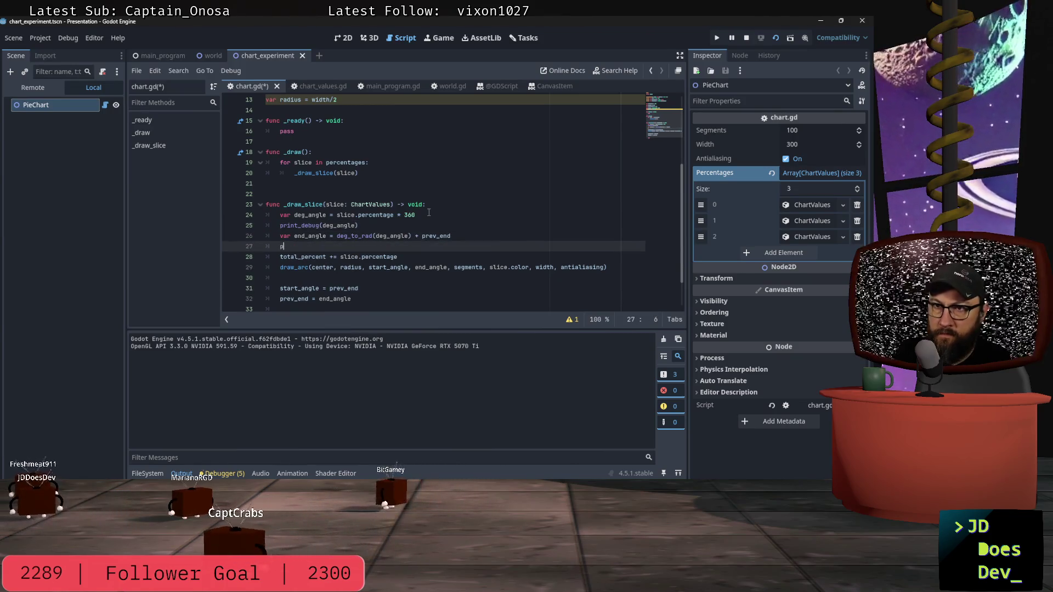
key("Down")
type("_d")
key("Return")
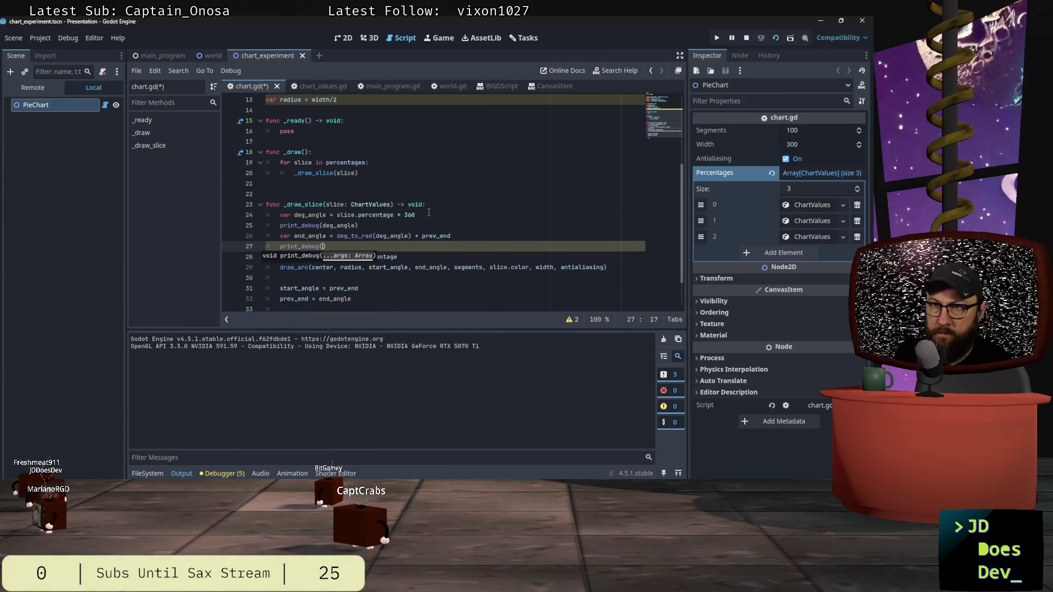
type("end_angle")
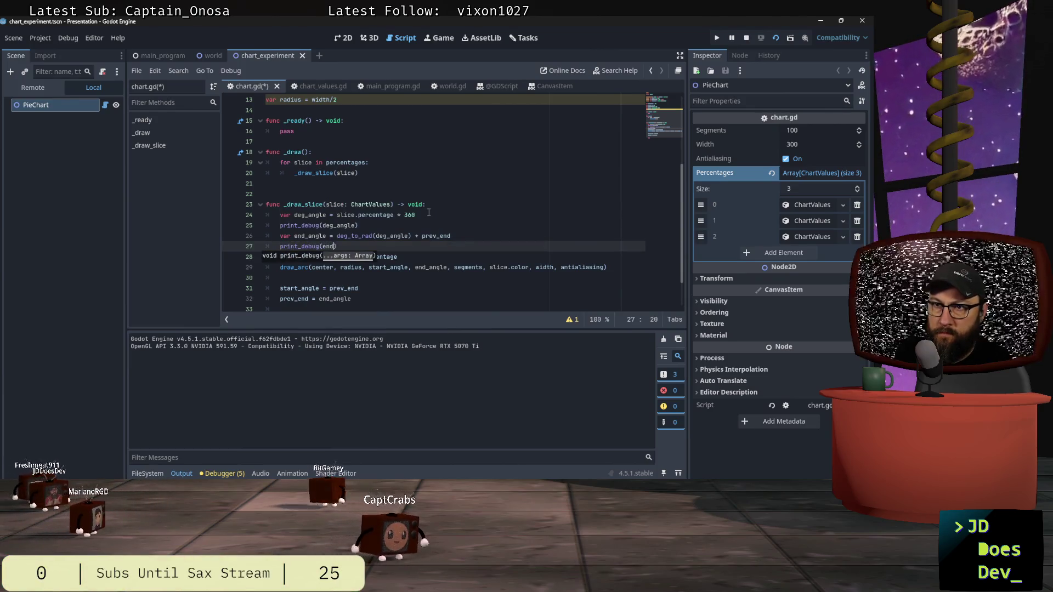
Add print_debug calls for total_percent and start_angle after their lines.
key("Down")
key("End")
key("Return")
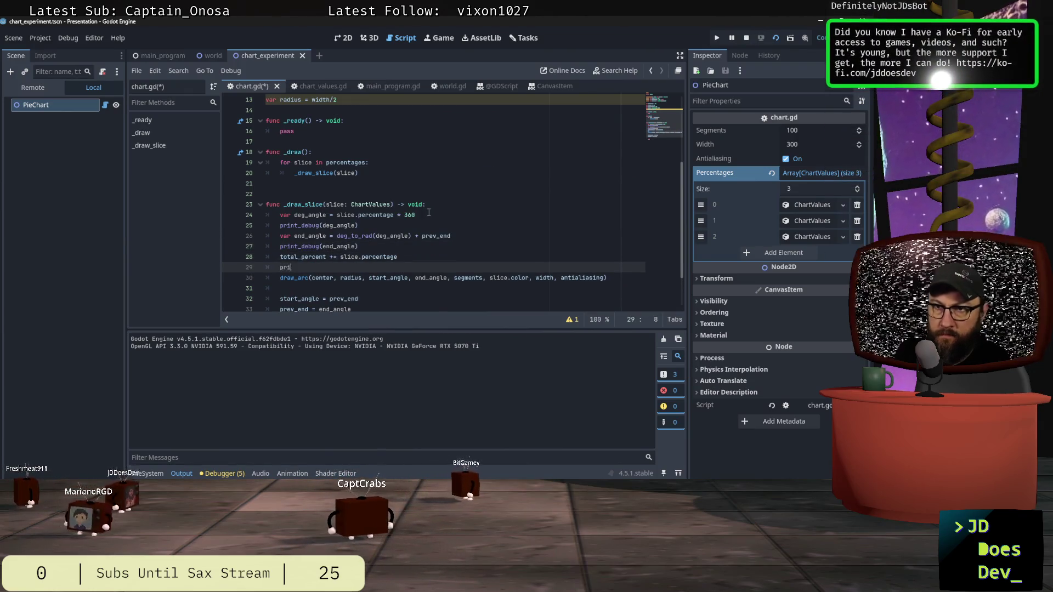
type("nt_de")
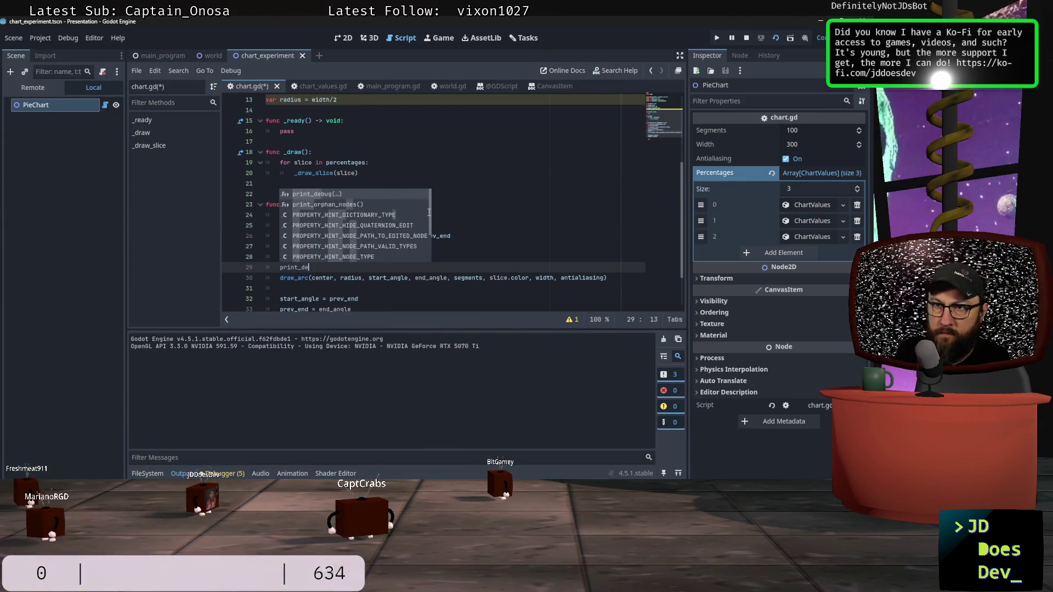
type("bug(tot")
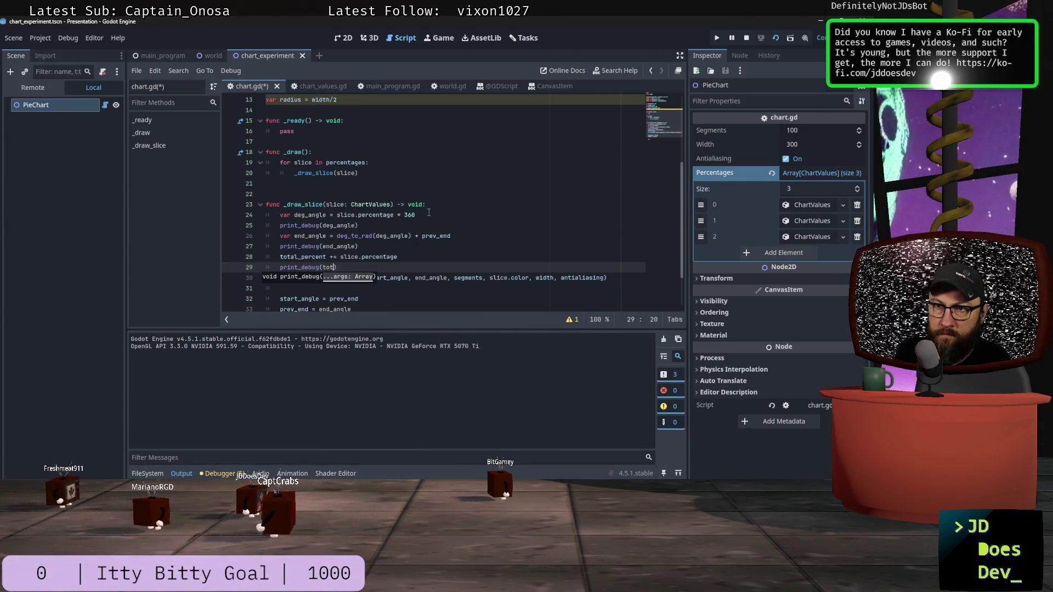
type("al_percent")
key("Down")
key("Down")
key("Down")
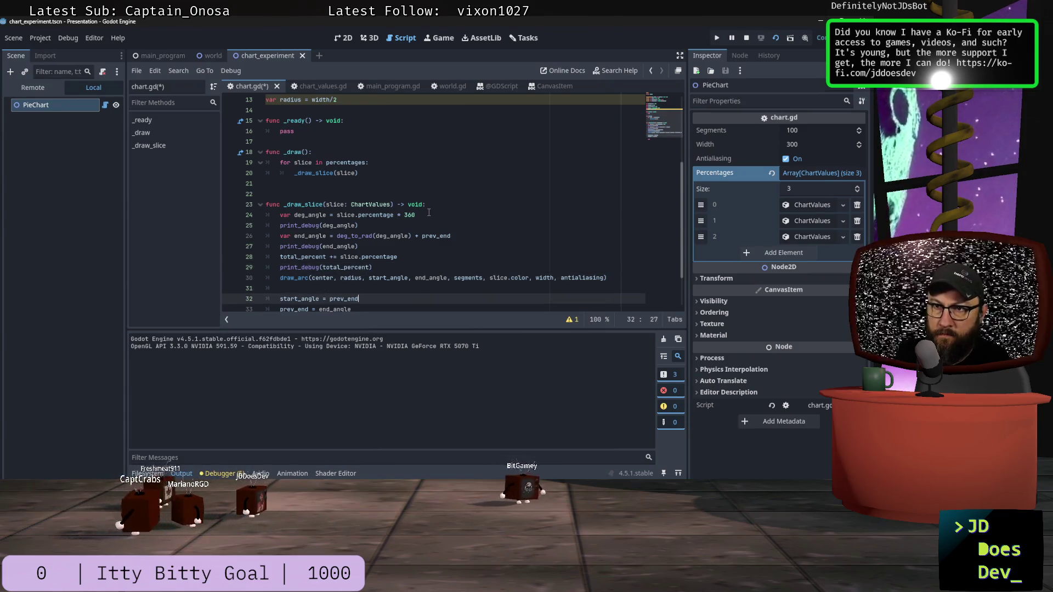
key("Return")
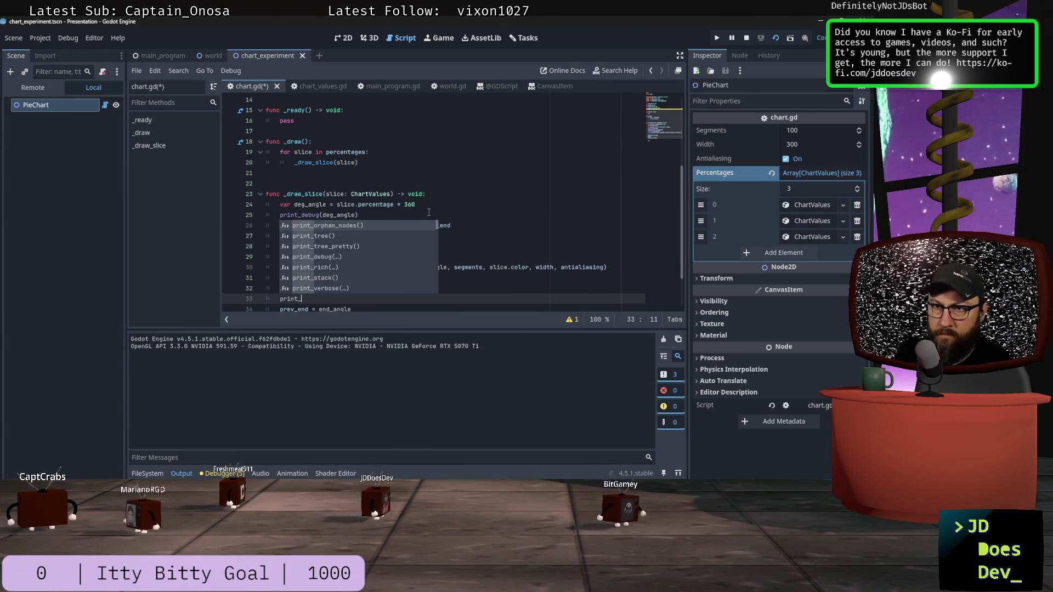
type("_debug(")
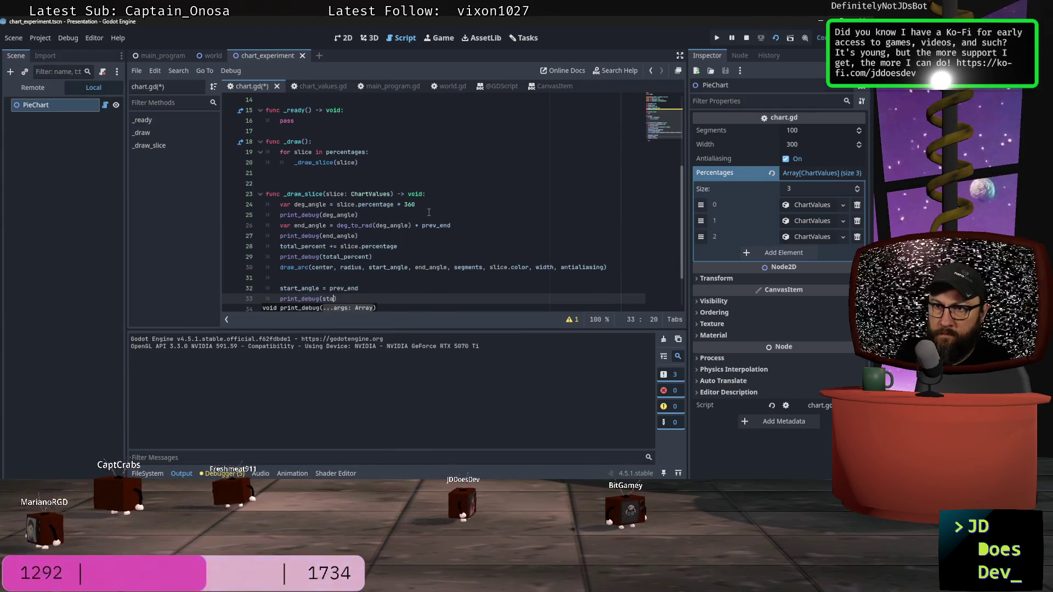
type("start")
key("Return")
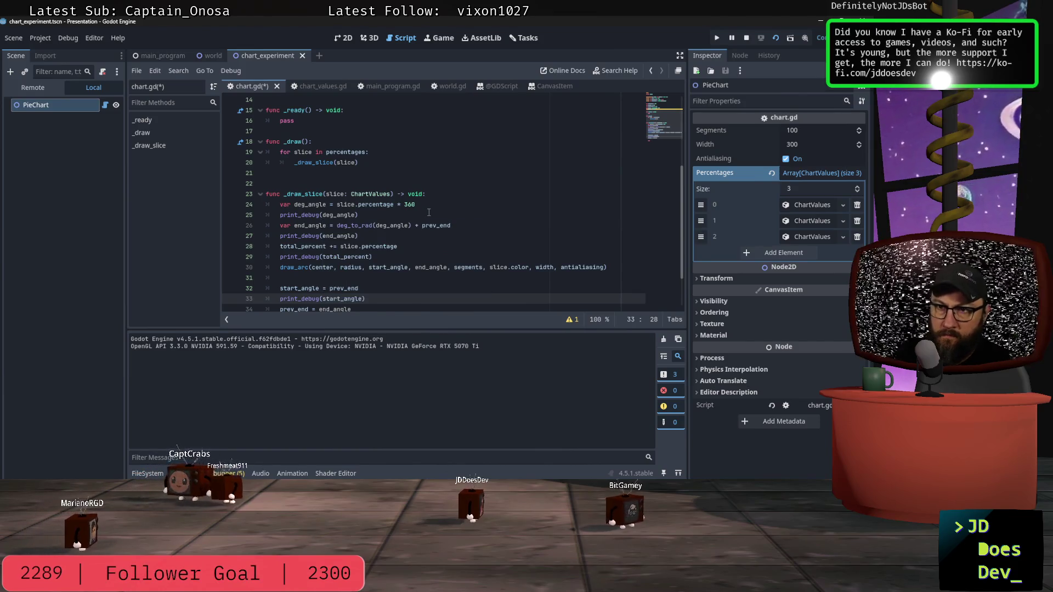
Add print_debug(prev_end) after prev_end = end_angle and save chart.gd.
key("Return")
key("BackSpace")
key("Down")
key("Return")
type("print_")
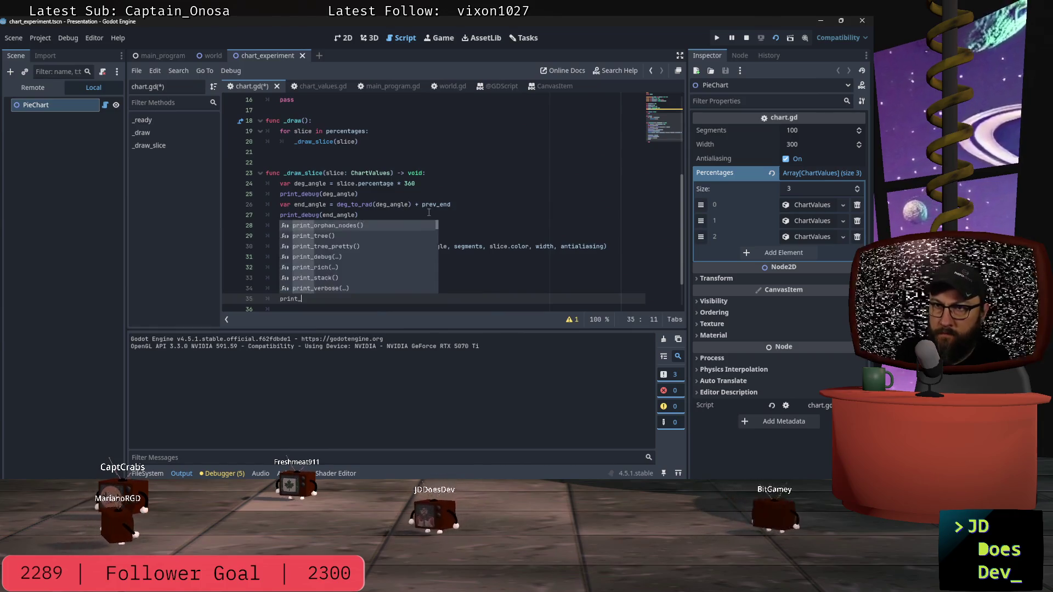
type("debug")
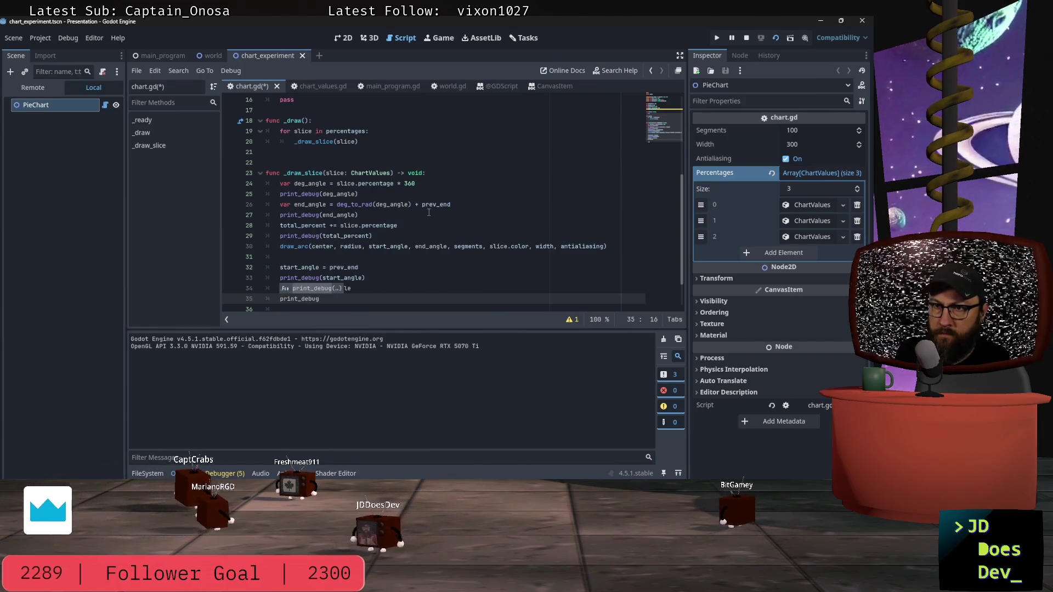
type("(")
type("prev_end")
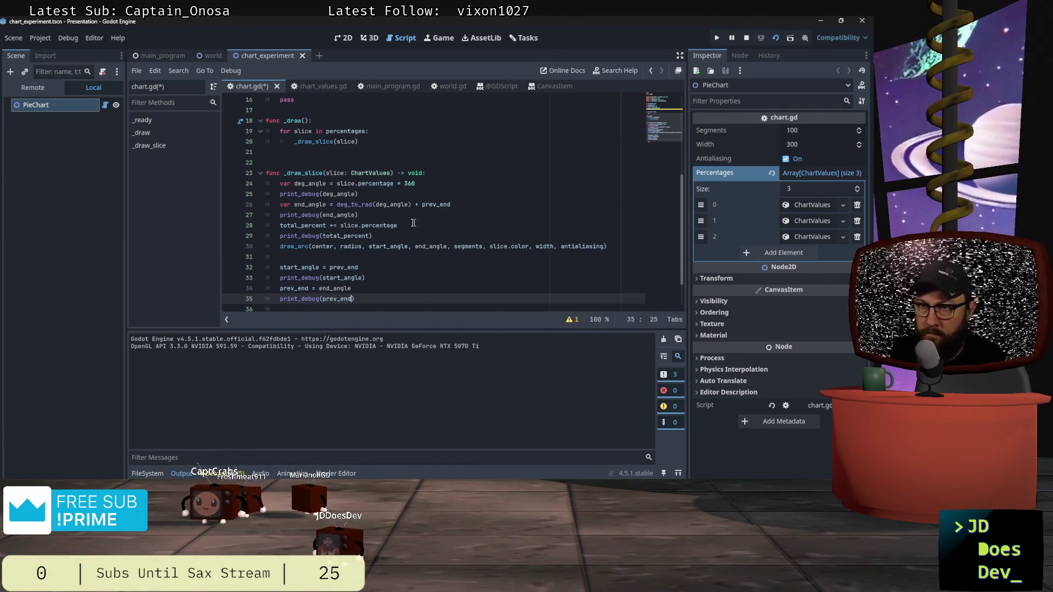
left_click(441, 206)
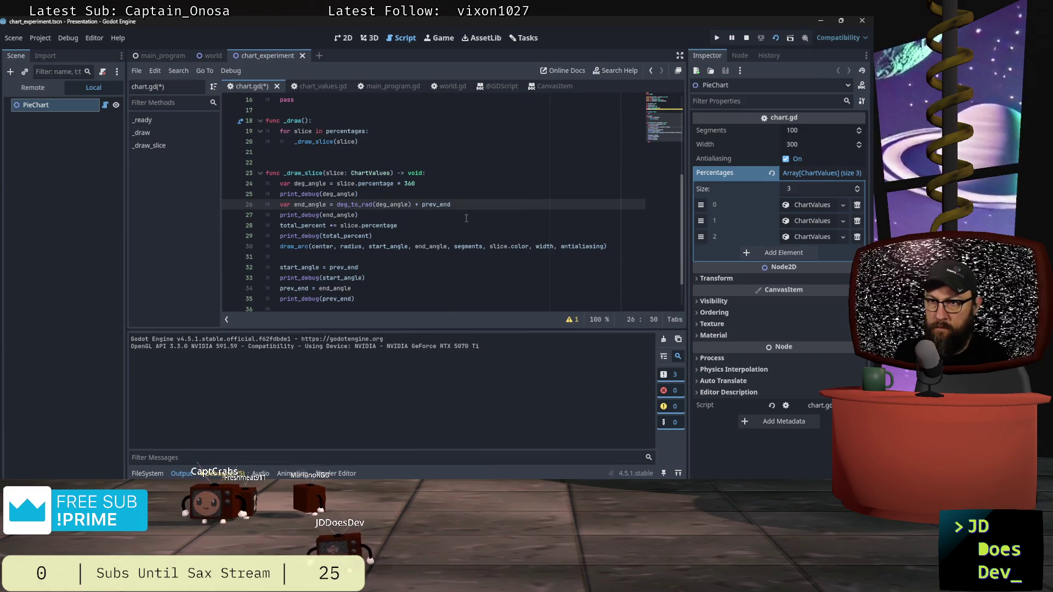
key("ctrl+s")
scroll(466, 218, "down", 1)
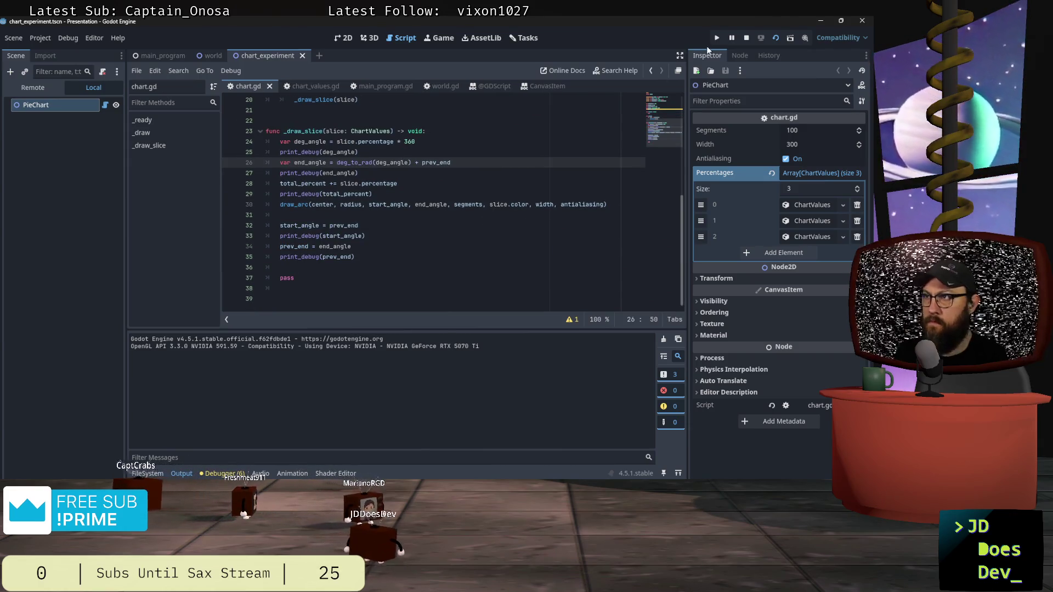
Rerun the chart scene, close it, and scroll the Output log up to the deg_angle 21780.0 print.
left_click(717, 37)
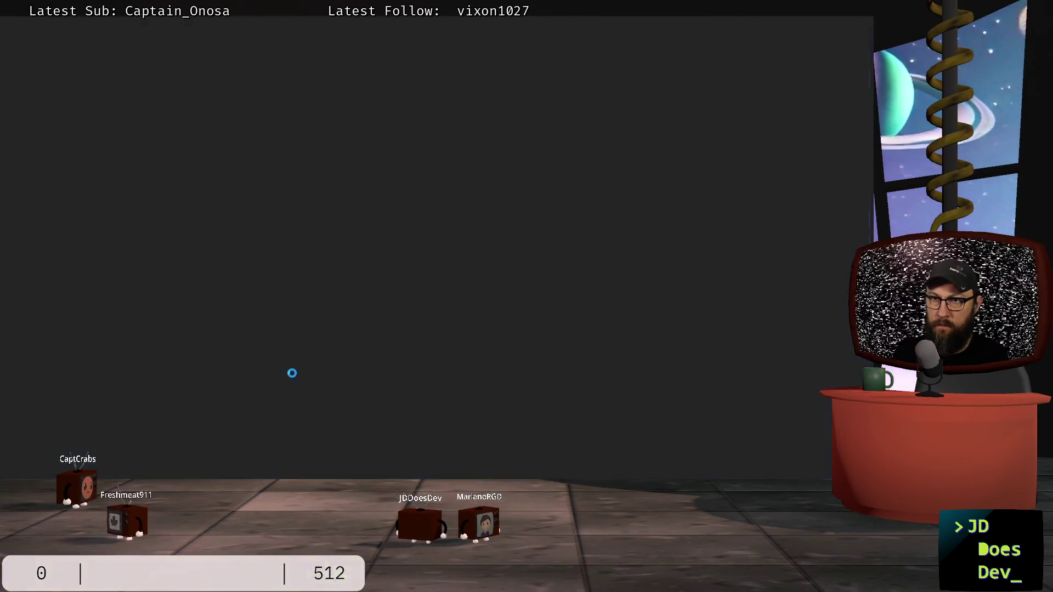
key("alt+F4")
scroll(268, 371, "up", 10)
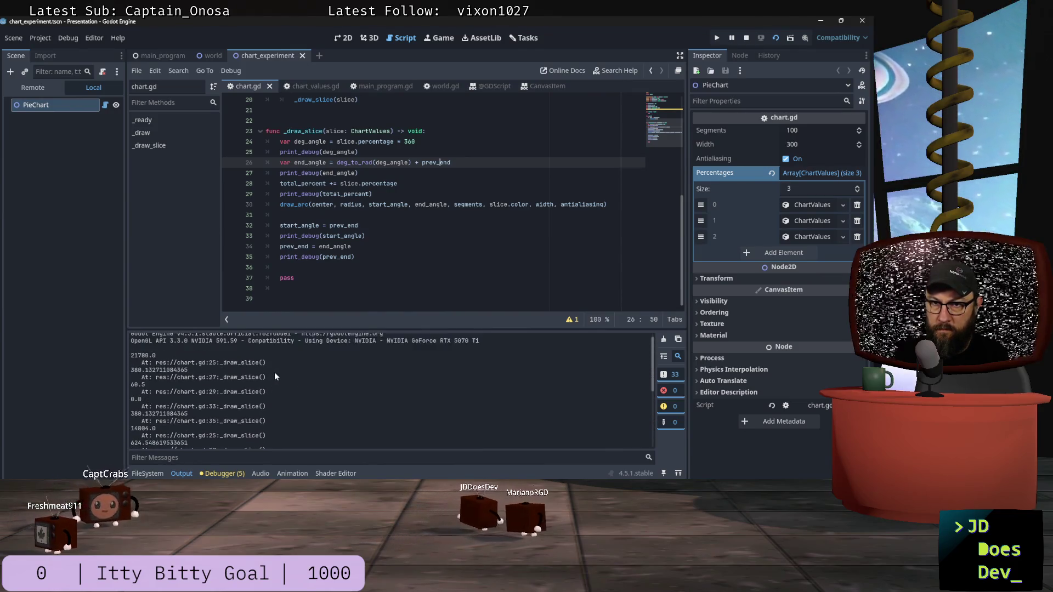
scroll(274, 372, "up", 1)
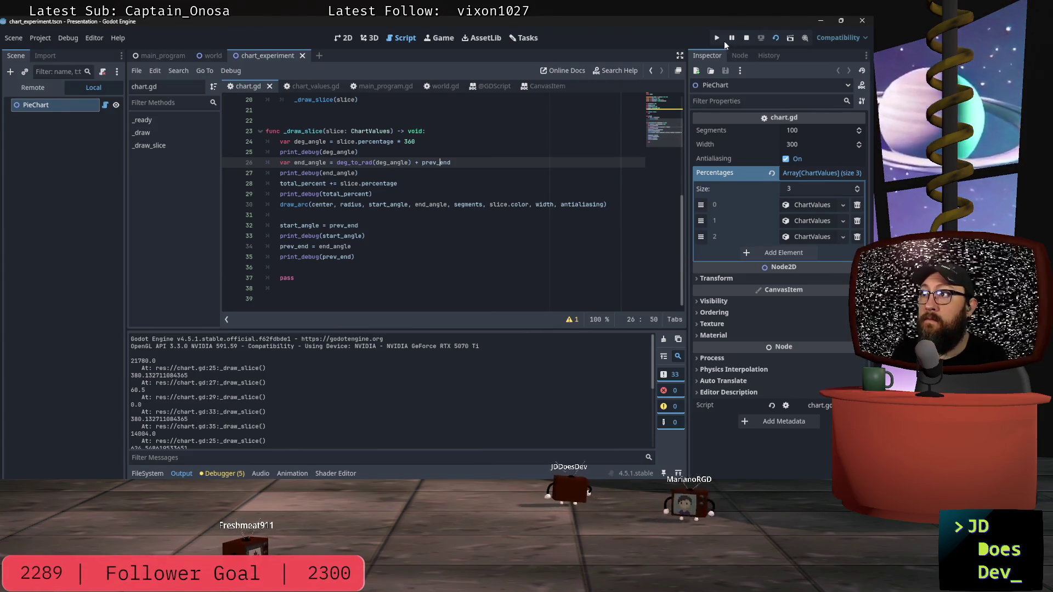
left_click(746, 39)
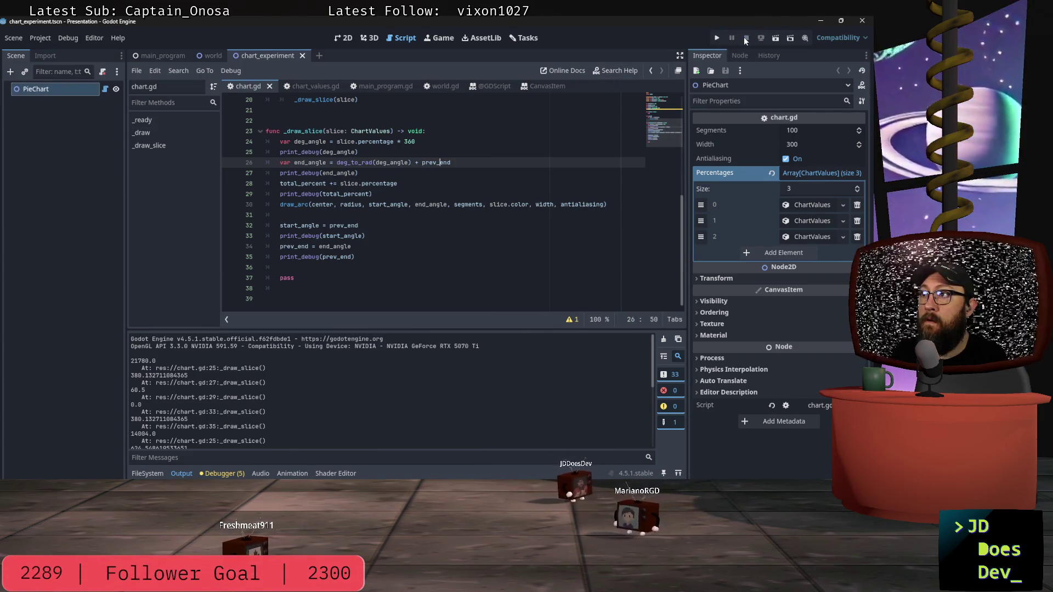
Check slice element 0, change deg_angle to slice.percentage/100 * 360, and test-run the chart scene.
left_click(808, 205)
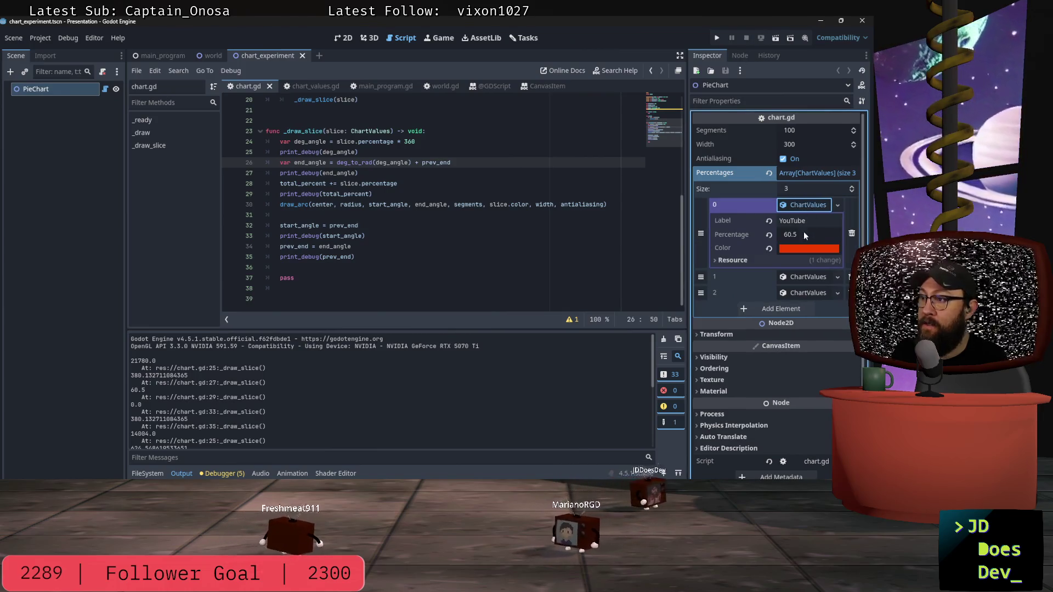
left_click(395, 142)
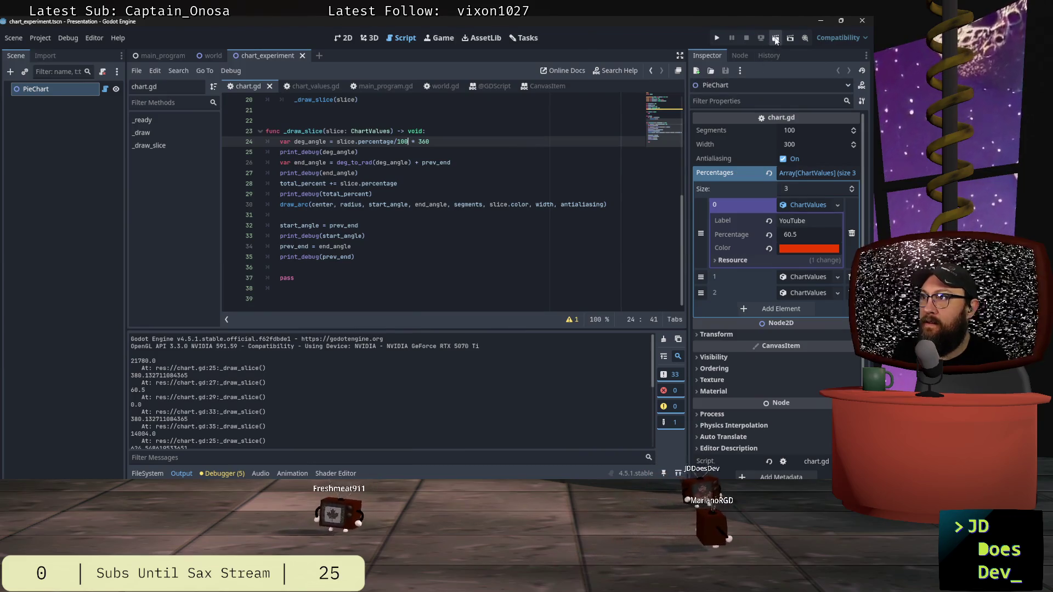
key("F6")
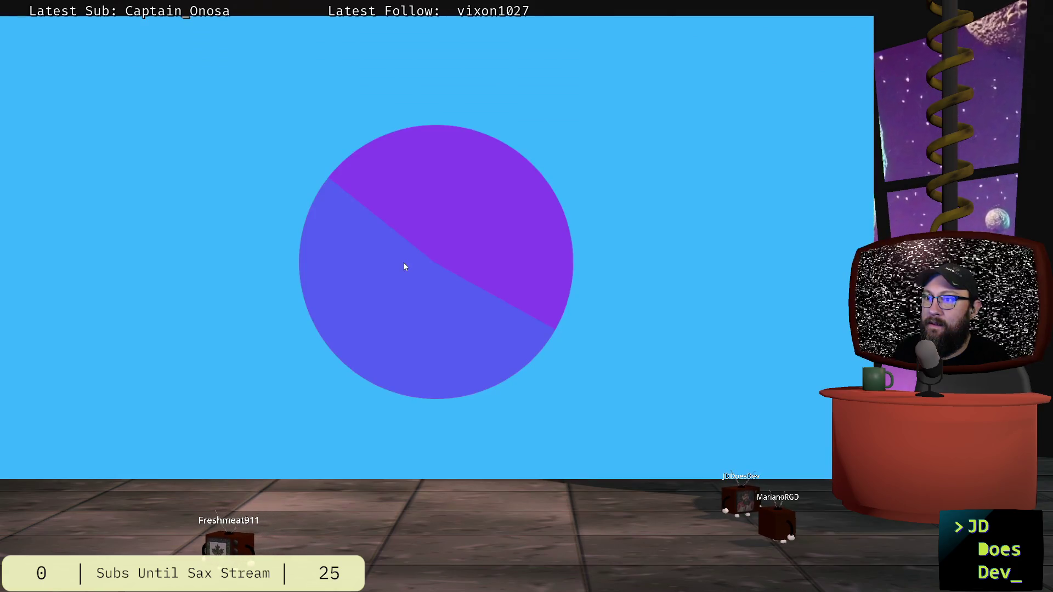
key("F8")
left_click(412, 183)
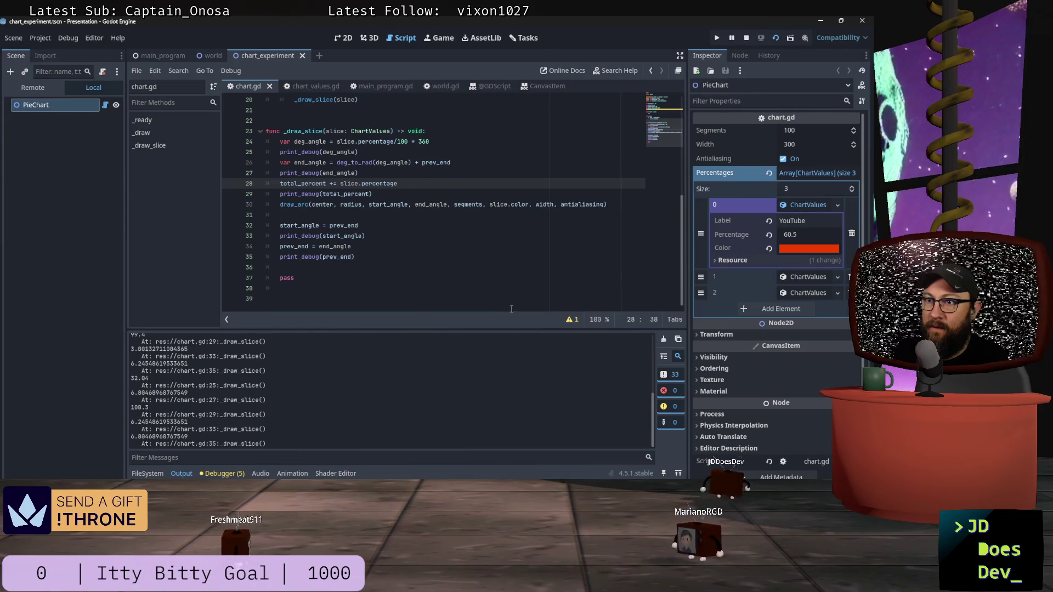
scroll(437, 250, "up", 4)
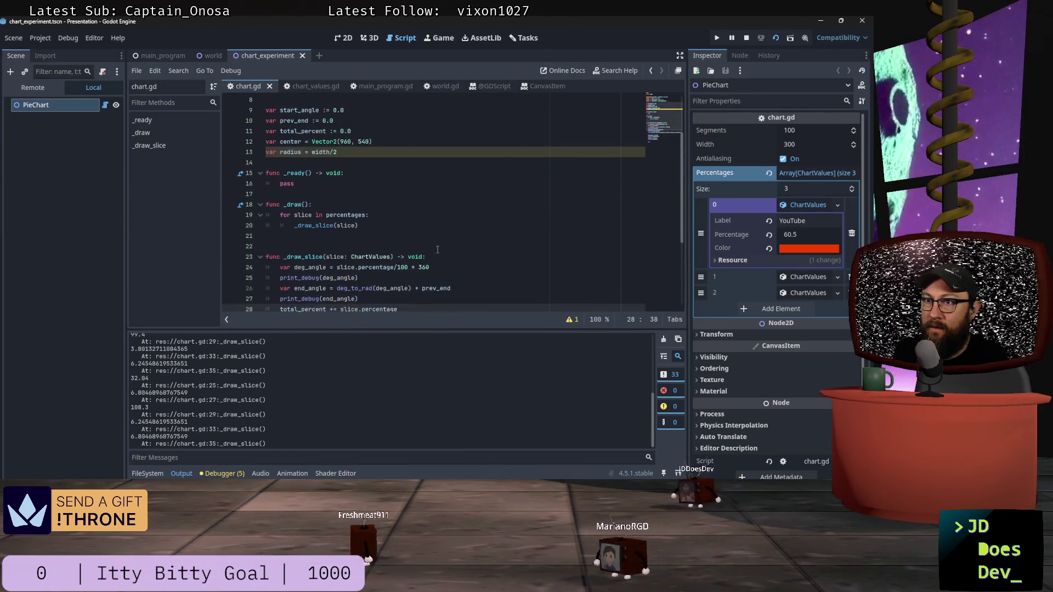
scroll(443, 249, "down", 3)
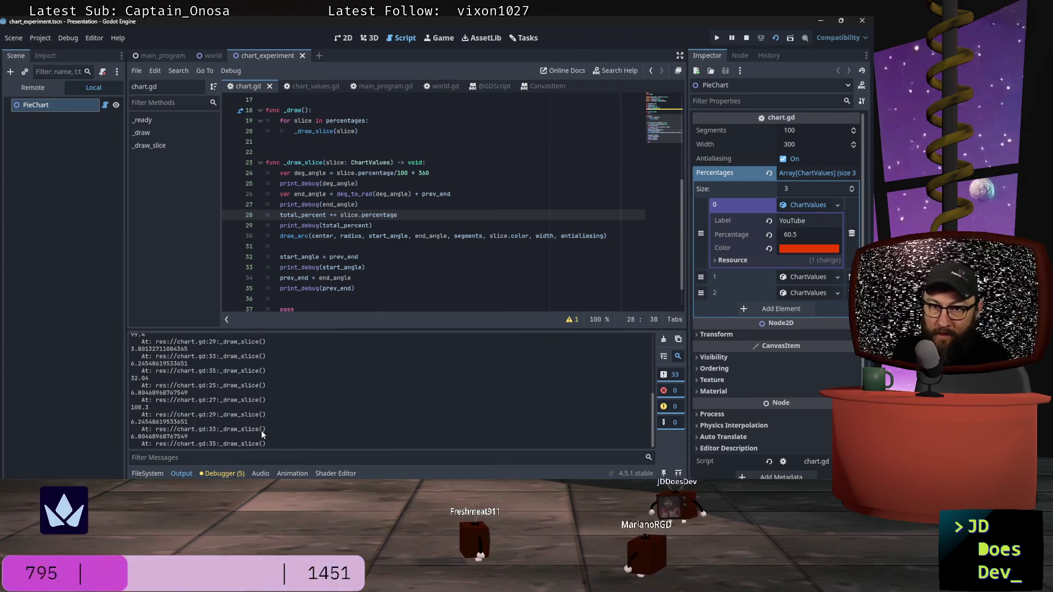
scroll(280, 439, "up", 5)
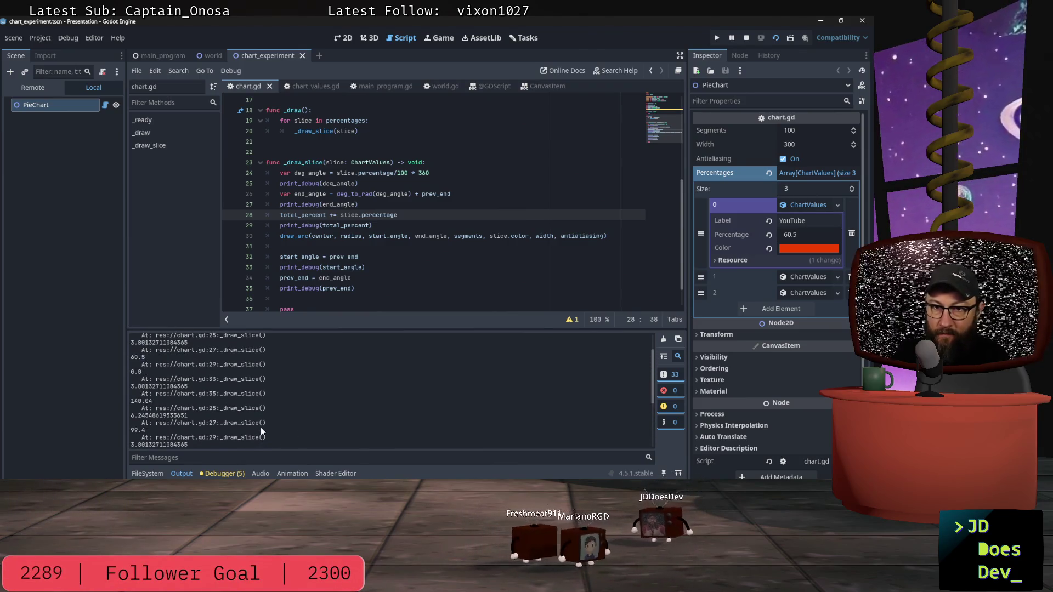
scroll(186, 364, "up", 1)
scroll(185, 363, "up", 2)
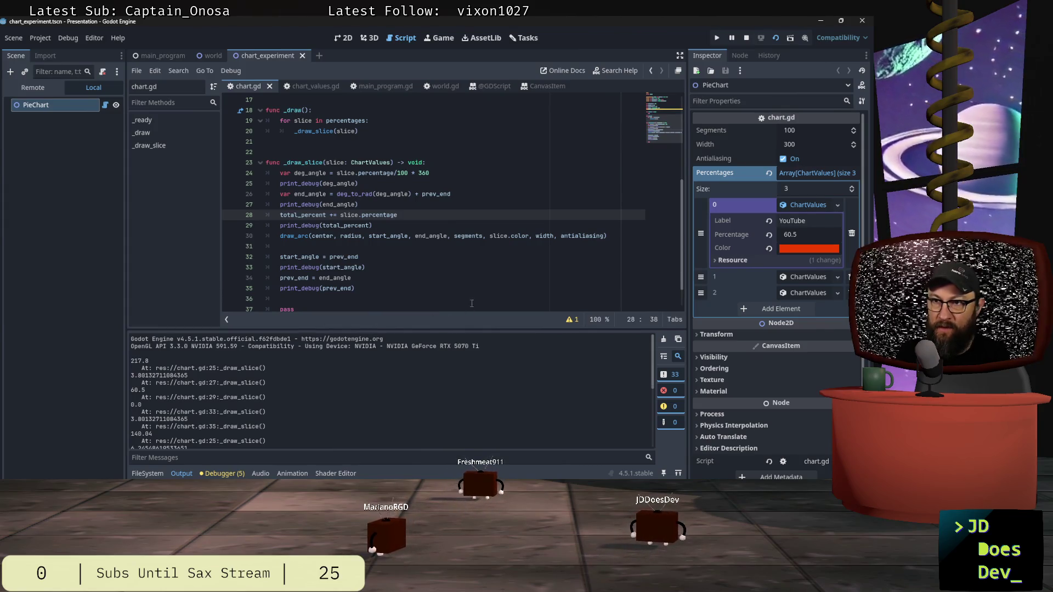
left_click(372, 184)
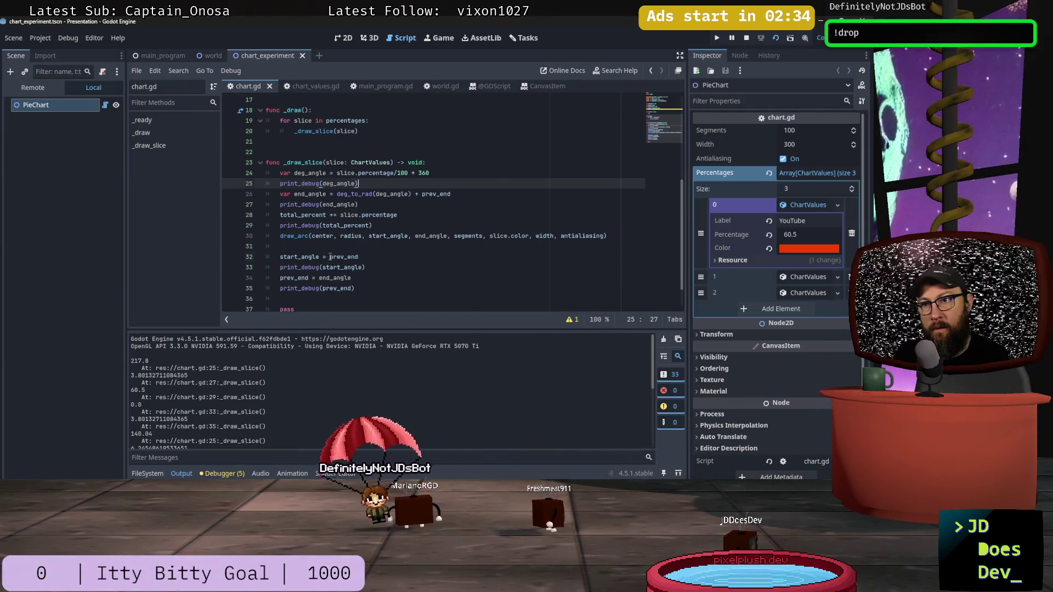
Replace prev_end with end_angle on line 32 and rerun to get the red, blue, purple pie.
left_click_drag(331, 258, 368, 256)
type("end_angle")
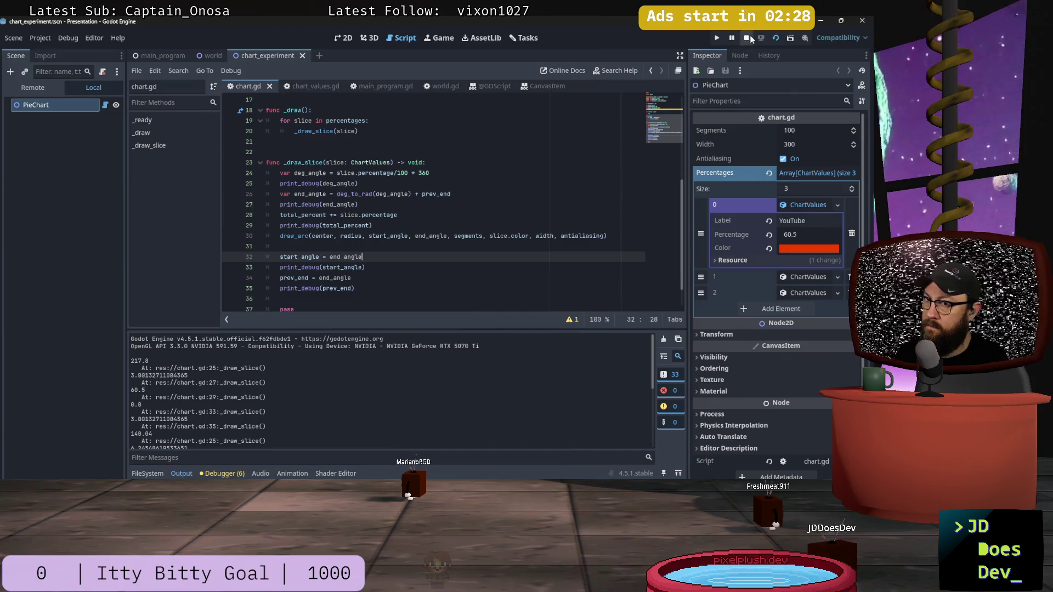
left_click(777, 38)
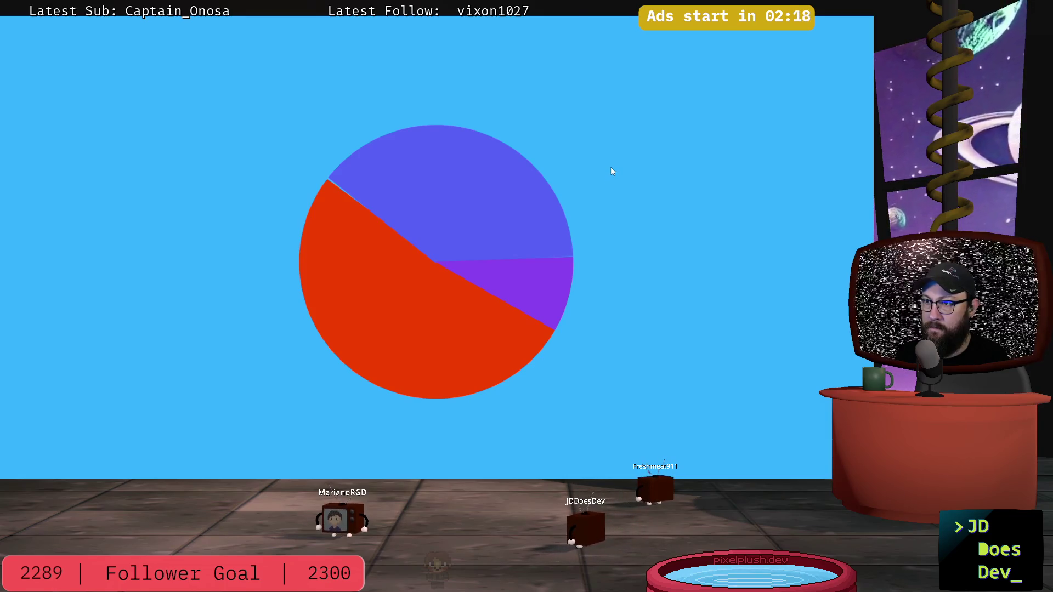
key("alt+Tab")
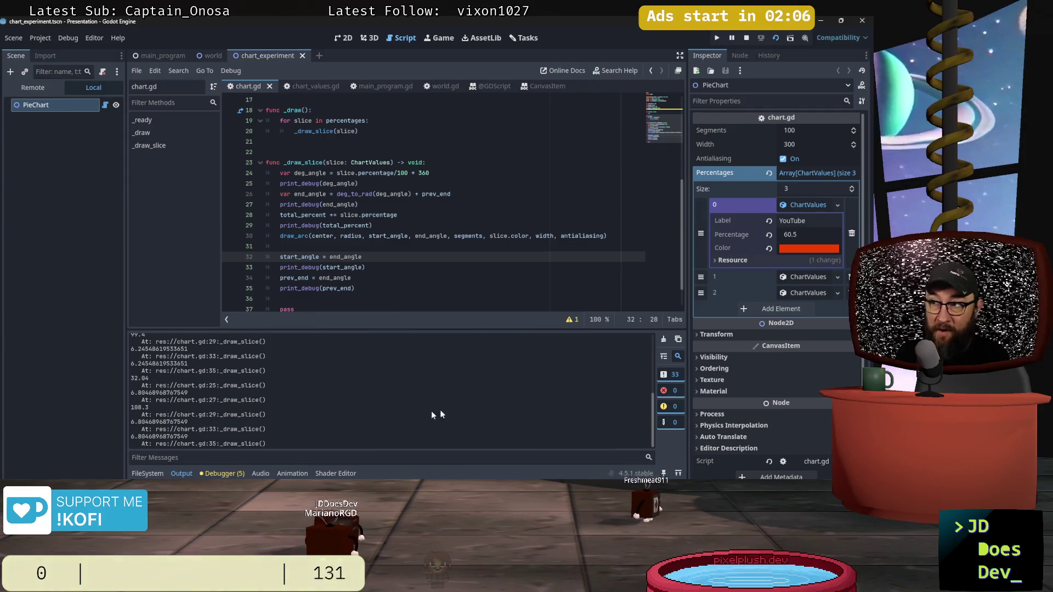
Expand the Discord (38.9) and Twitch (8.9) slice elements, then switch to the slide outline.
left_click(801, 276)
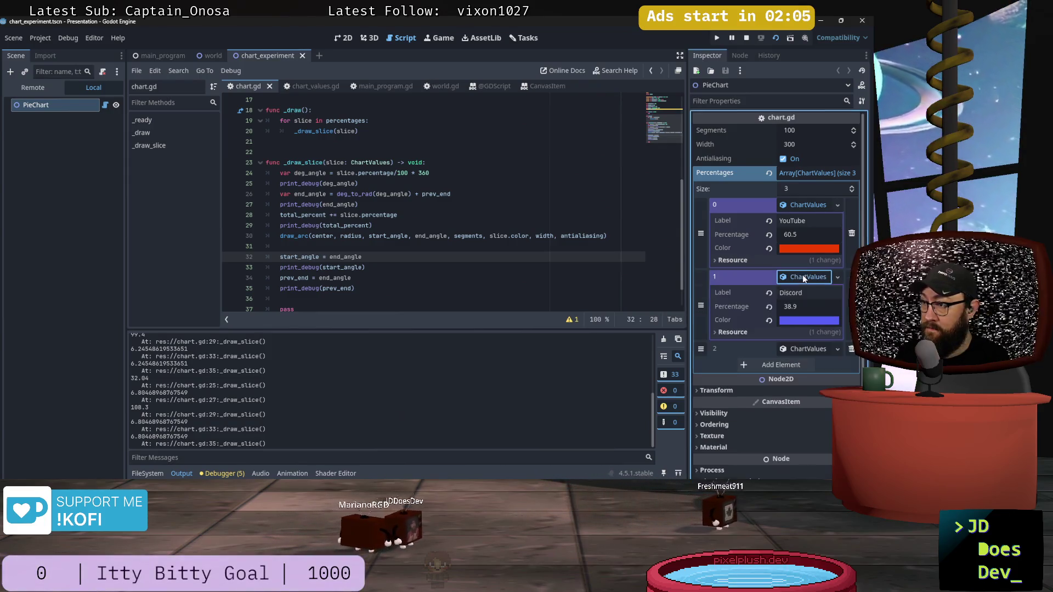
left_click(800, 350)
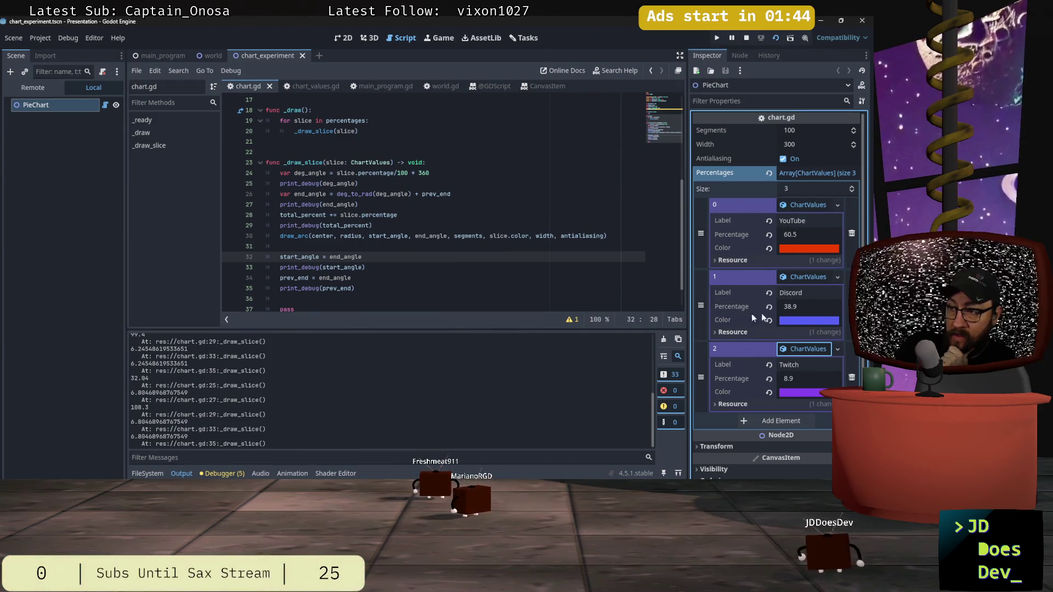
key("alt+Tab")
key("alt+Tab")
key("alt+Tab")
key("alt+Tab")
key("alt+Tab")
key("alt+Tab")
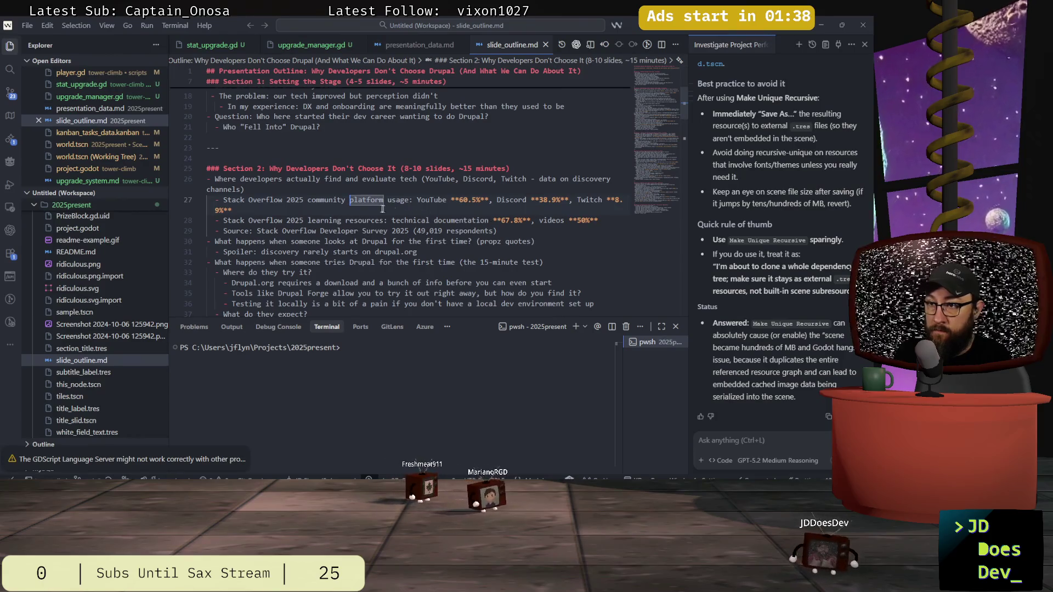
Review the Stack Overflow source line and switch between slide_outline.md and presentation_data.md.
left_click(277, 199)
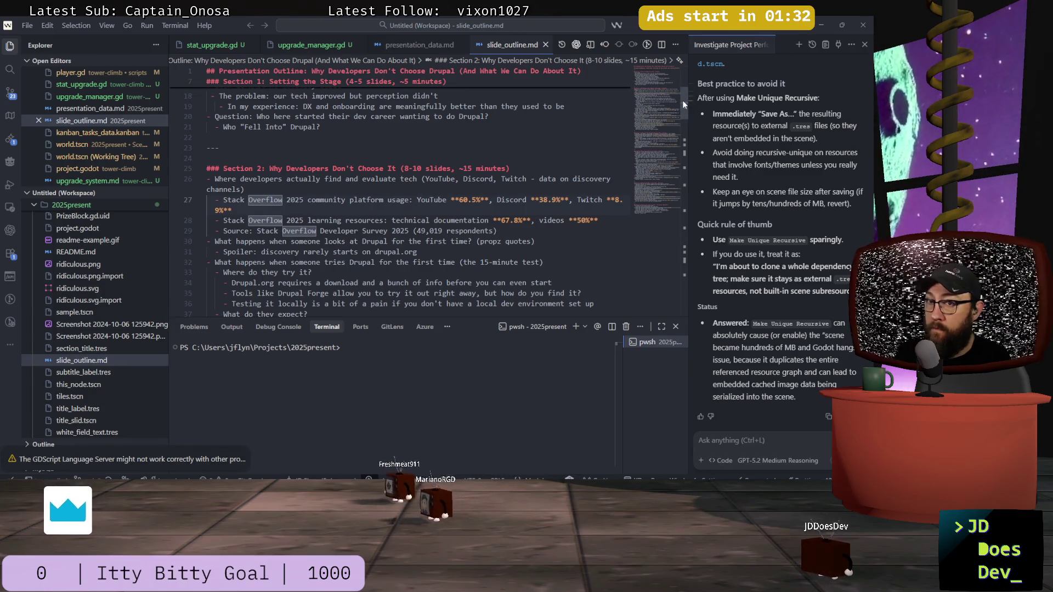
mouse_move(683, 106)
left_mouse_down()
mouse_move(666, 295)
mouse_move(667, 50)
mouse_move(658, 234)
left_mouse_up()
scroll(653, 263, "up", 20)
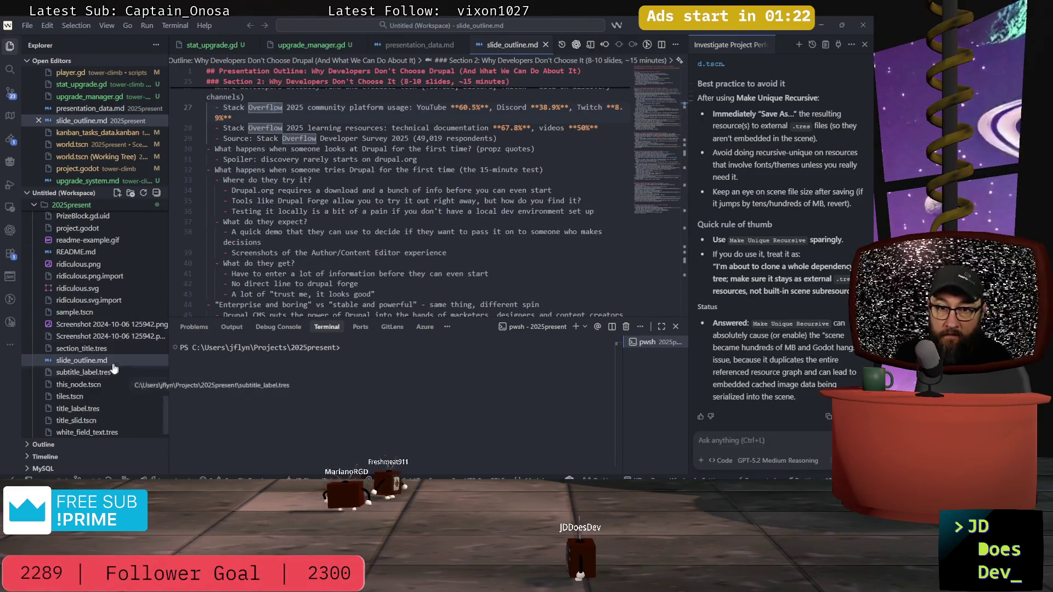
scroll(55, 315, "up", 4)
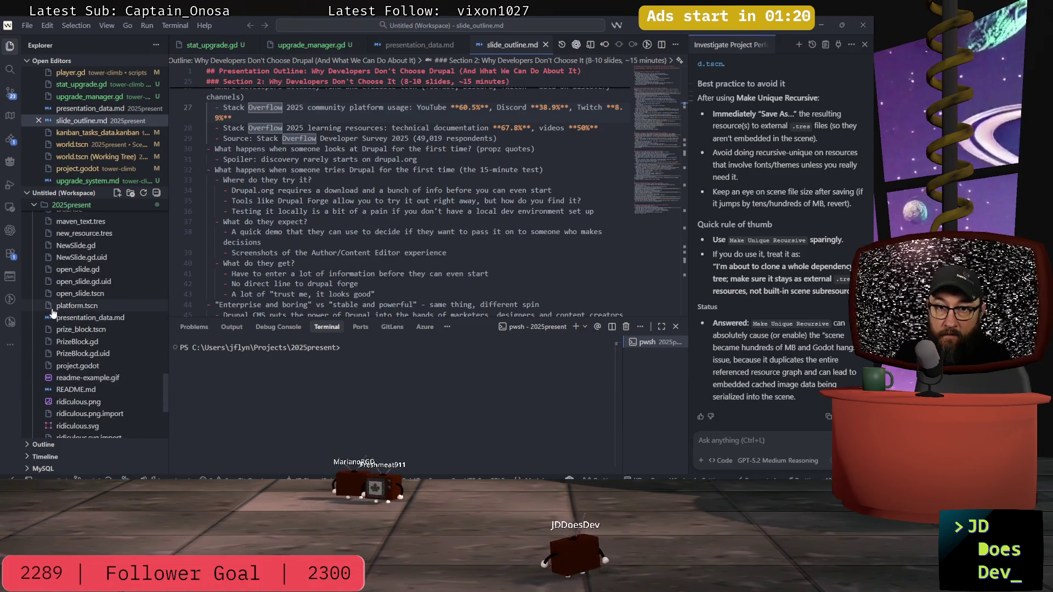
scroll(77, 352, "up", 2)
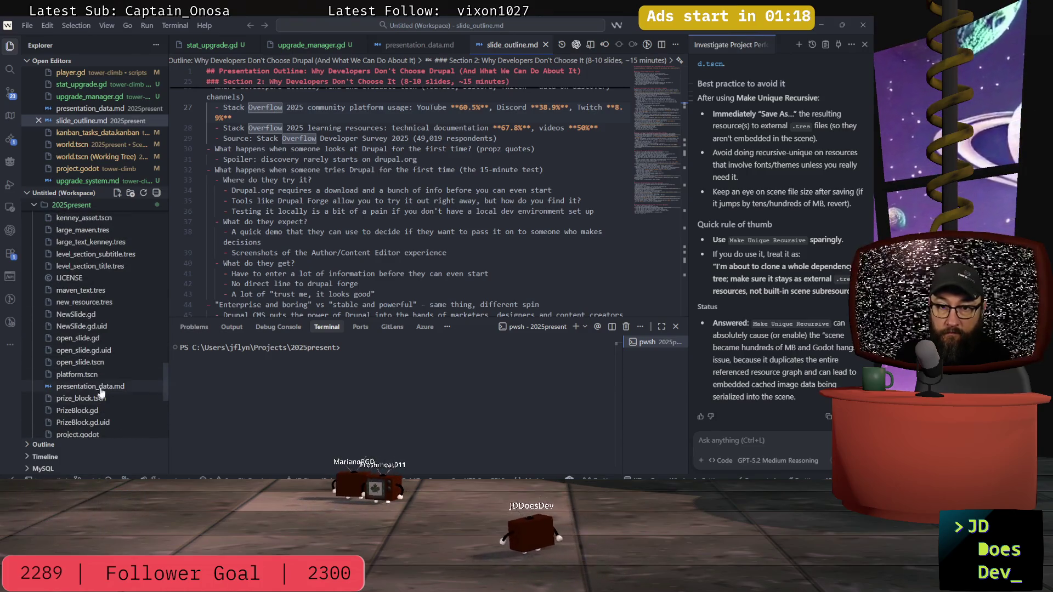
left_click(101, 389)
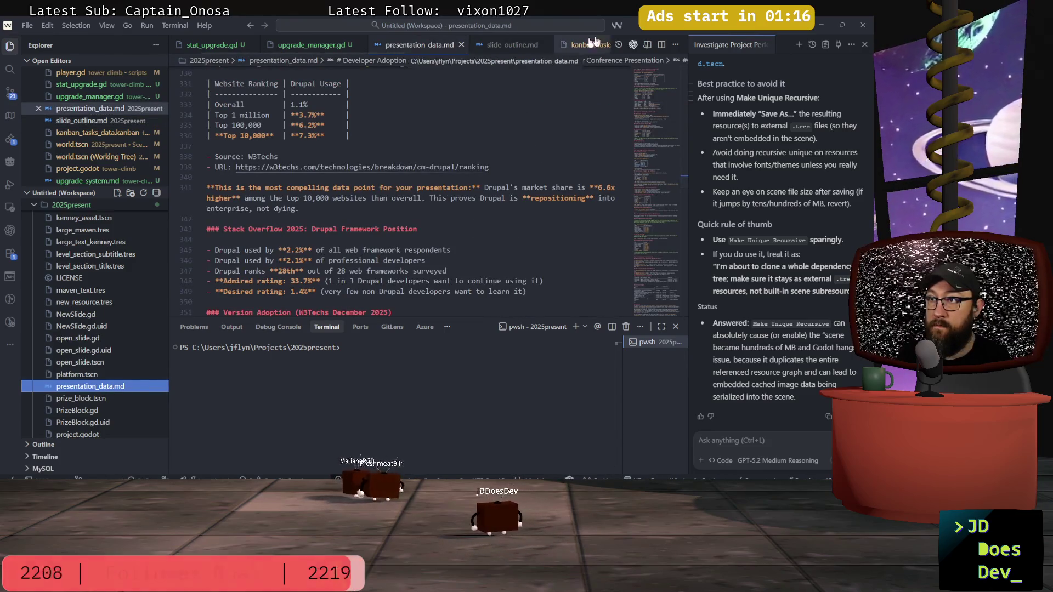
left_click(510, 45)
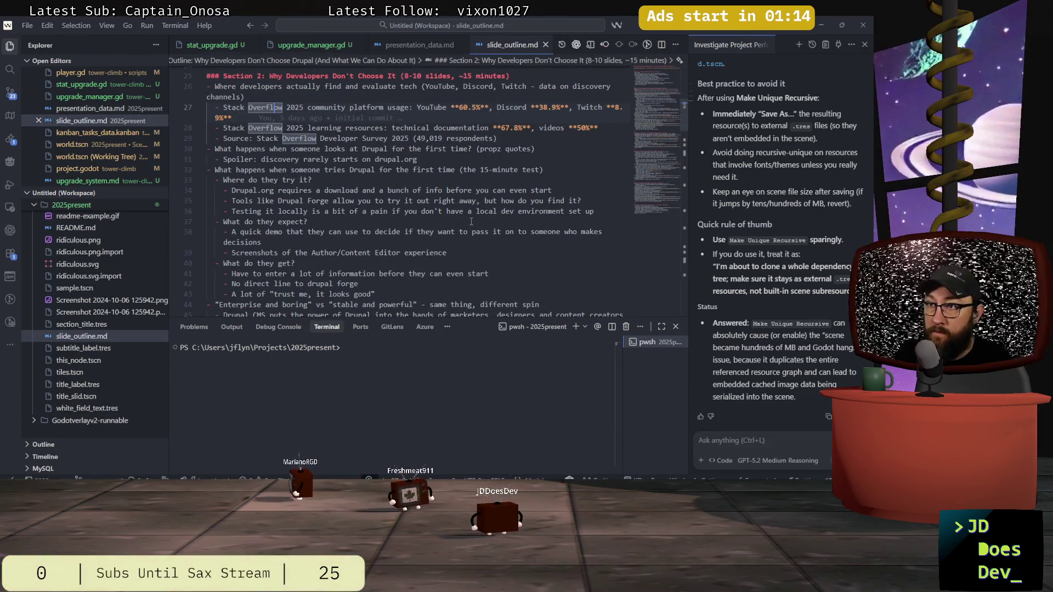
key("ctrl+Tab")
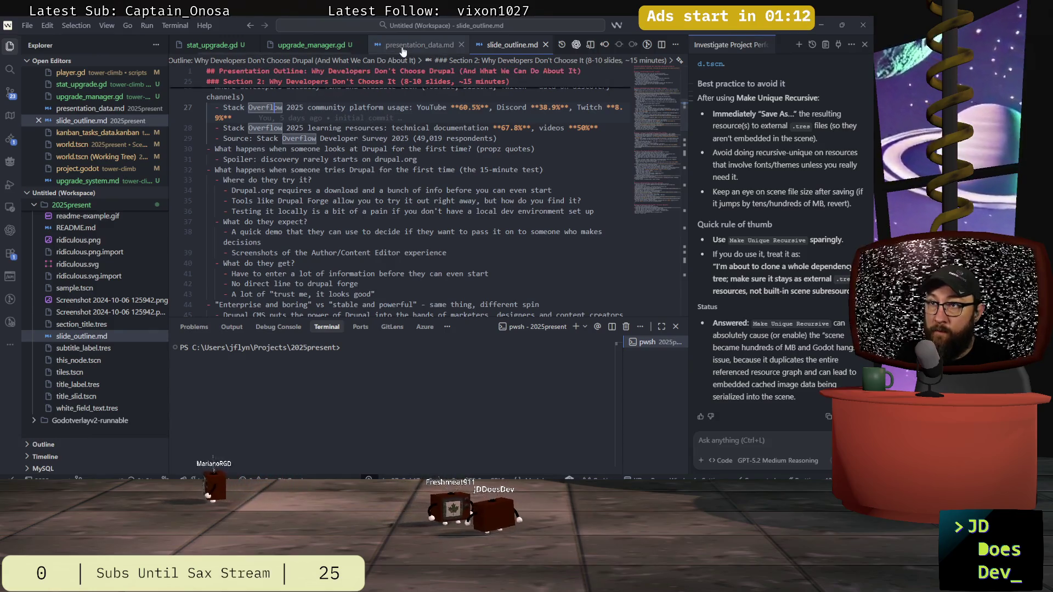
Search presentation_data.md for 'community platforms us' and scroll through the Community Platforms Usage table.
scroll(407, 253, "up", 2)
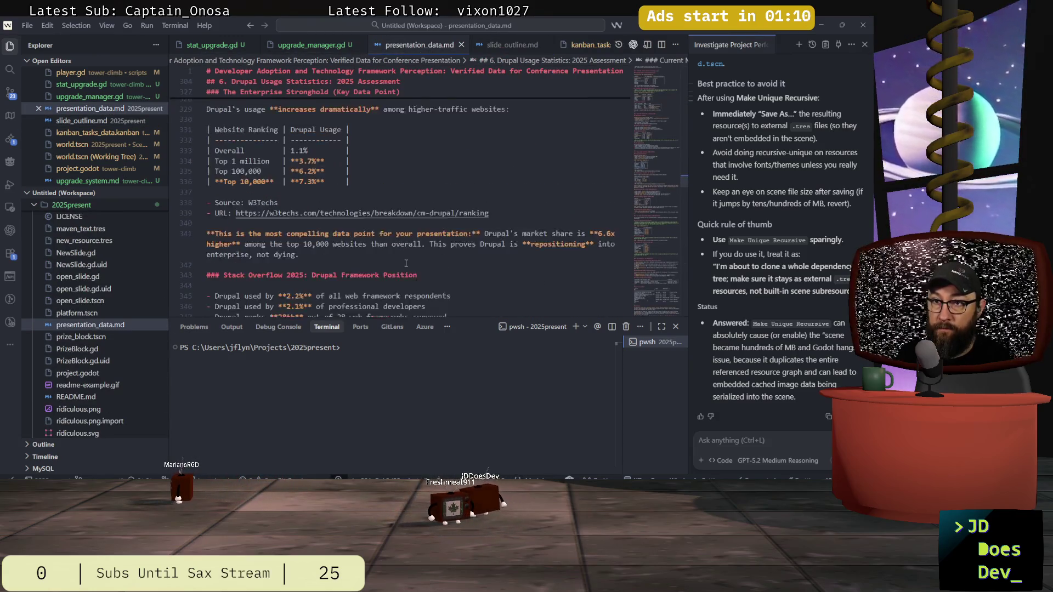
key("ctrl+f")
type("c")
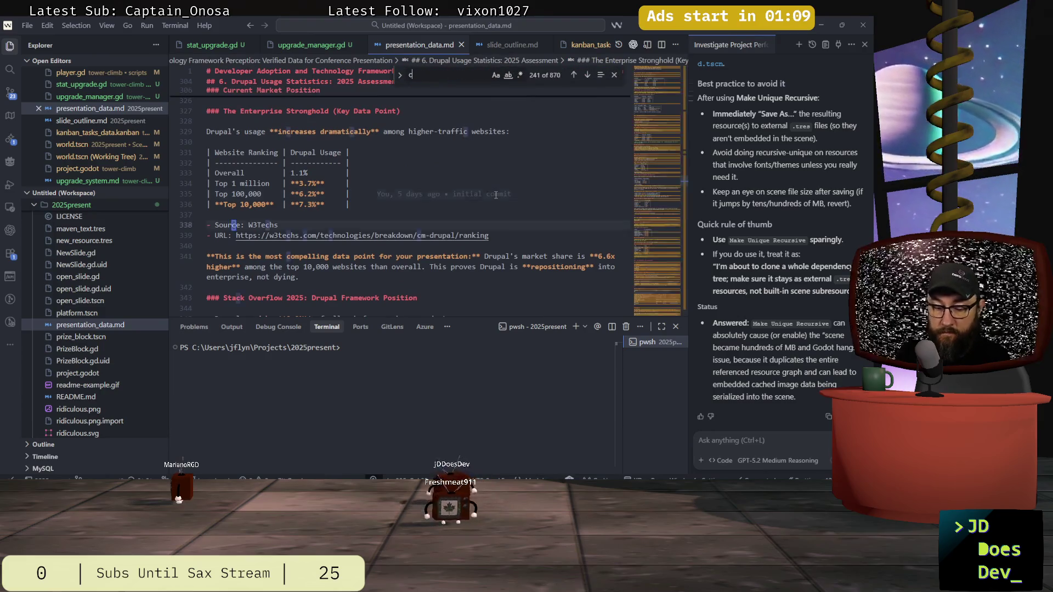
type("ommunity plat")
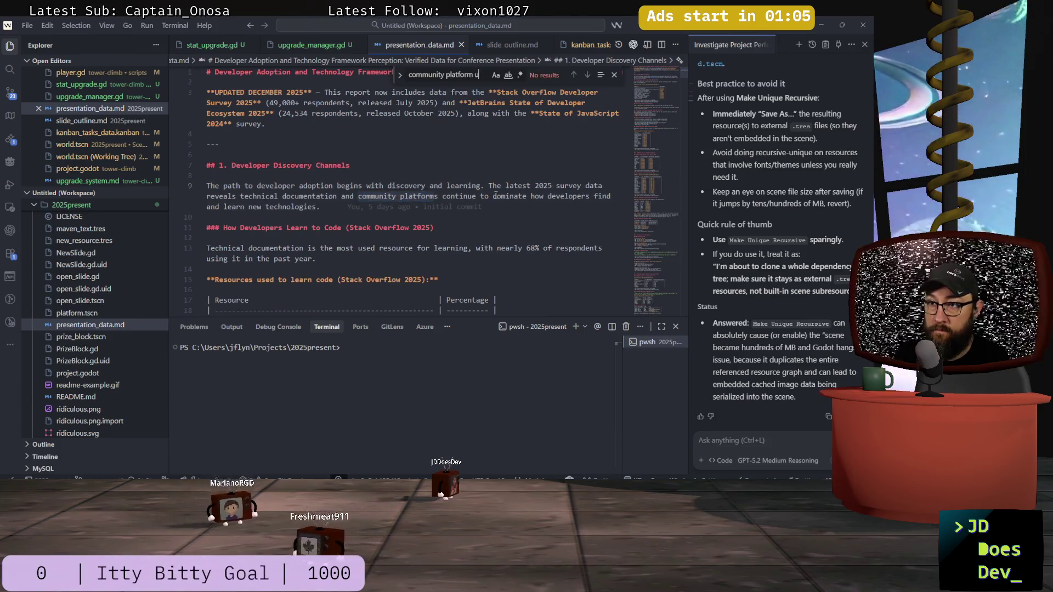
type("form")
key("Return")
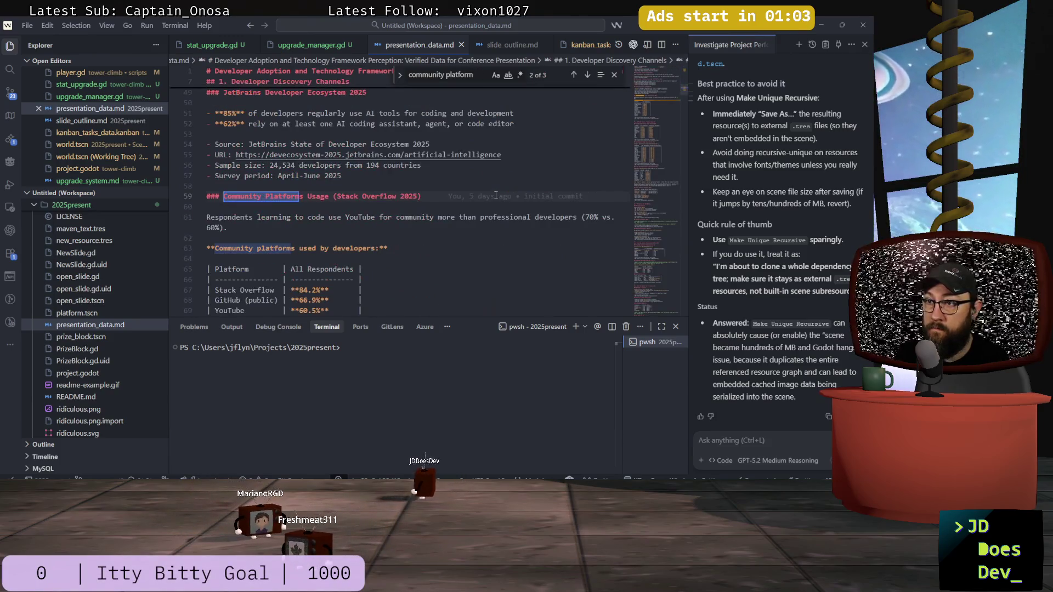
type("s")
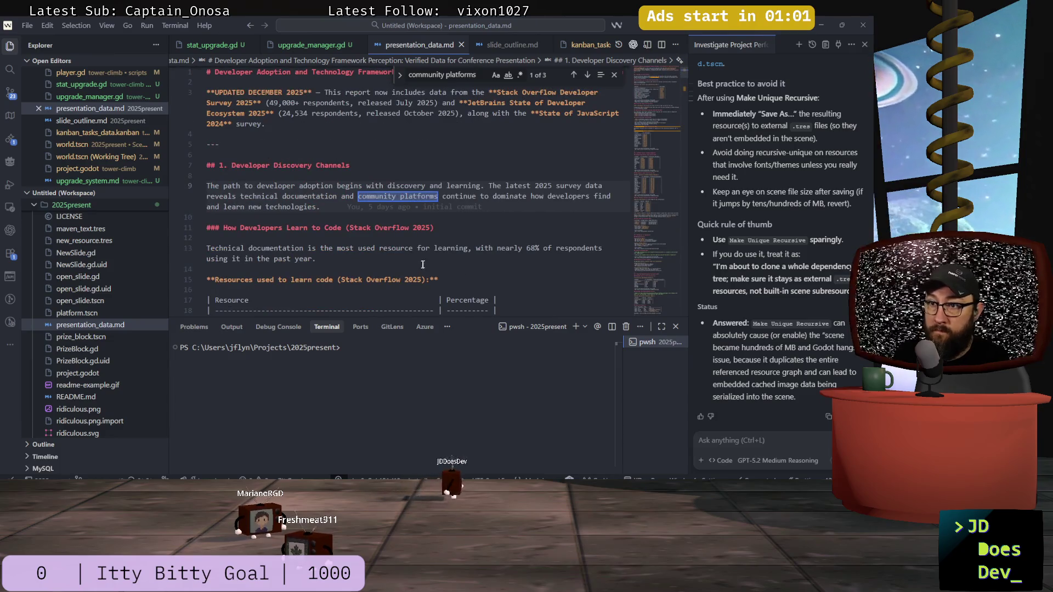
type(" us")
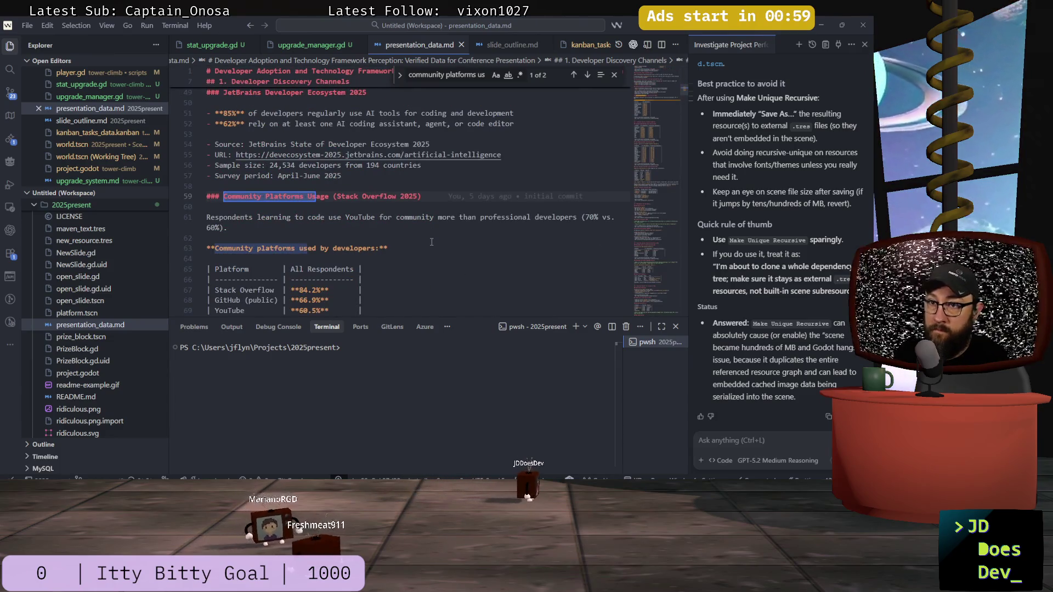
scroll(428, 228, "down", 2)
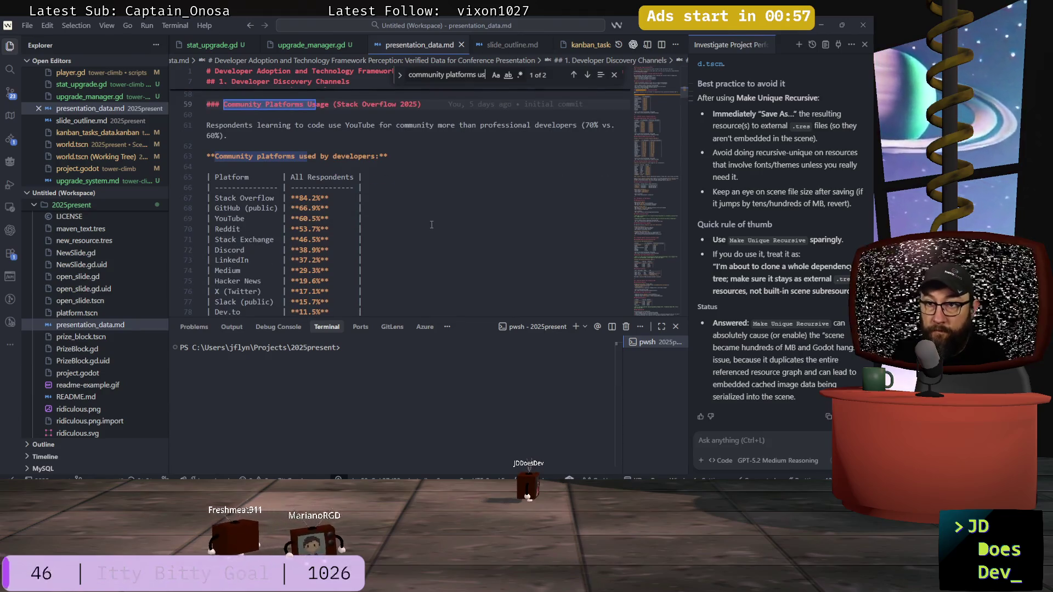
scroll(432, 224, "down", 3)
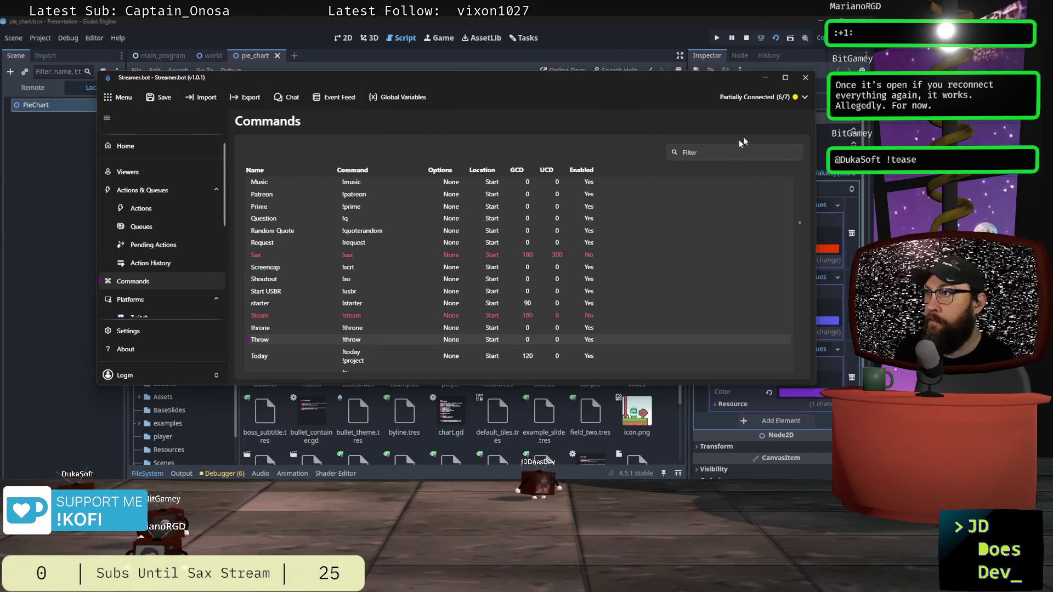
Check the platform connection status, browse the Commands list, then go to the Viewers page.
left_click(770, 98)
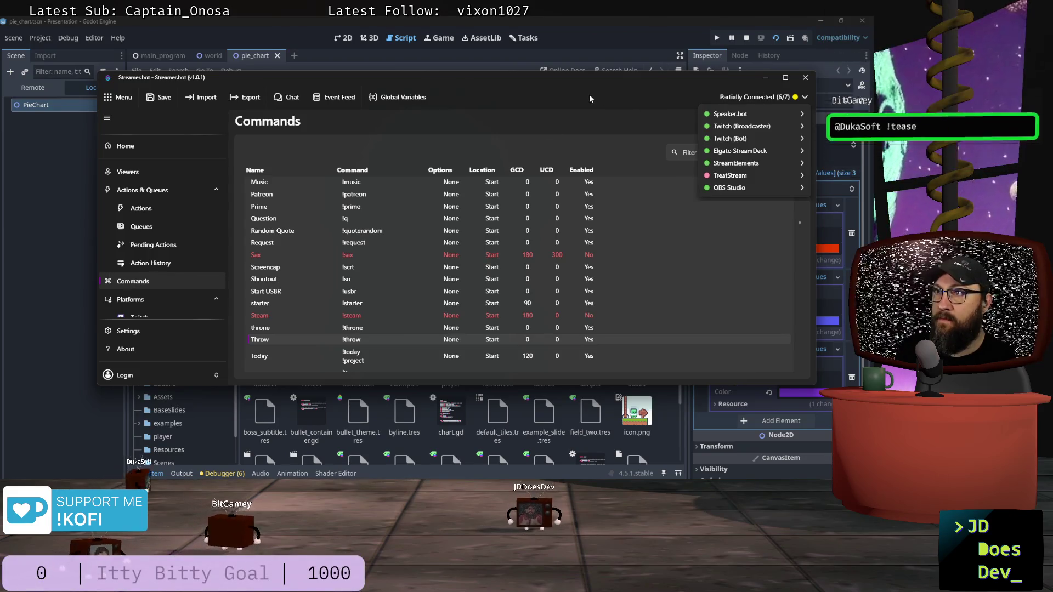
left_click(529, 113)
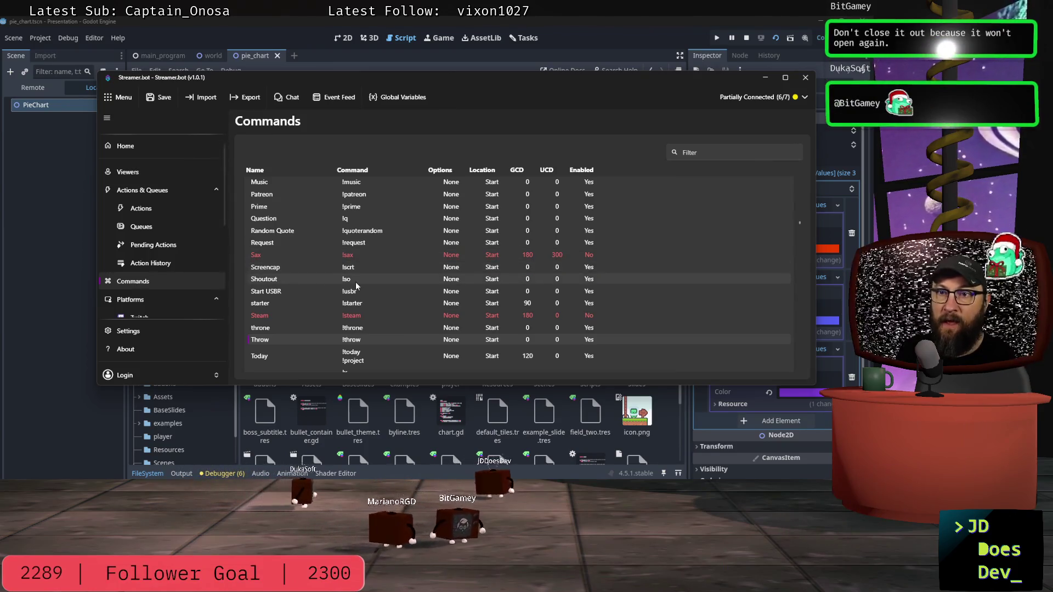
scroll(339, 259, "down", 3)
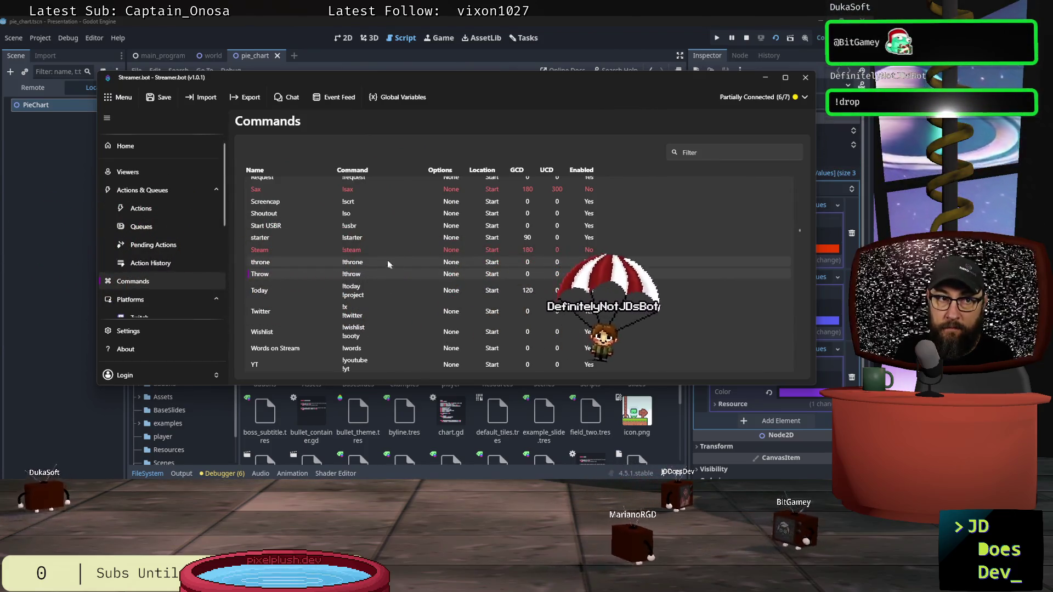
scroll(380, 265, "up", 5)
scroll(380, 266, "up", 2)
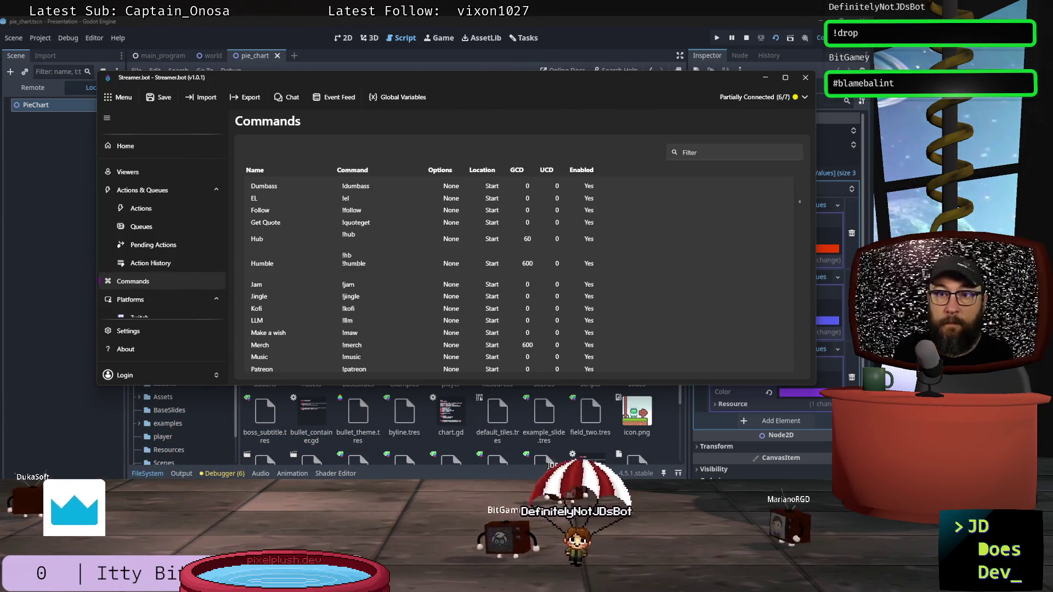
scroll(416, 274, "up", 2)
scroll(293, 295, "up", 10)
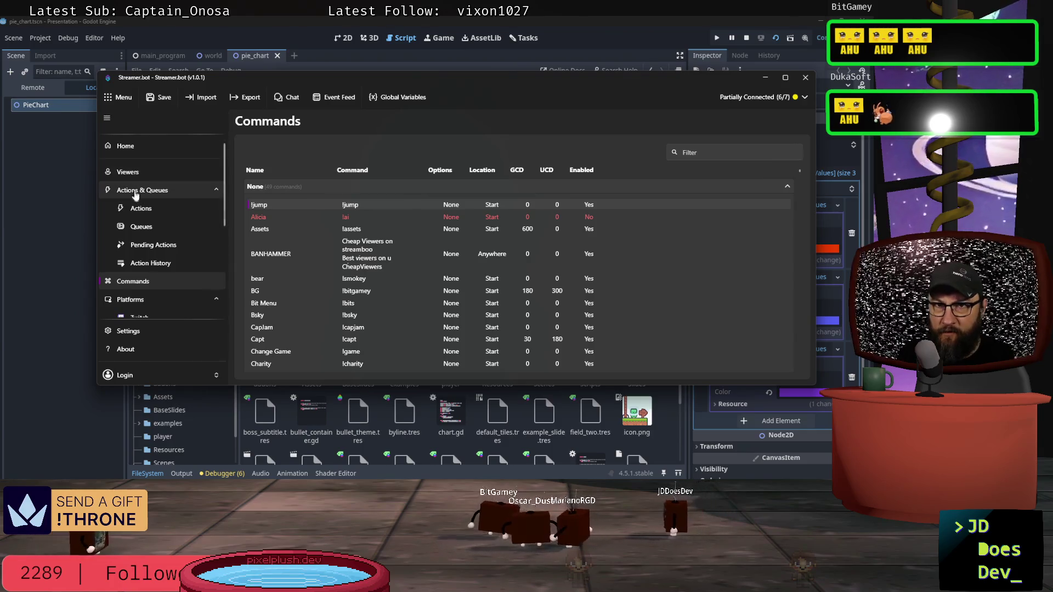
left_click(125, 166)
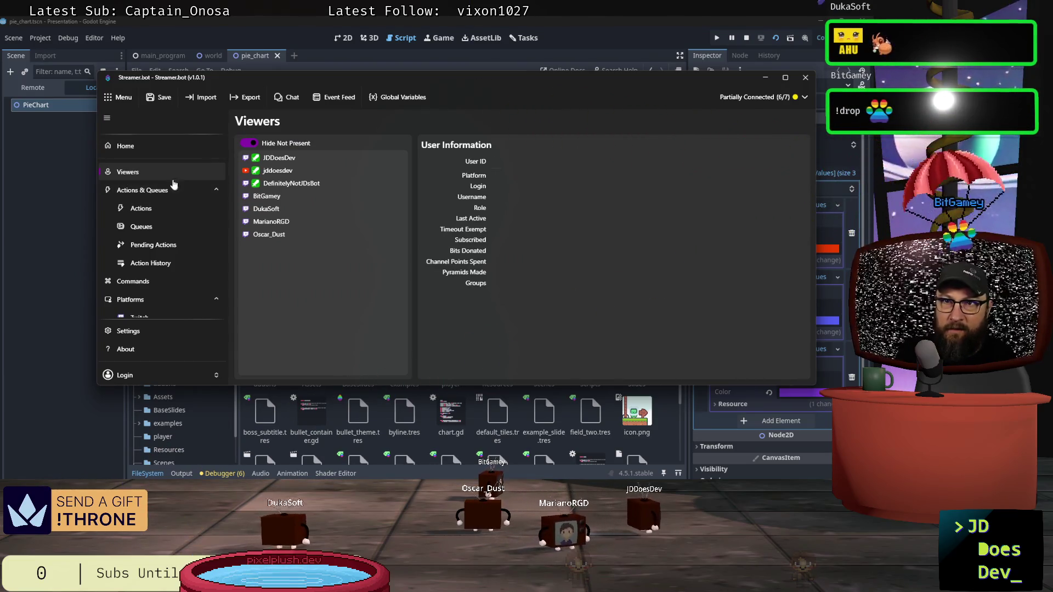
Open the Actions list, filter it for 'jump', then clear the filter.
left_click(135, 193)
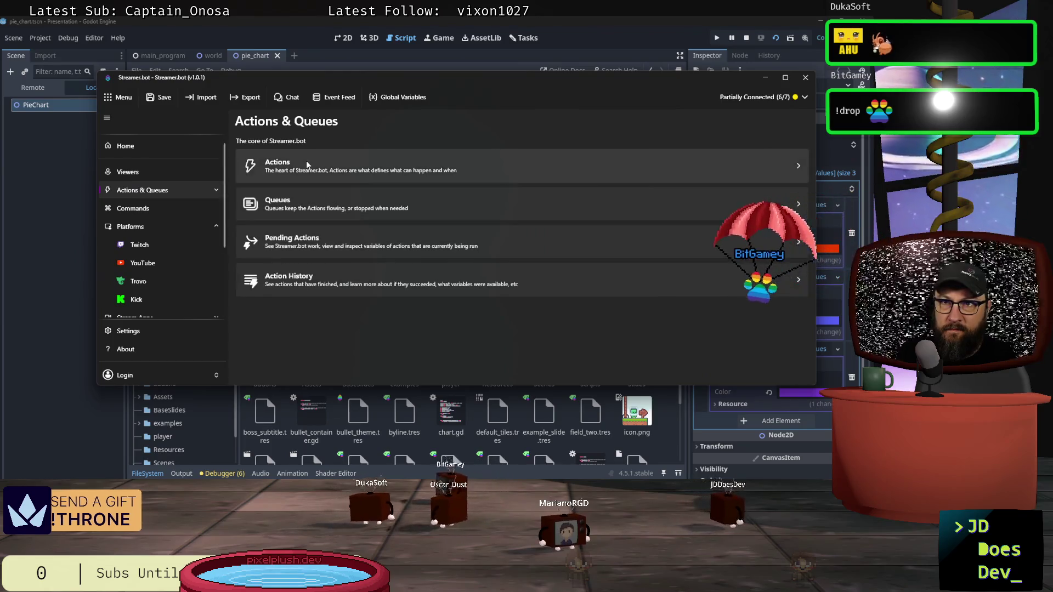
left_click(264, 225)
left_click(475, 150)
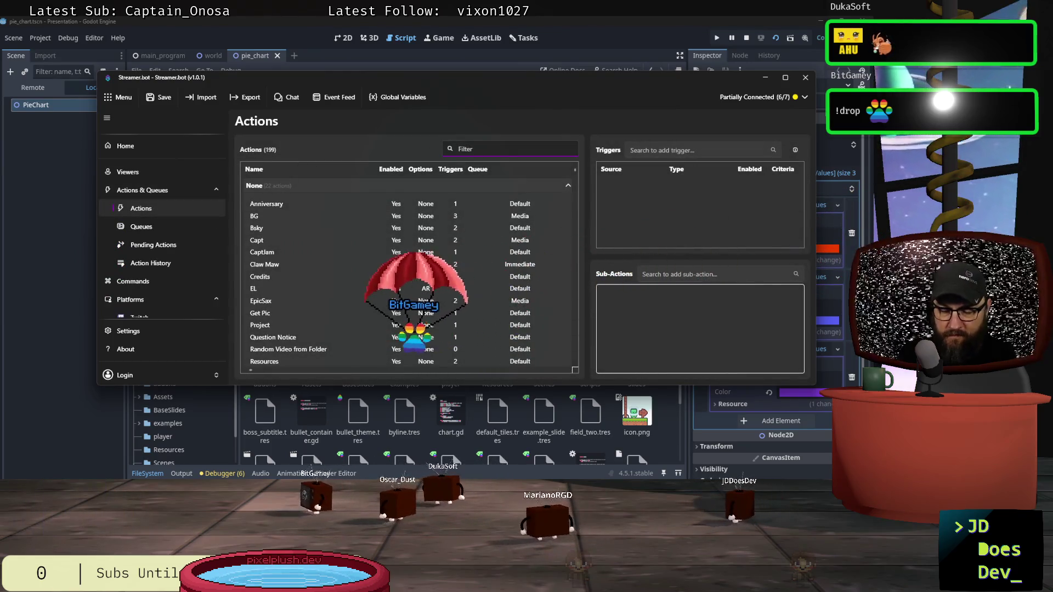
type("jump")
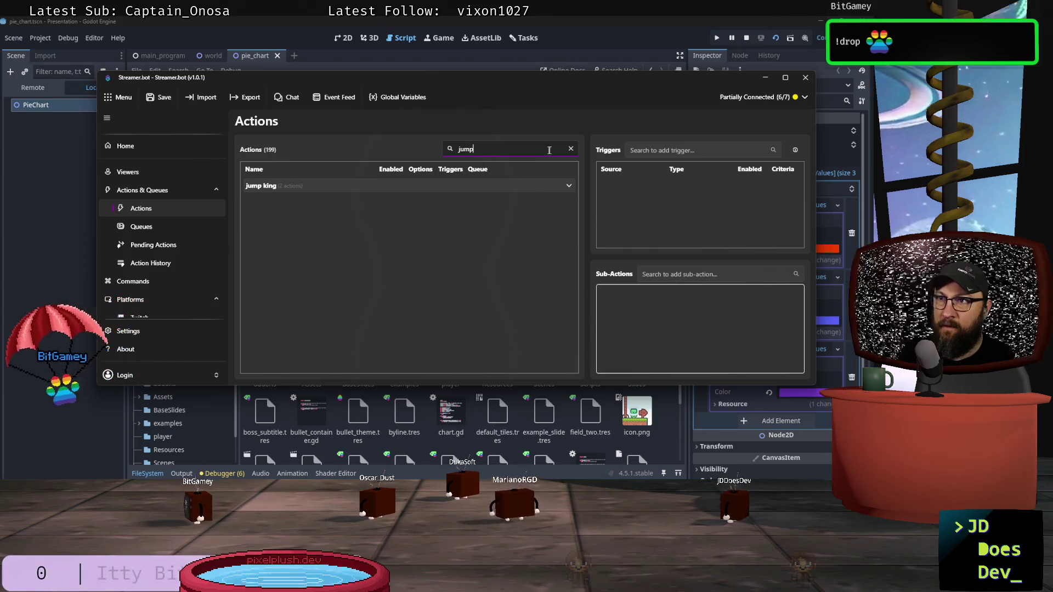
left_click(571, 149)
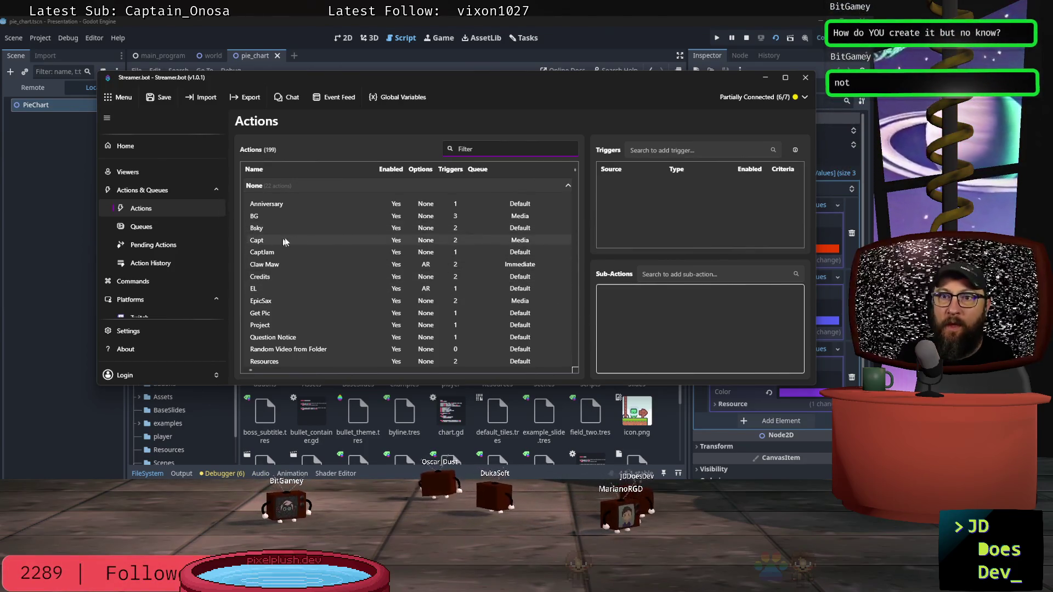
Scroll through all 199 actions, collapse the SPOTIFY & SB group, and return to the top.
scroll(330, 242, "down", 3)
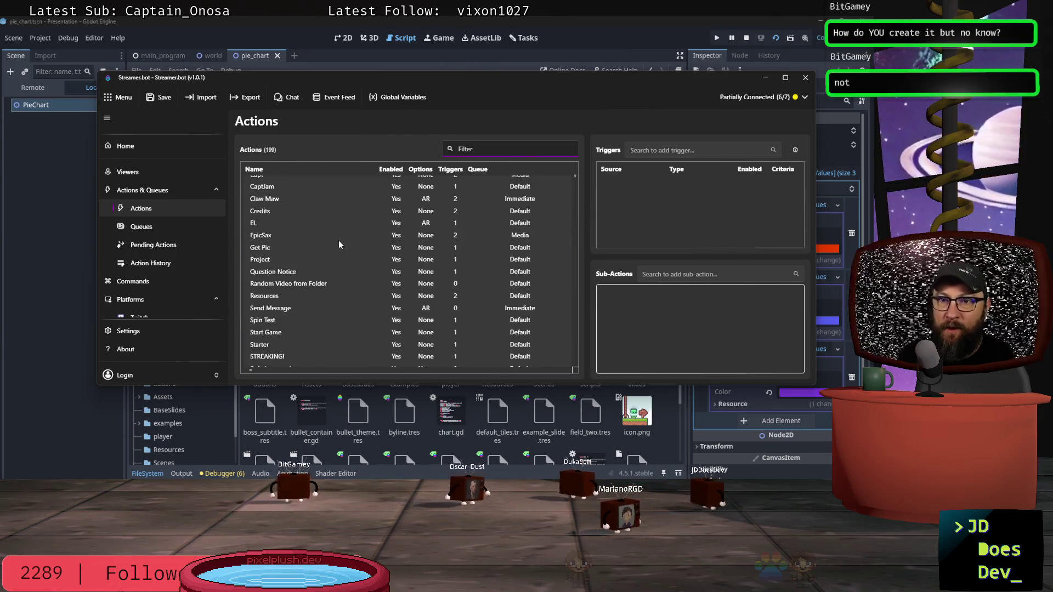
scroll(346, 244, "down", 6)
scroll(352, 241, "up", 5)
scroll(349, 237, "down", 3)
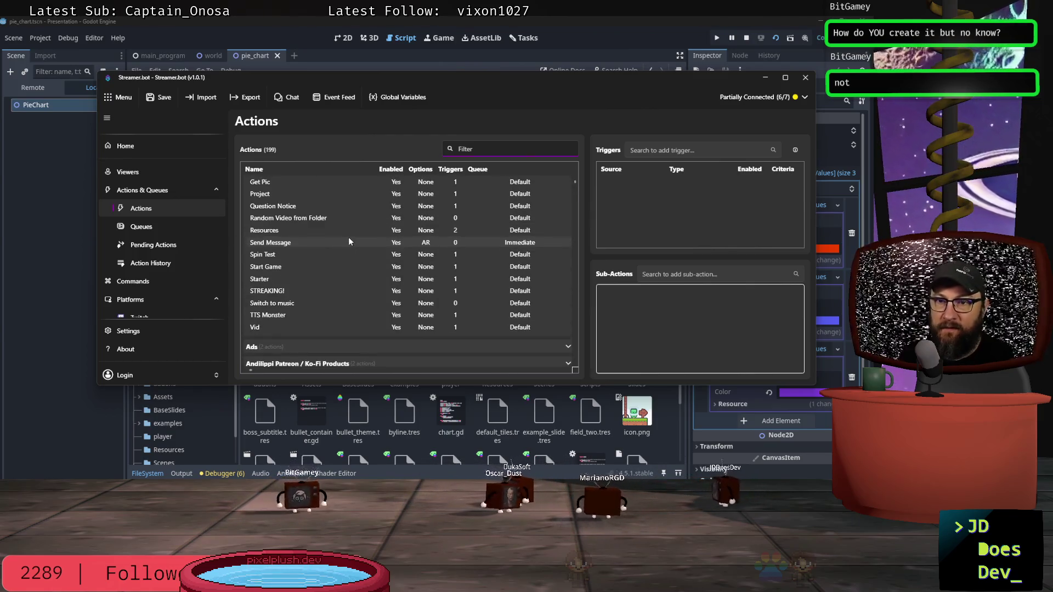
scroll(348, 237, "down", 5)
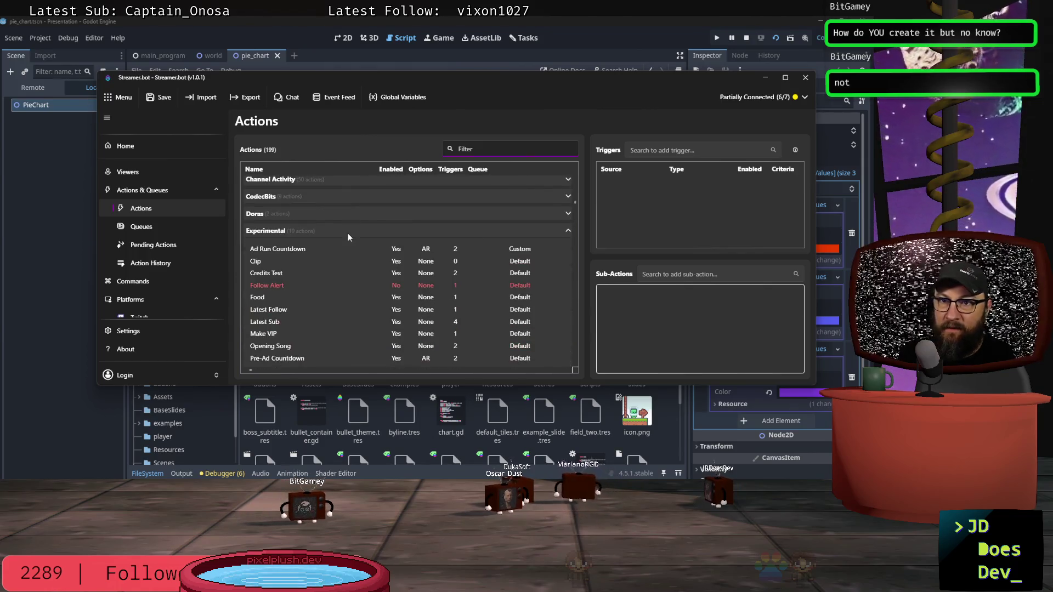
scroll(347, 233, "down", 2)
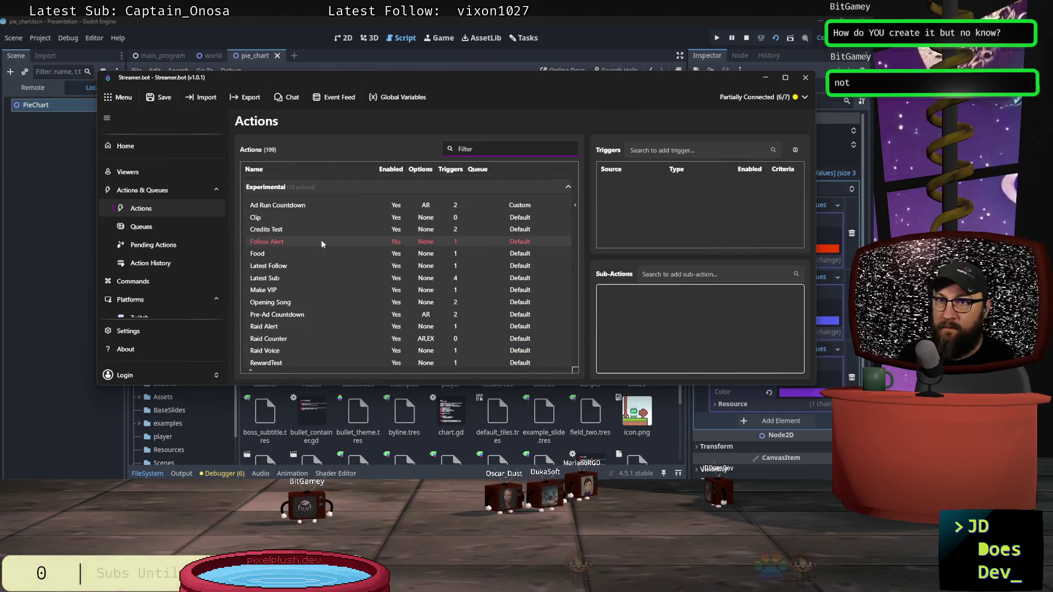
scroll(321, 241, "down", 6)
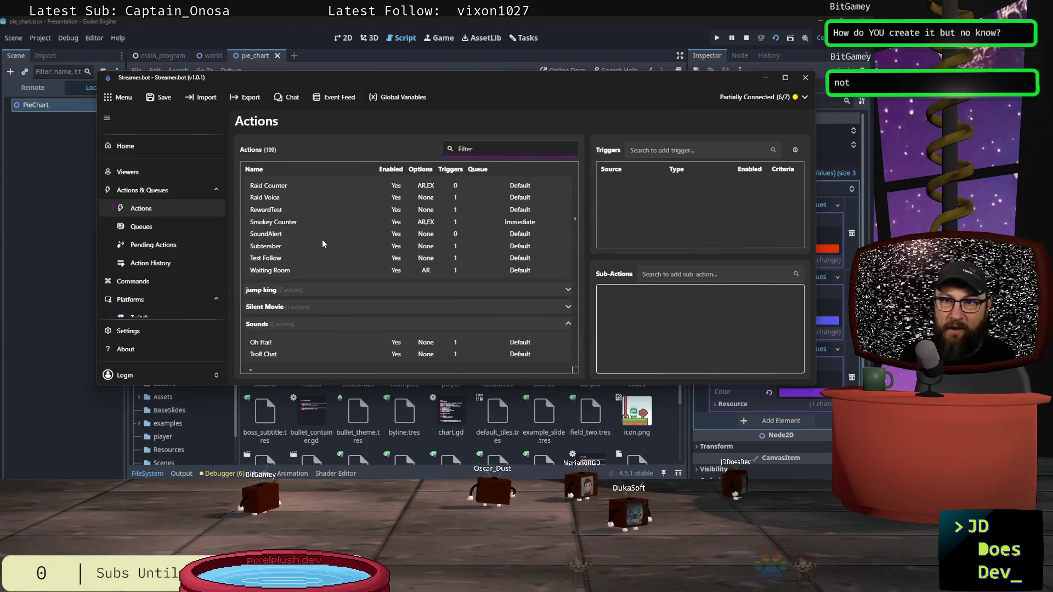
scroll(317, 236, "down", 6)
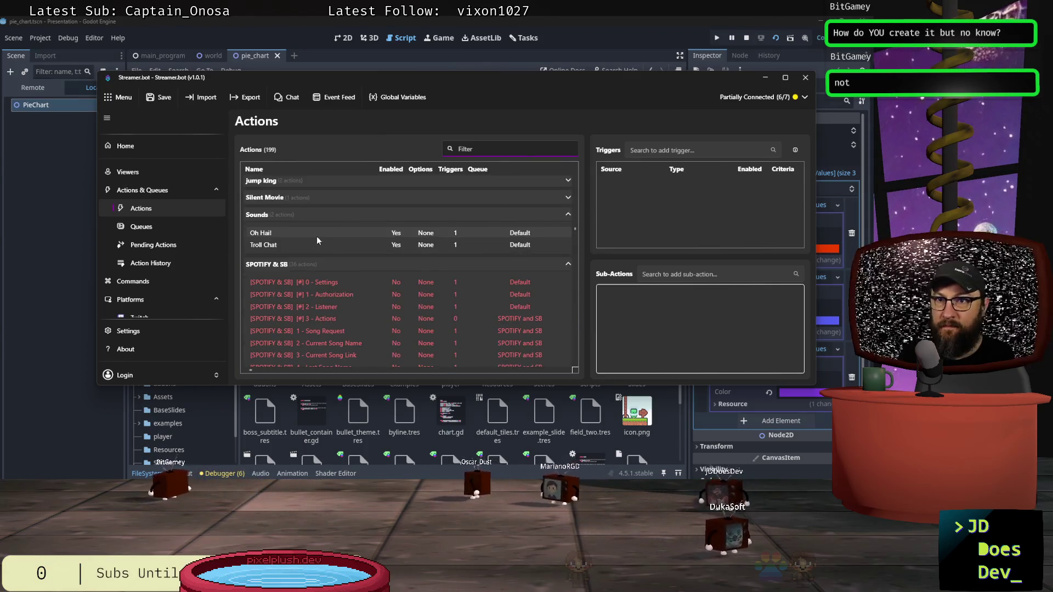
scroll(321, 233, "down", 12)
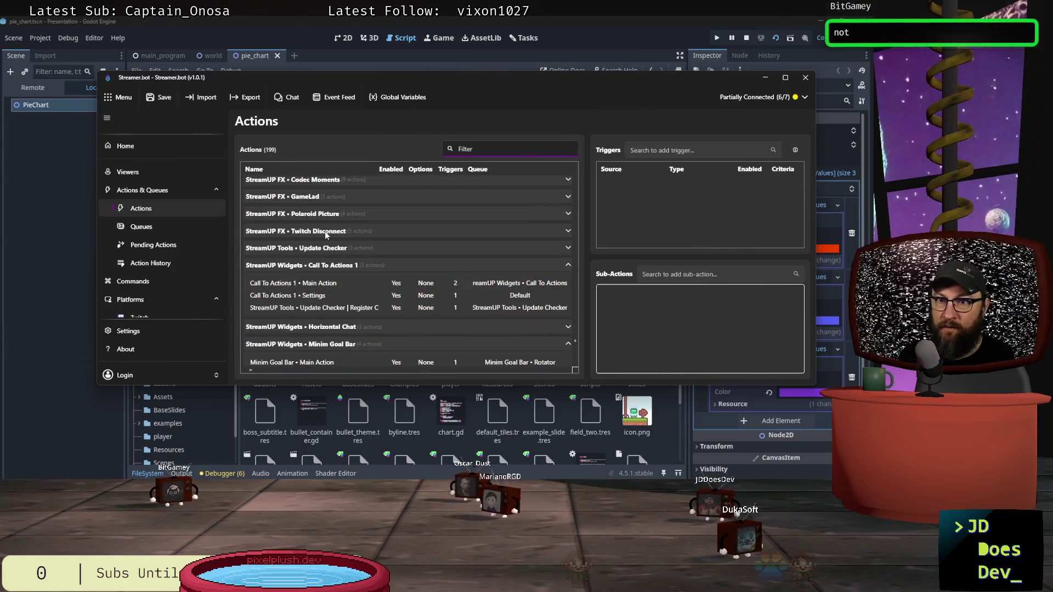
scroll(328, 236, "down", 1)
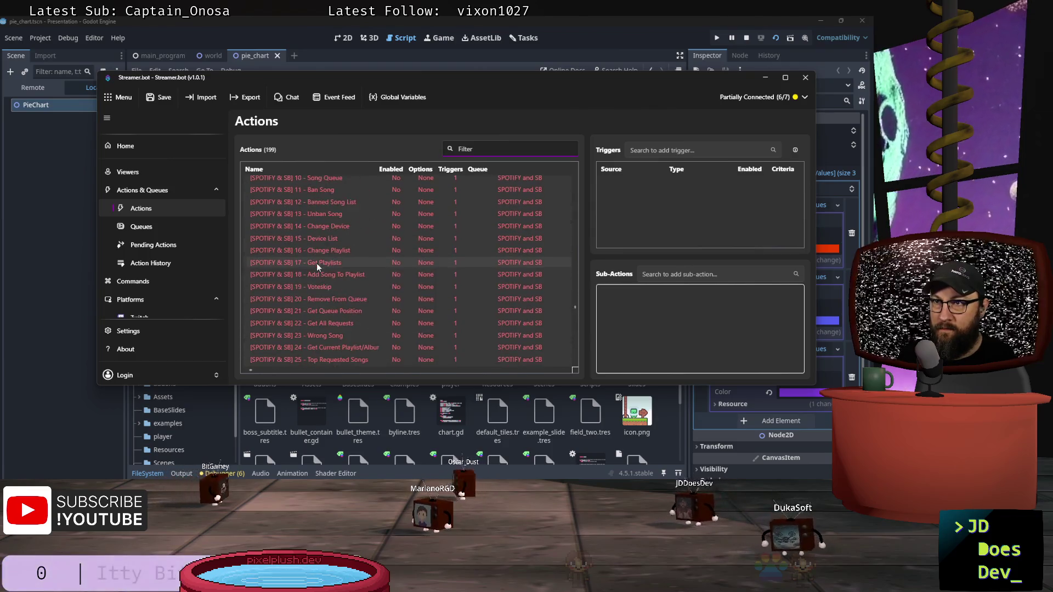
scroll(317, 262, "up", 5)
left_click(317, 262)
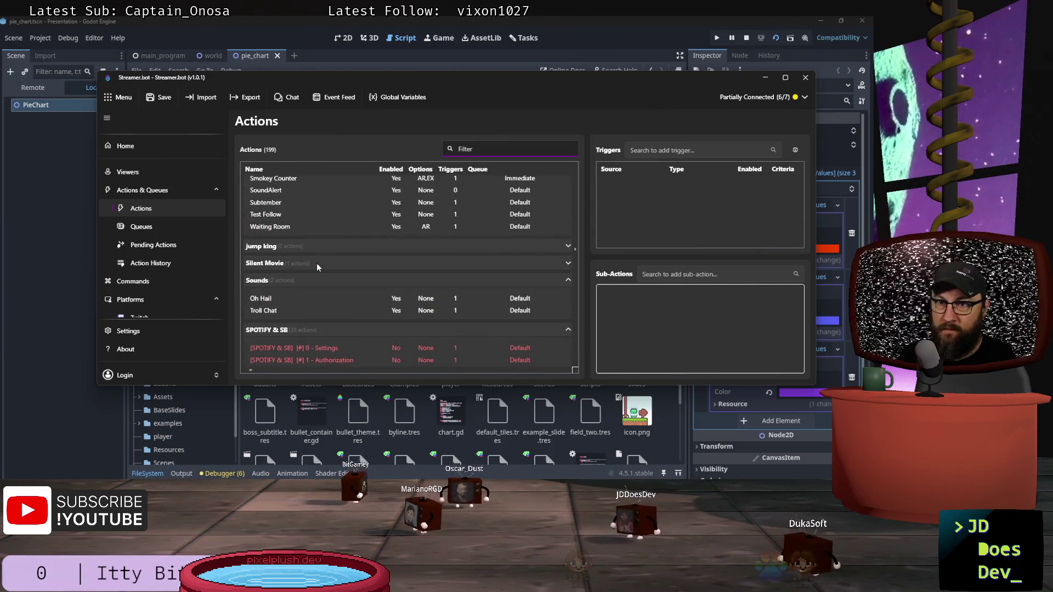
scroll(317, 267, "up", 3)
scroll(317, 267, "up", 10)
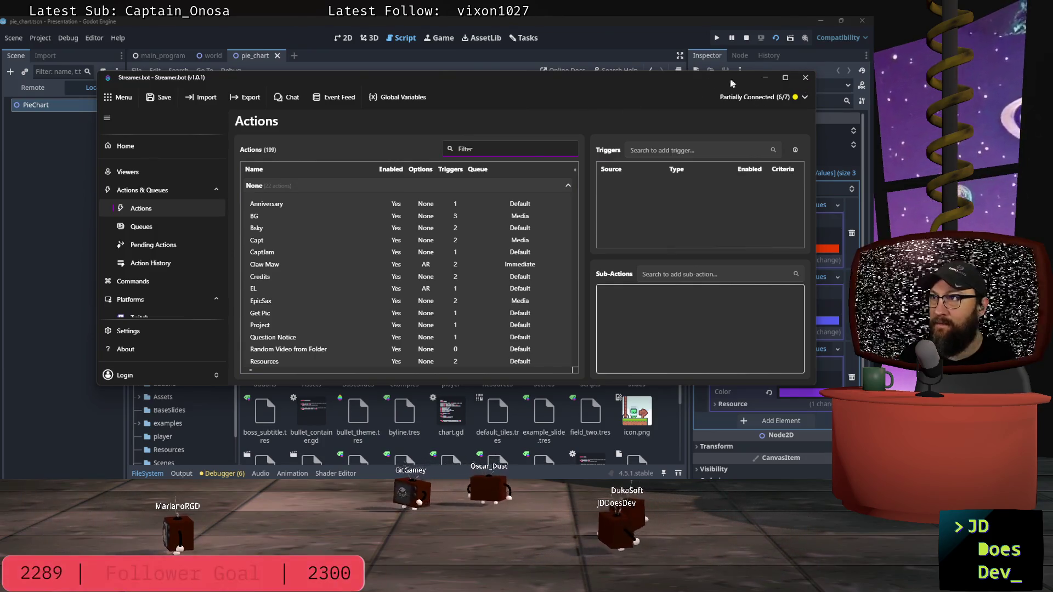
left_click(568, 17)
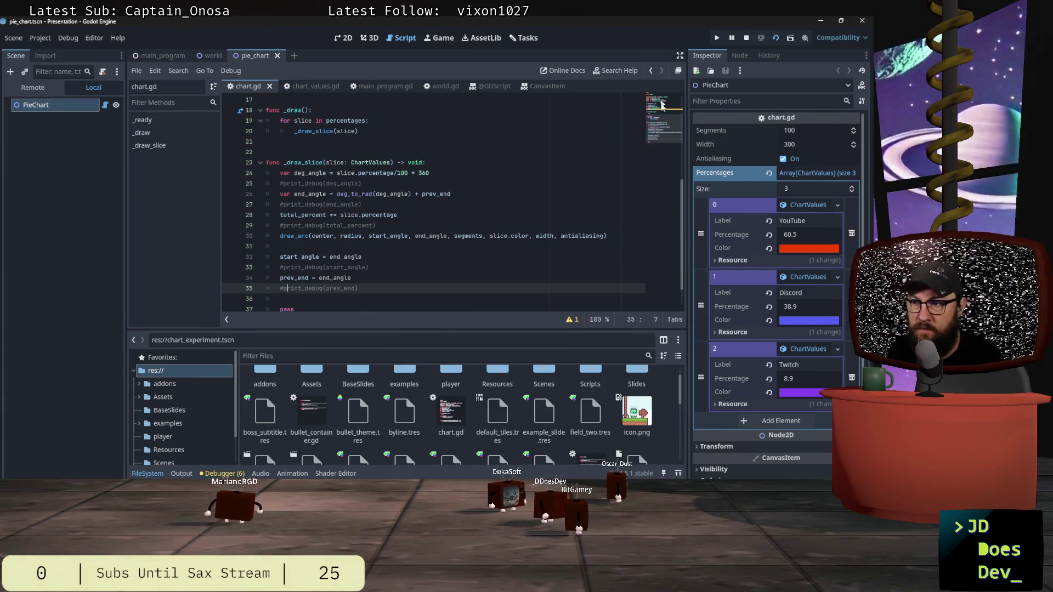
Save Streamer.bot's settings, return to Godot, and bring up chart.gd's file options menu.
scroll(298, 407, "down", 2)
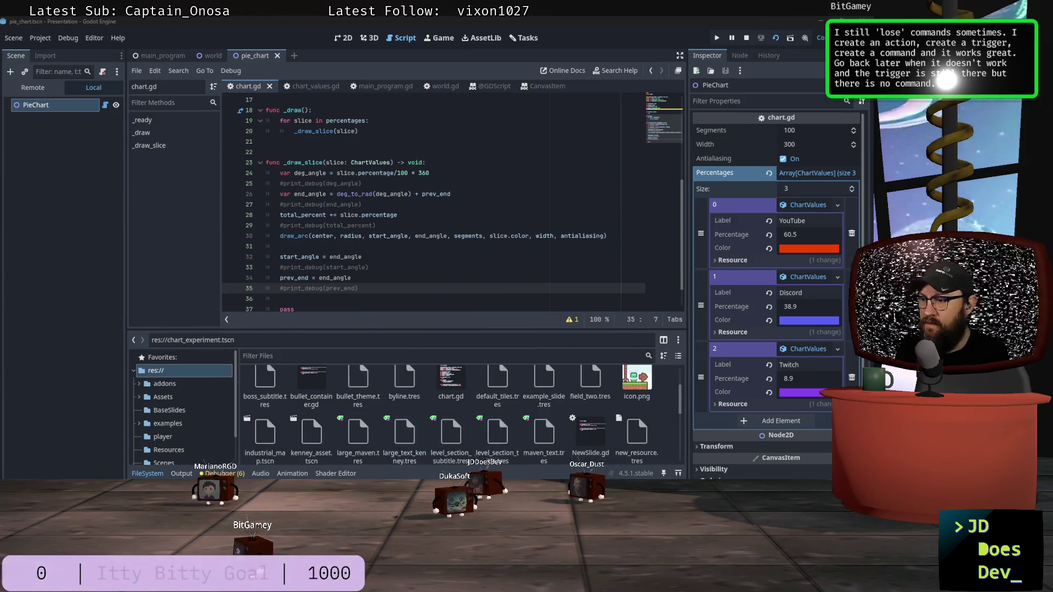
key("alt+Tab")
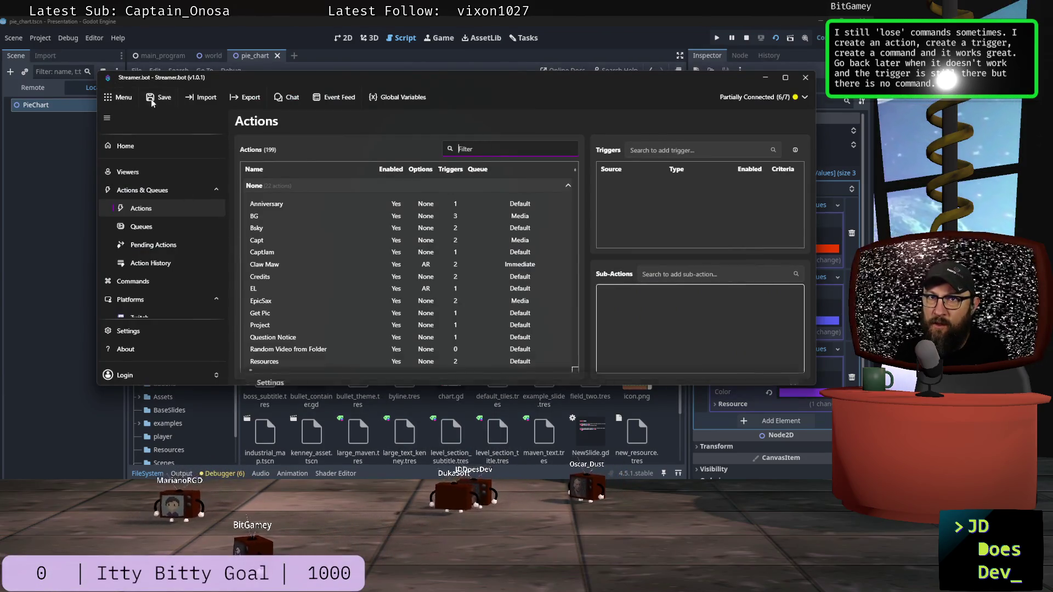
left_click(150, 99)
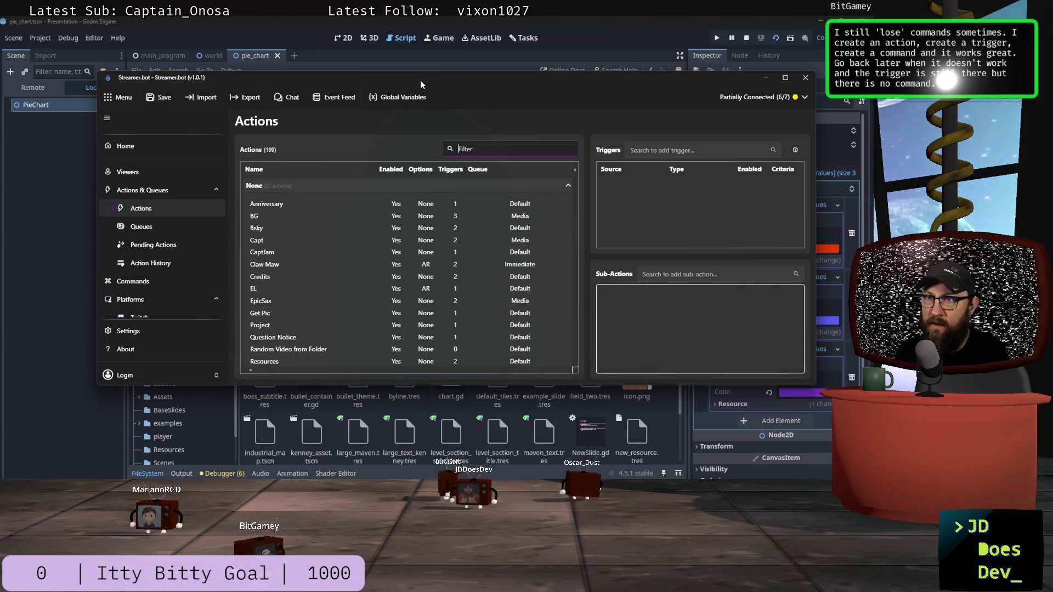
left_click(292, 412)
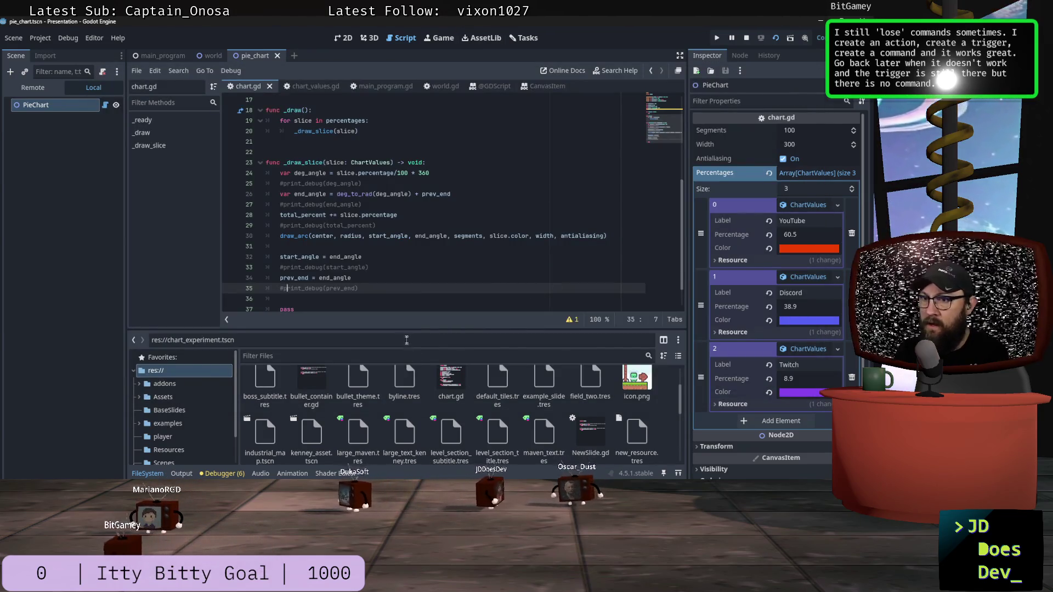
left_click(447, 383)
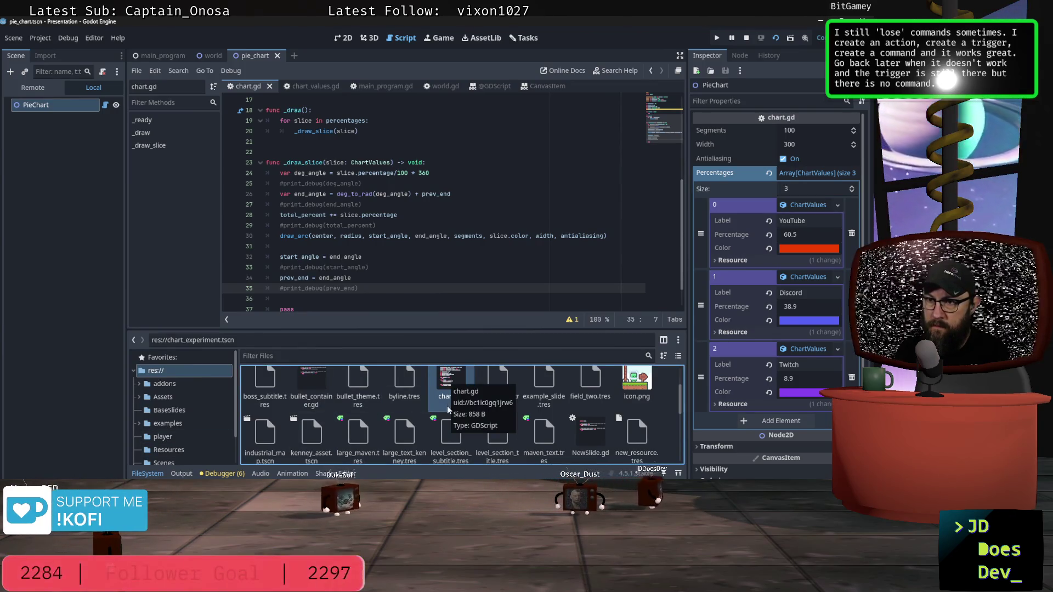
right_click(443, 399)
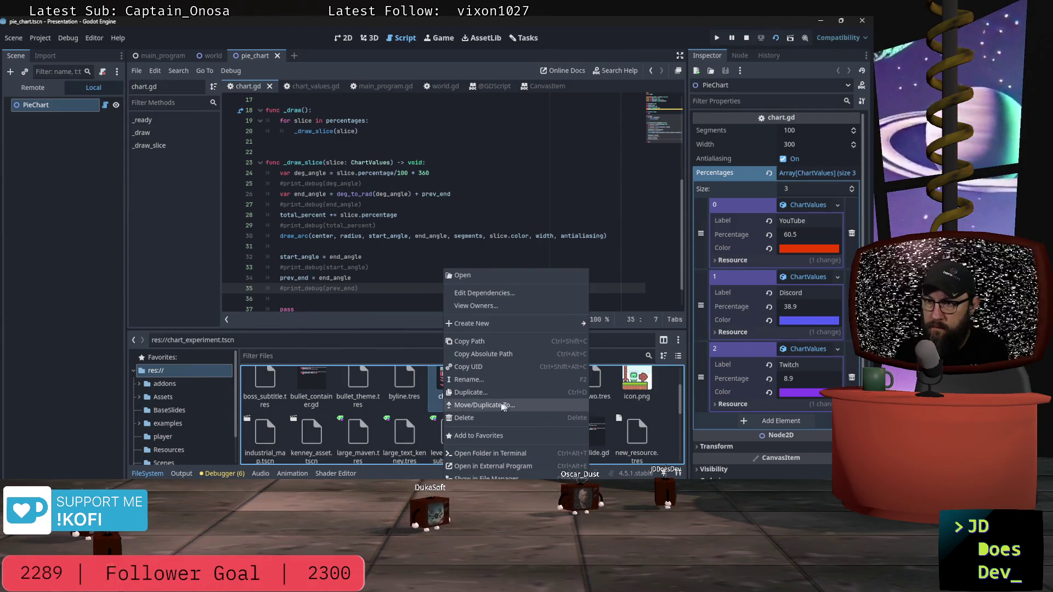
left_click(483, 378)
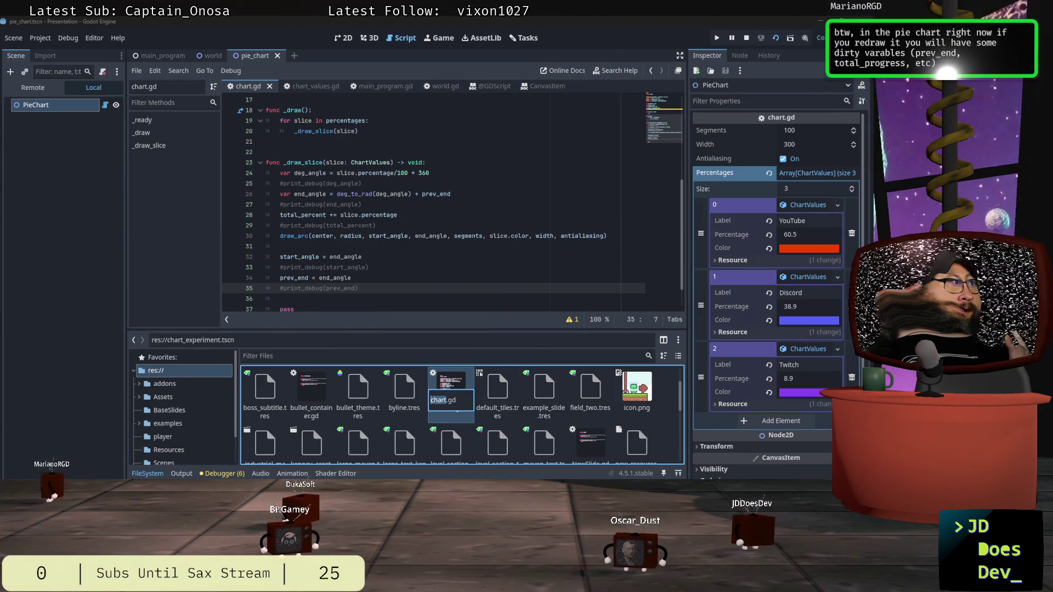
key("Escape")
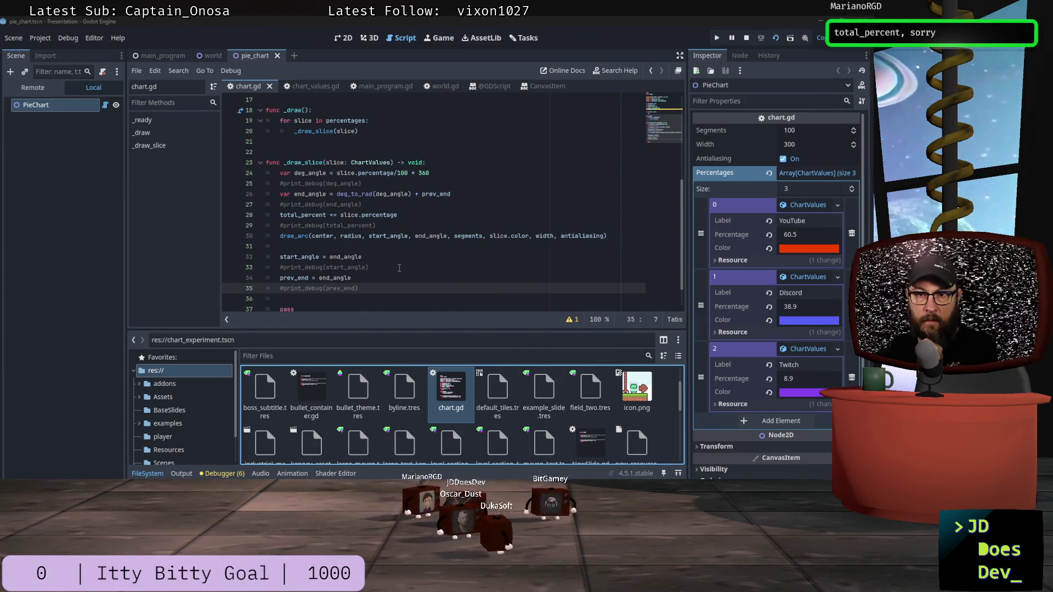
left_click(223, 474)
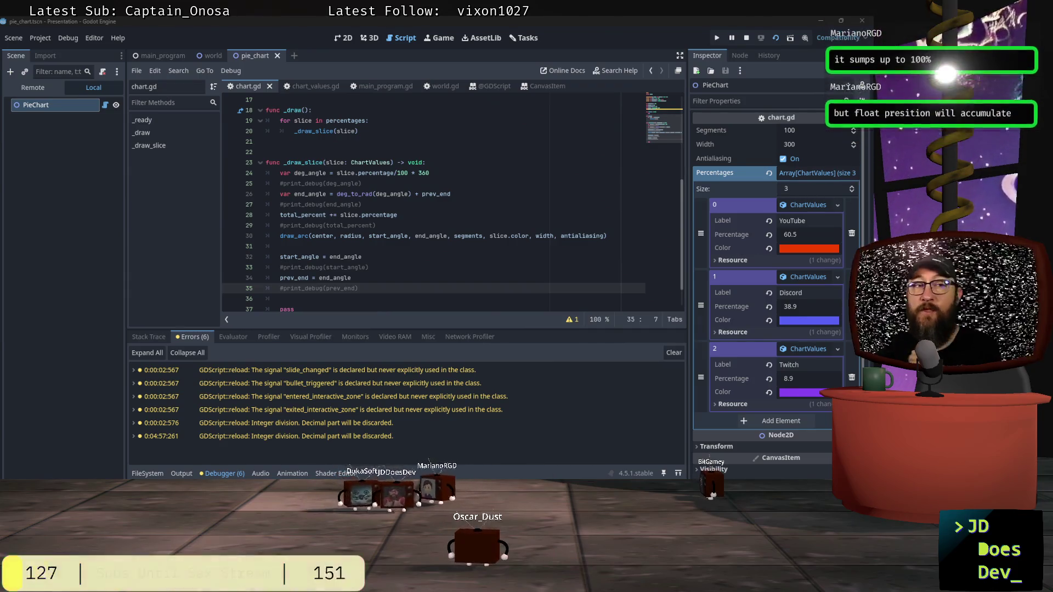
Scroll chart.gd and place the cursor after draw_arc, then on the total_percent accumulation line.
scroll(390, 273, "down", 5)
scroll(387, 263, "up", 5)
scroll(378, 245, "down", 1)
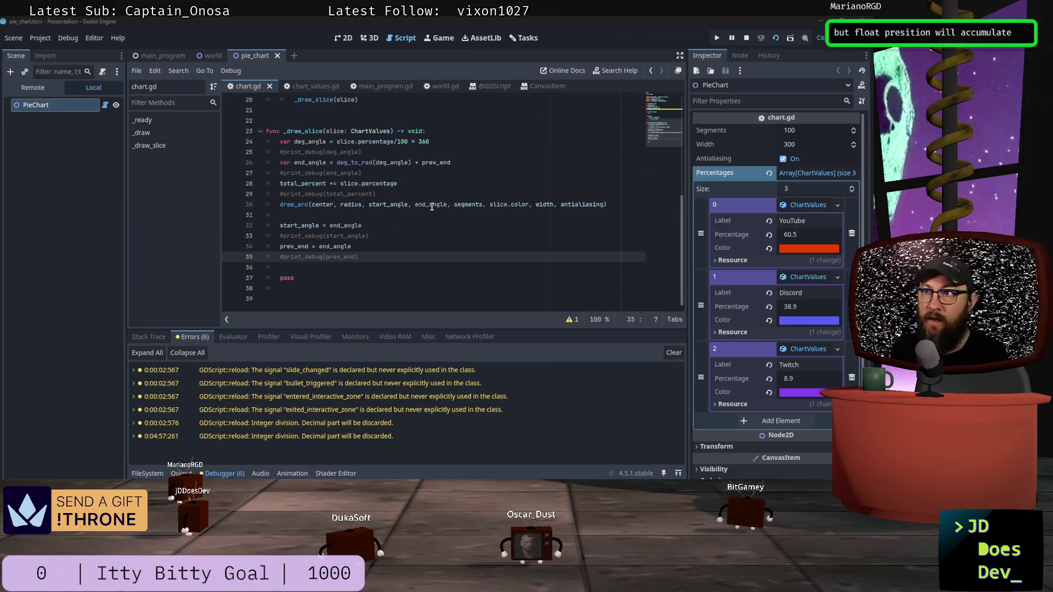
left_click(335, 214)
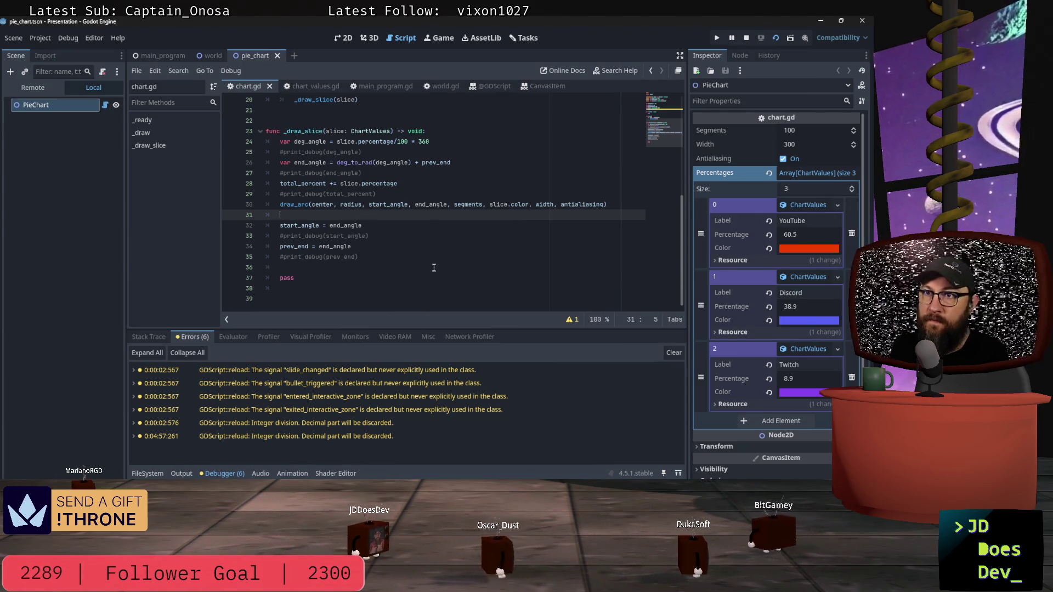
left_click(409, 185)
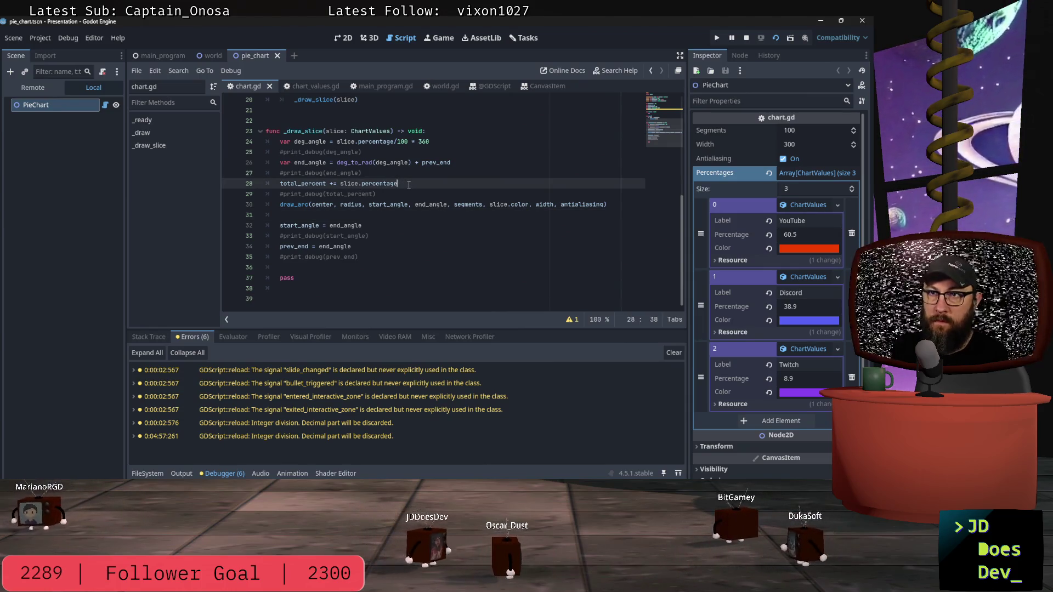
Below the accumulation line, add 'if total_percent > 100:' with an indented 'total_percent = 100'.
key("Return")
type("if total_percent > 100")
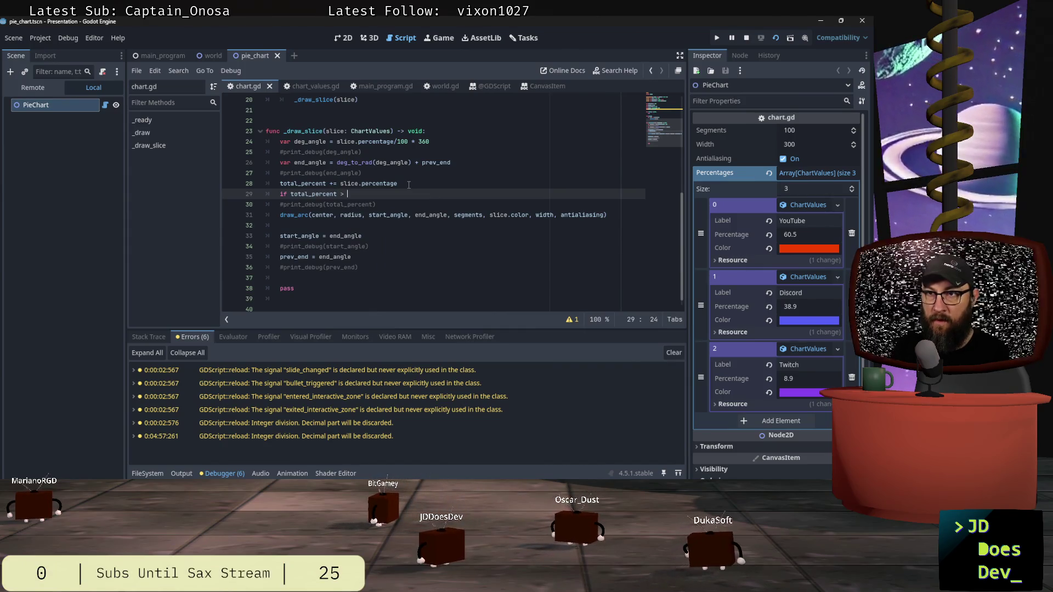
type(":")
key("Return")
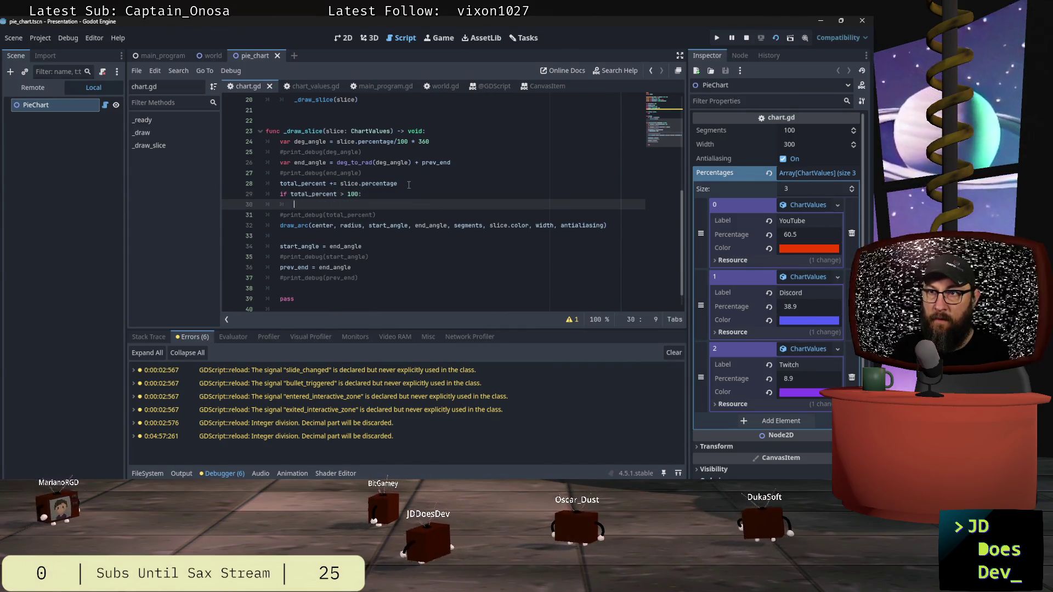
type("total")
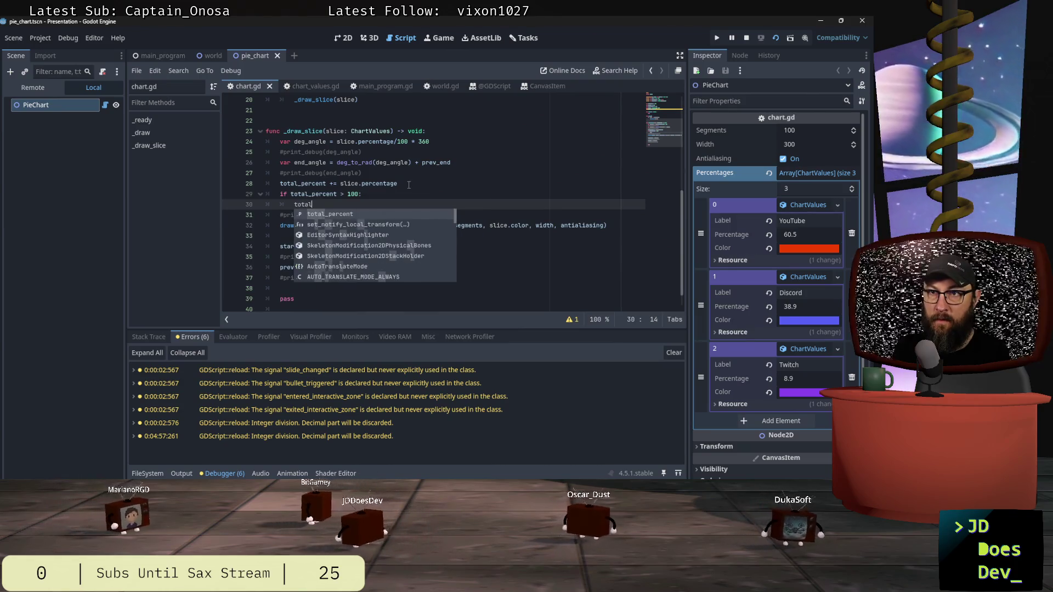
type("_percent = ")
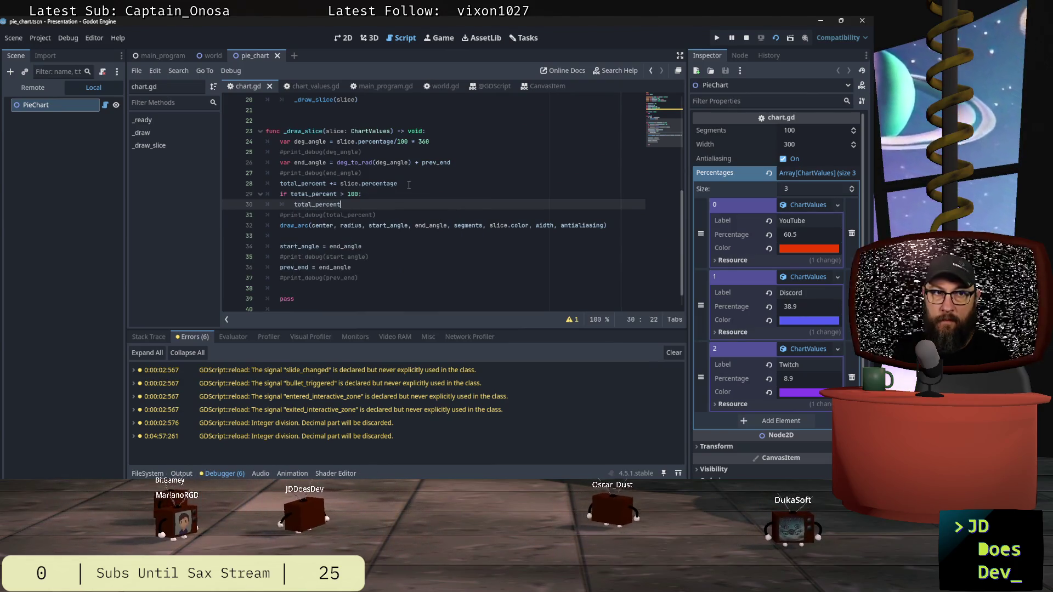
type("100")
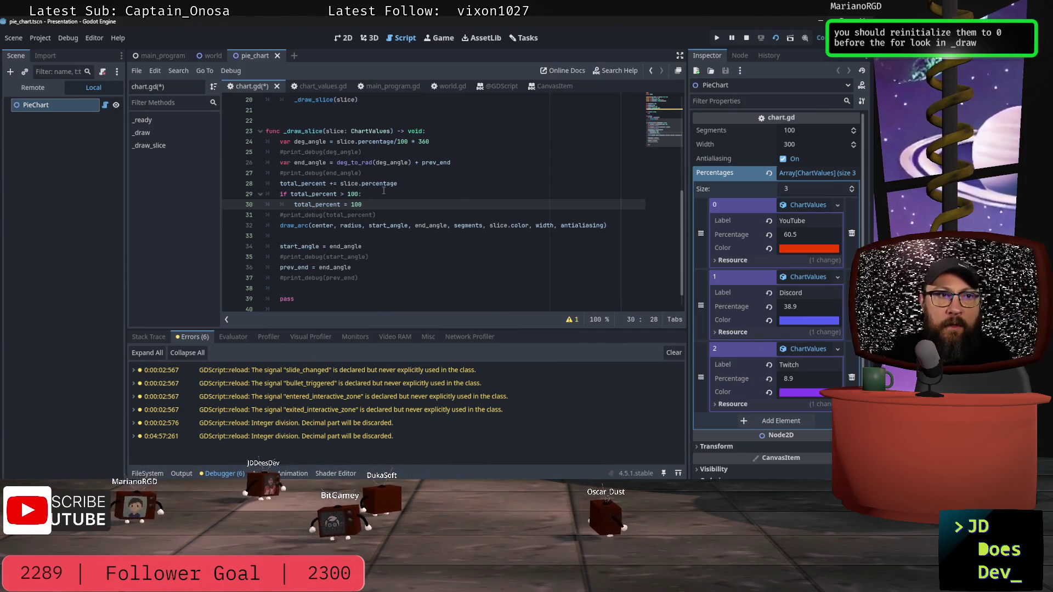
scroll(449, 158, "up", 2)
scroll(444, 157, "up", 1)
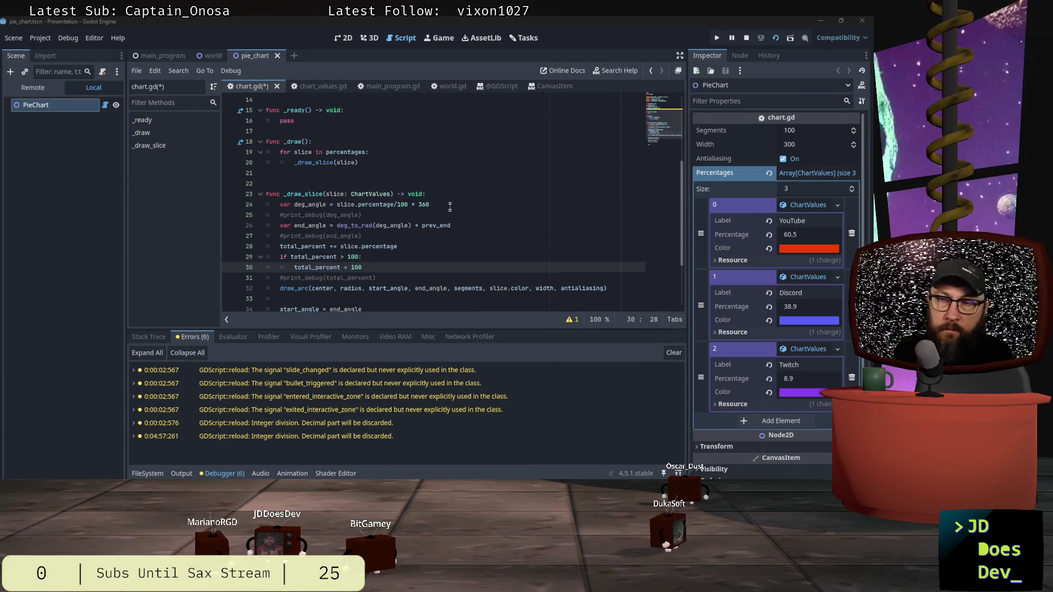
scroll(467, 196, "down", 2)
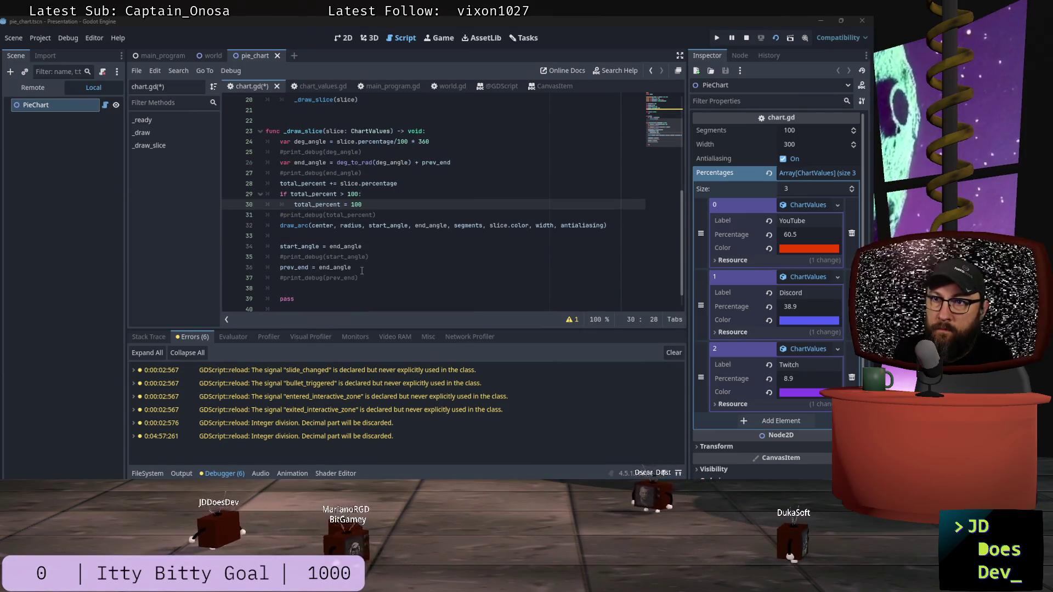
scroll(367, 269, "up", 6)
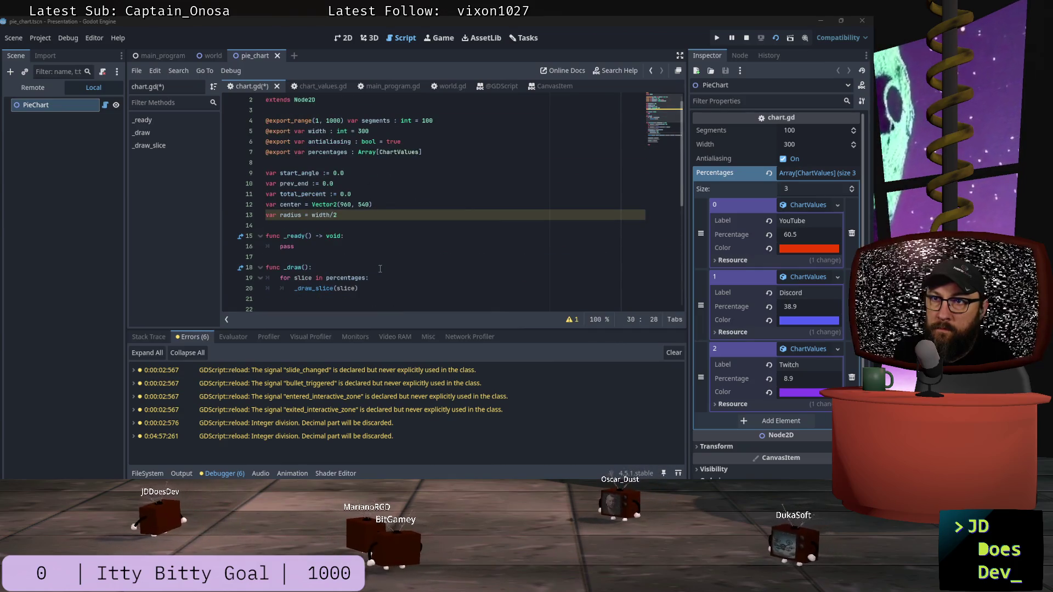
scroll(385, 222, "down", 1)
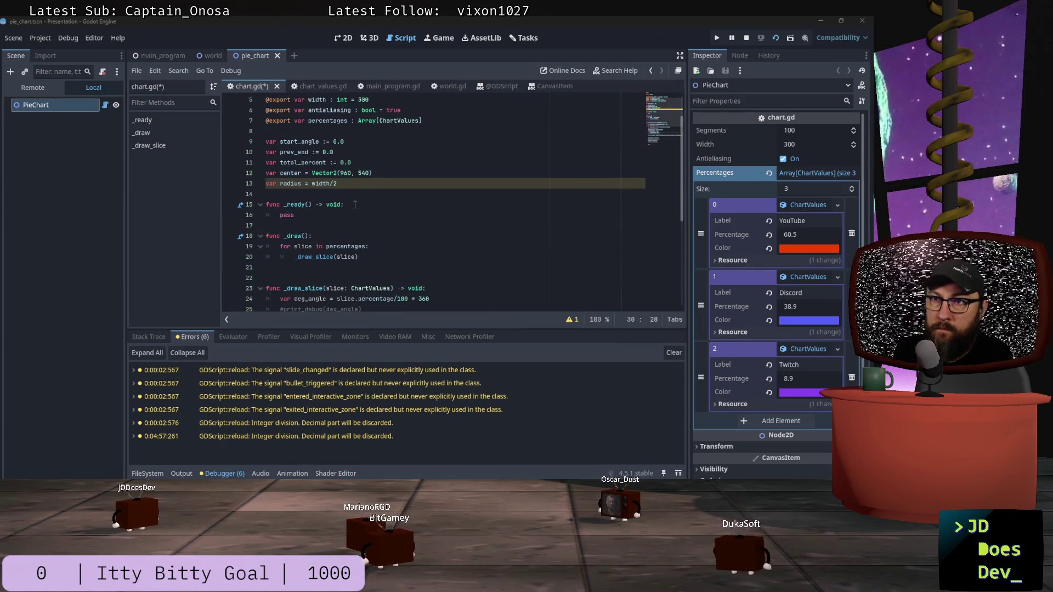
At the top of _draw, add resets prev_end = 0.0, total_percent = 0.0 and start_angle = 0.0.
left_click(378, 205)
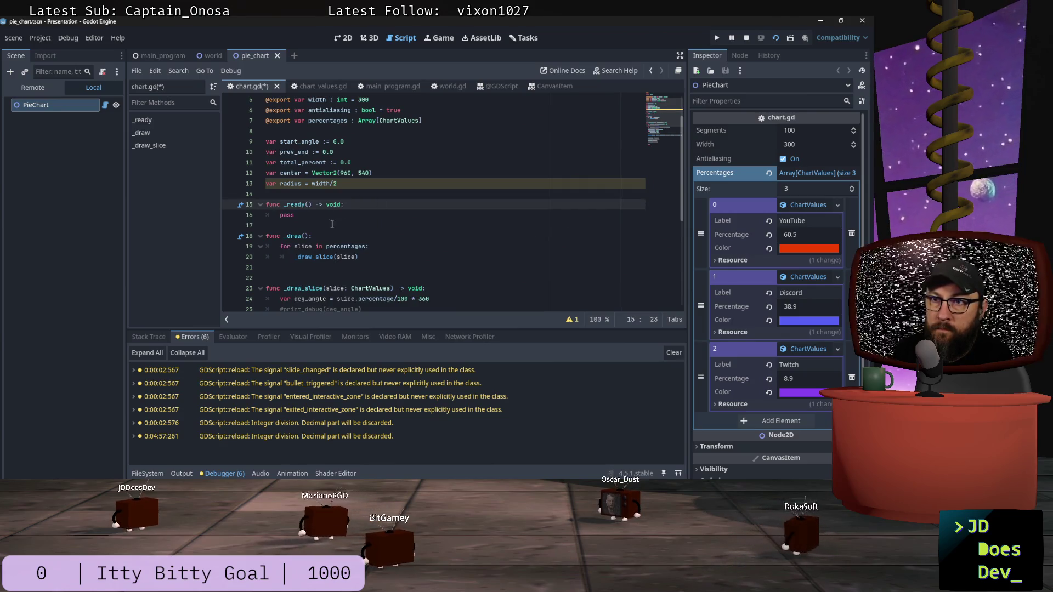
left_click(369, 237)
key("Return")
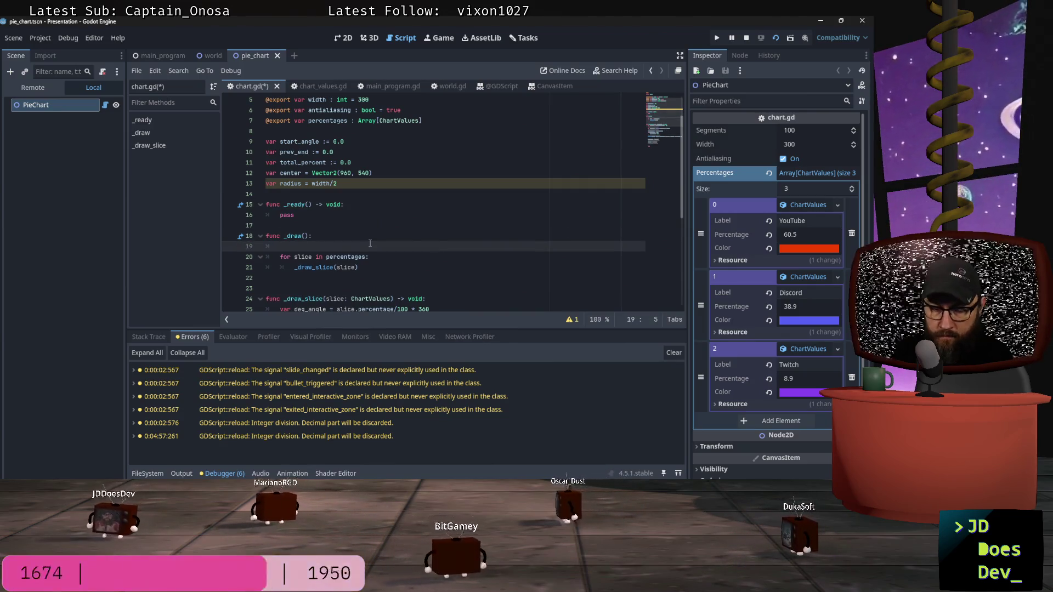
type("prev")
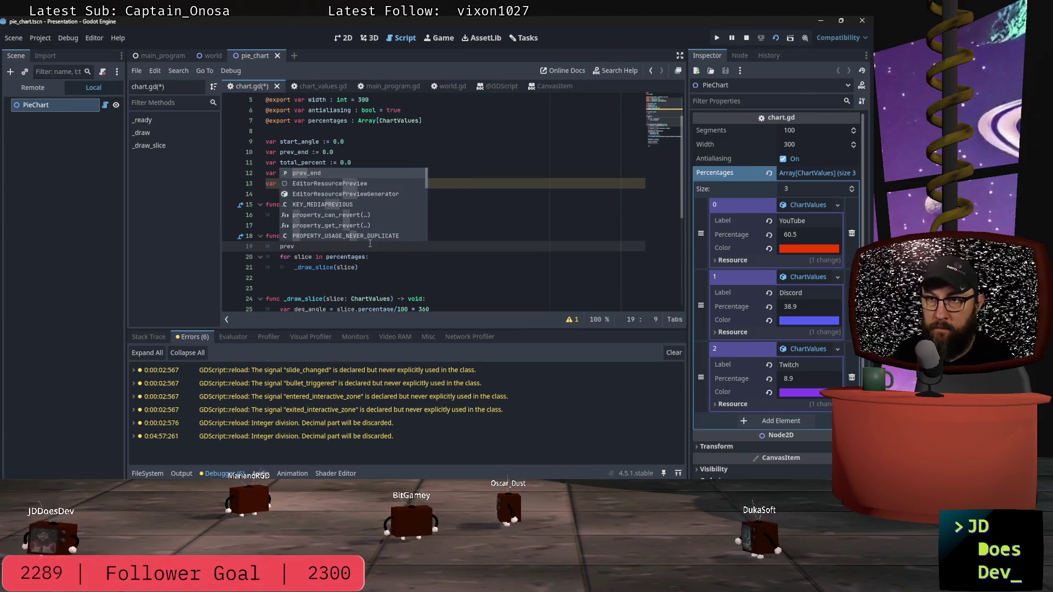
key("Return")
type("= ")
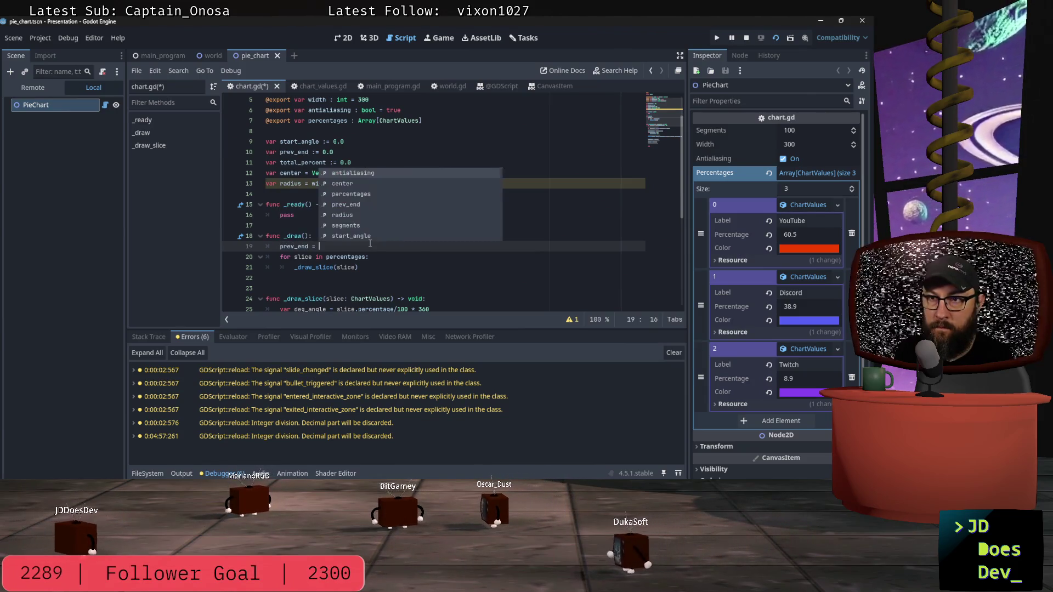
type("0.0")
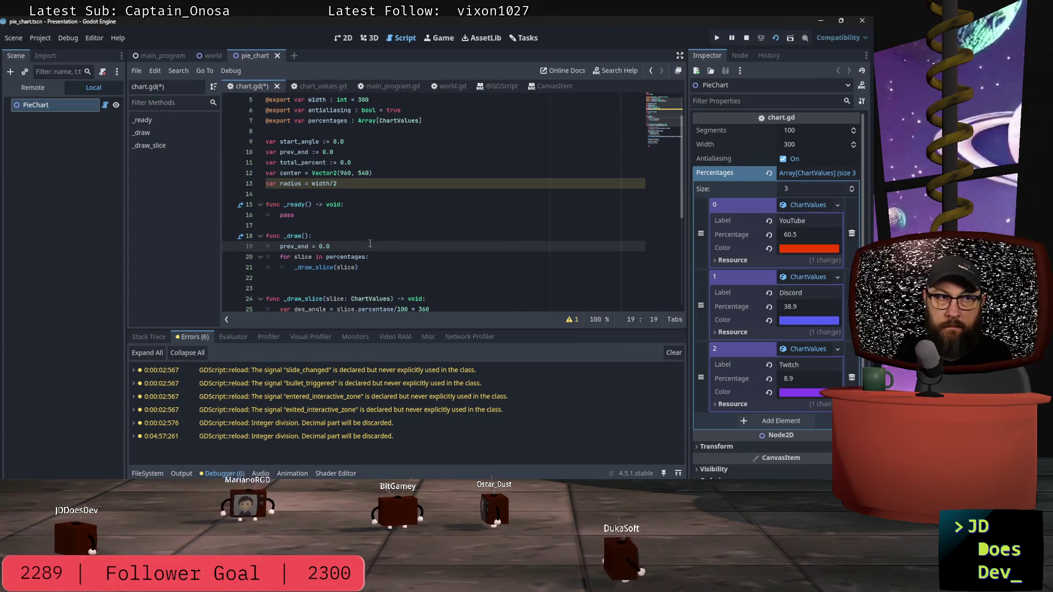
key("Return")
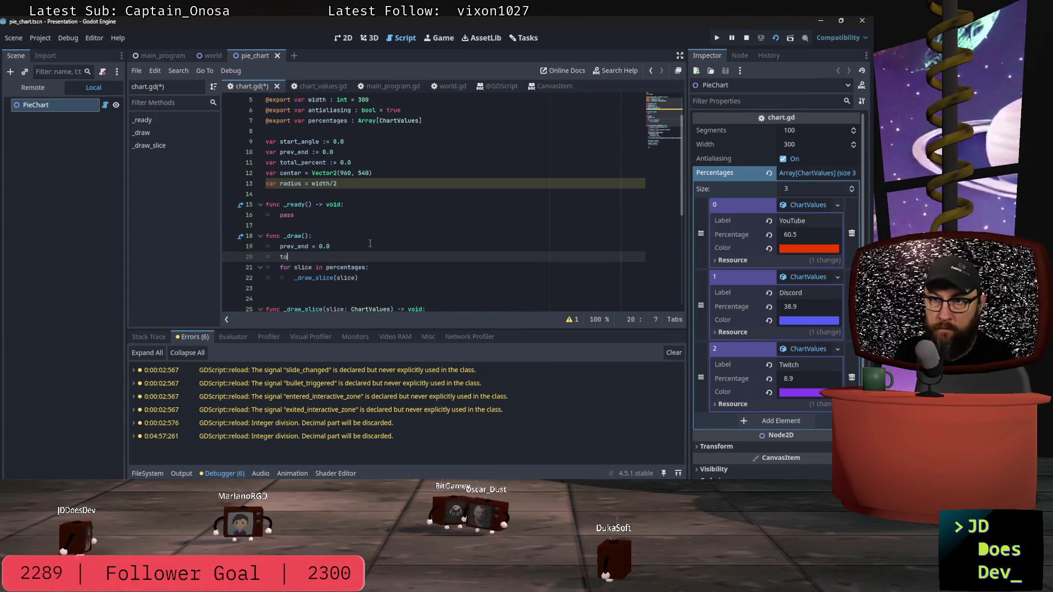
type("tal_")
key("Return")
type("= 0.0")
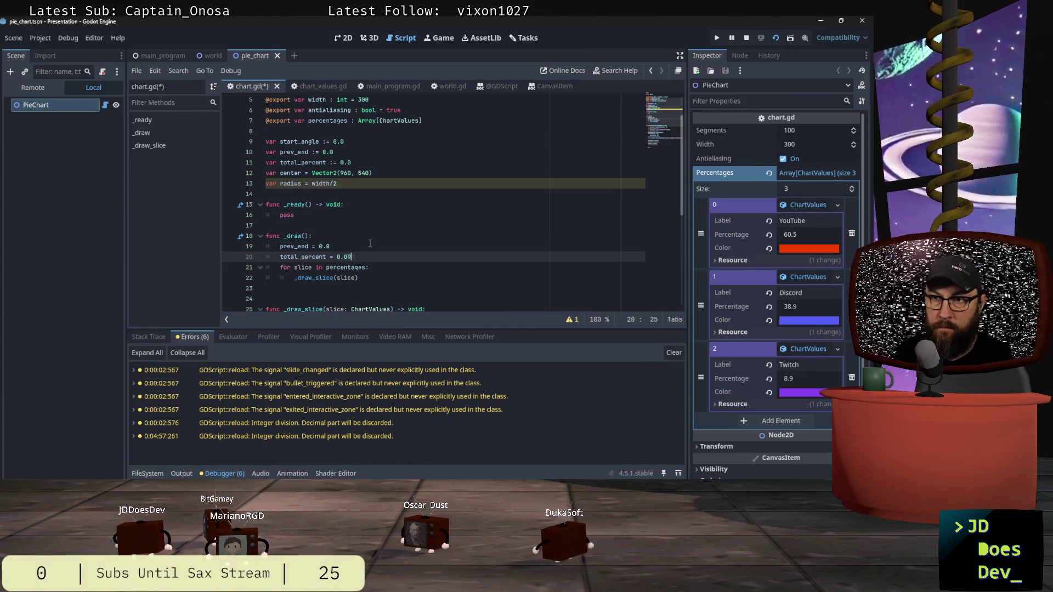
key("Return")
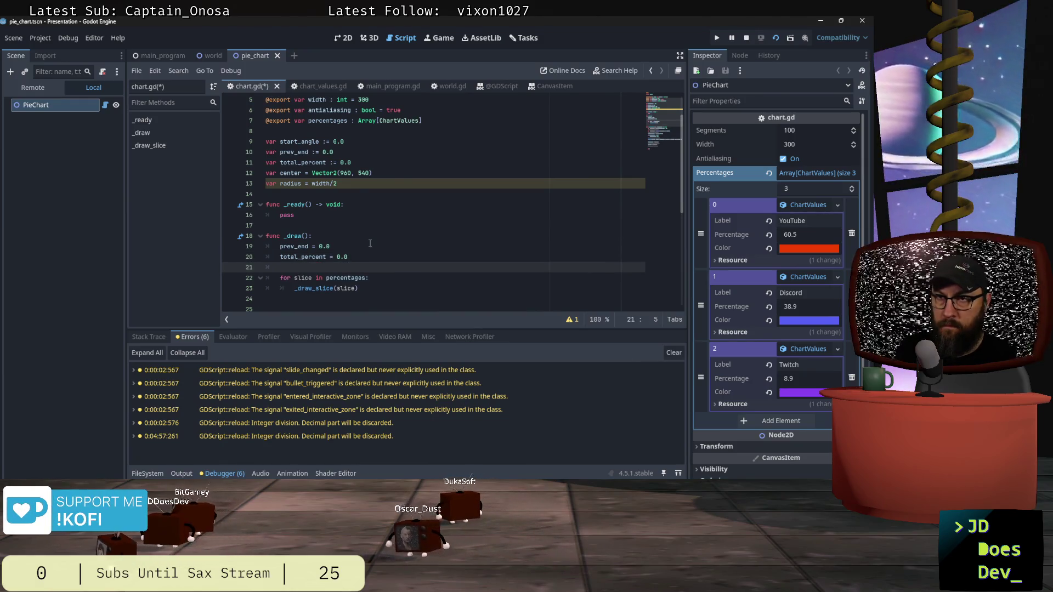
type("t_")
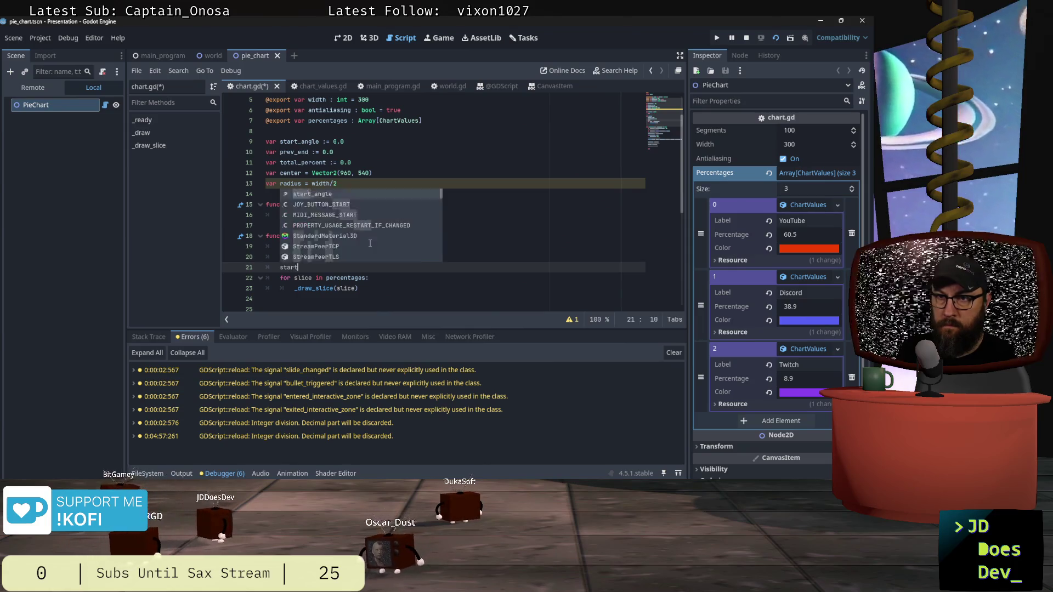
key("Return")
type("0.0")
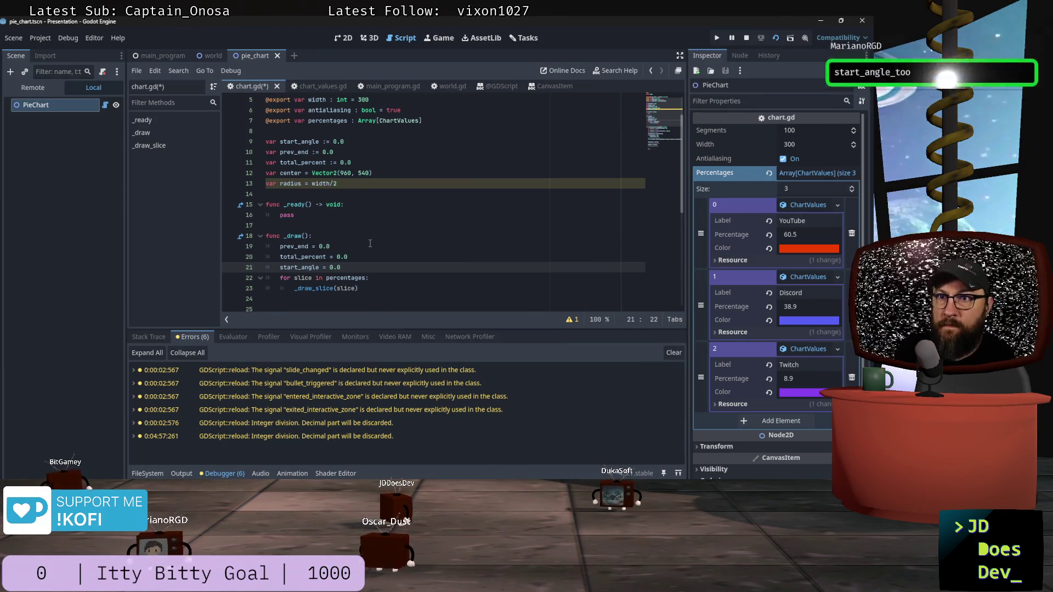
Review the three reset lines, save chart.gd, and switch to the world scene.
left_click(387, 246)
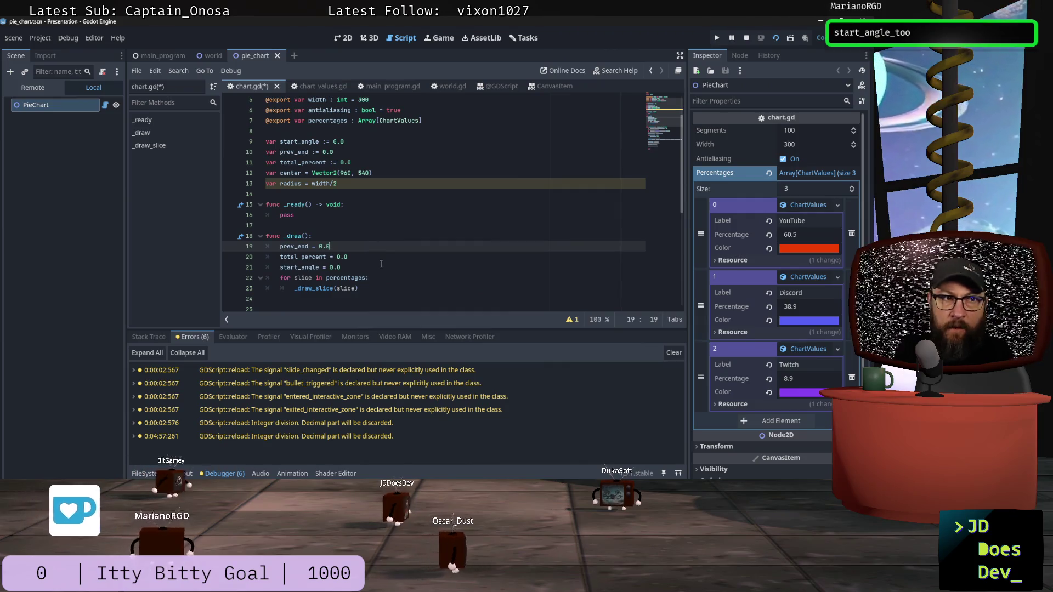
left_click(399, 267)
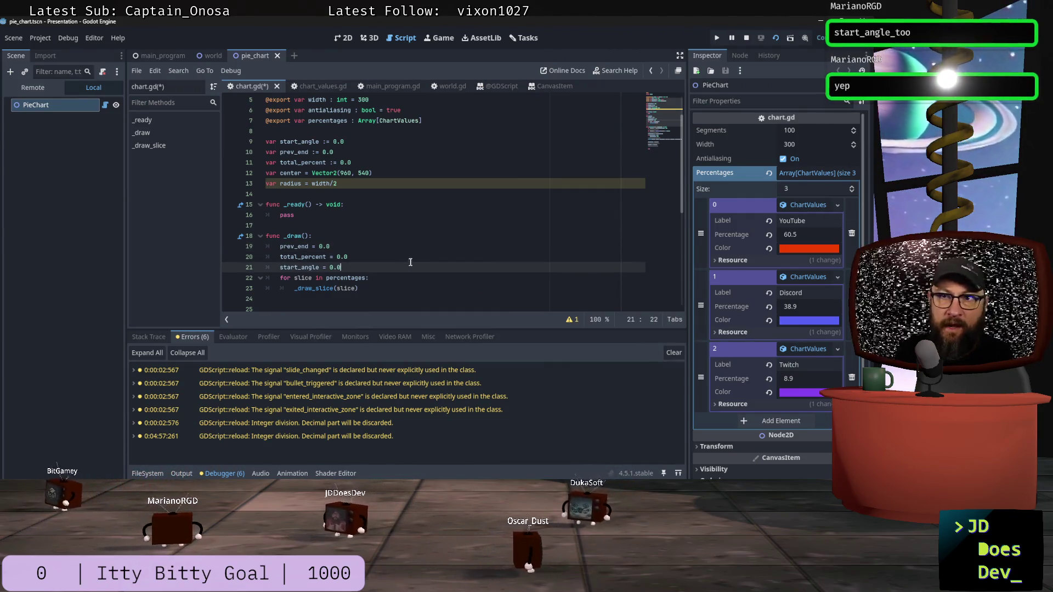
left_click(414, 258)
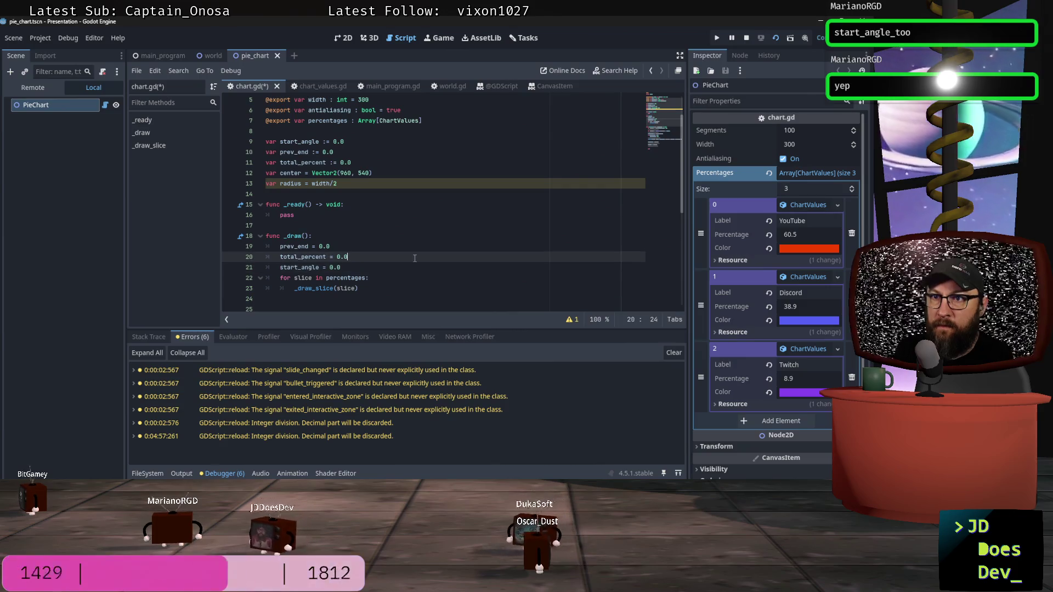
left_click(359, 264)
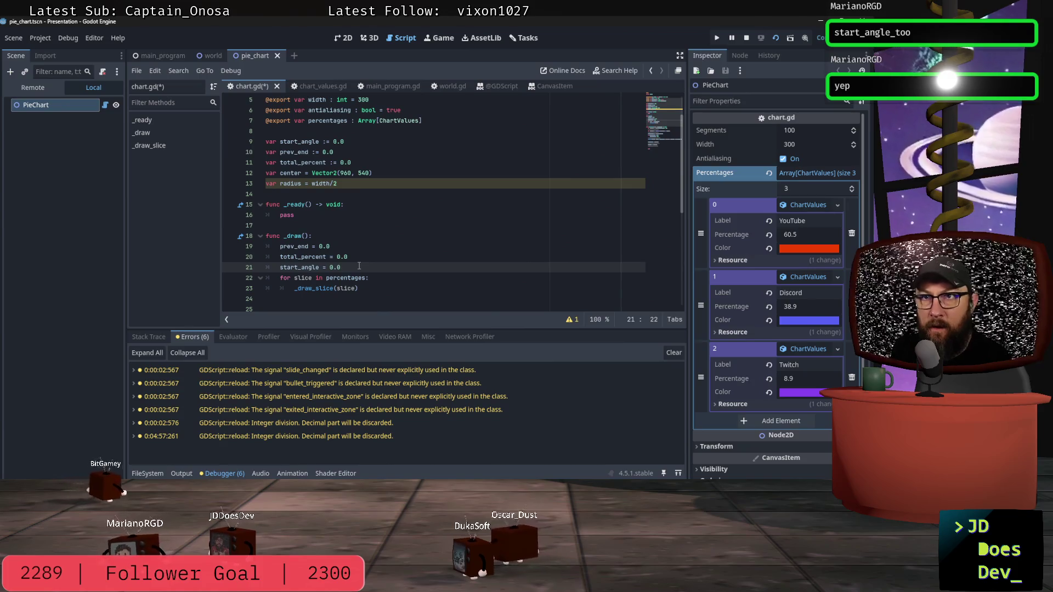
key("ctrl+s")
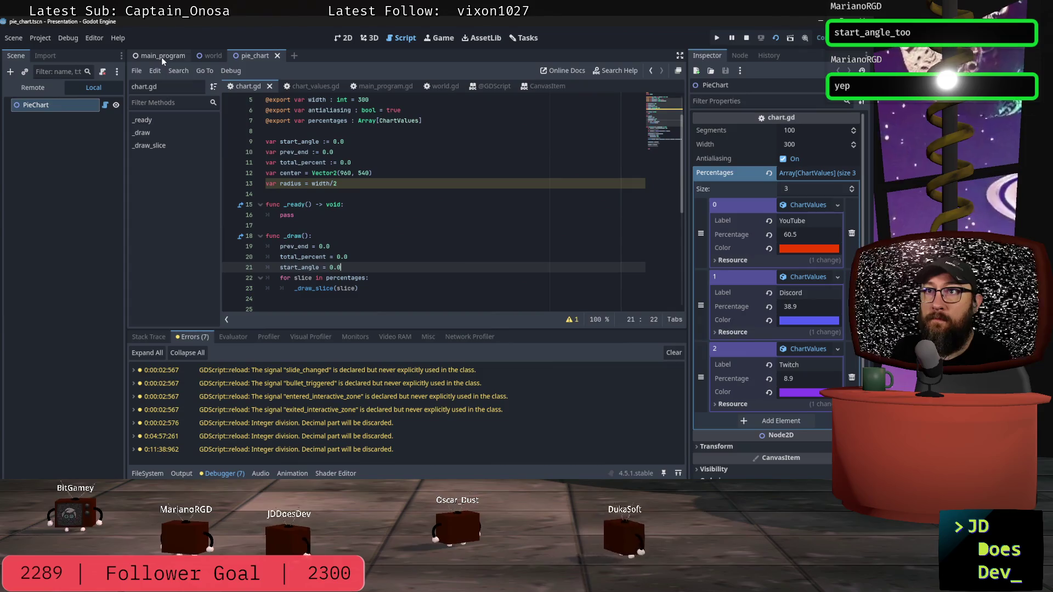
left_click(213, 57)
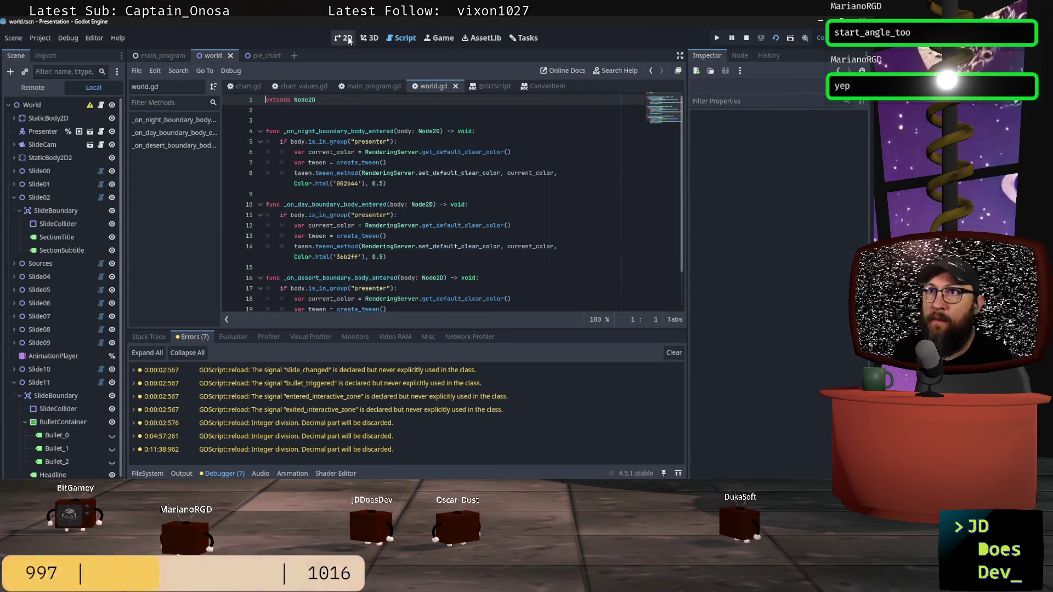
Show the slides in the 2D view, stop the old run, and relaunch the presentation project.
left_click(349, 38)
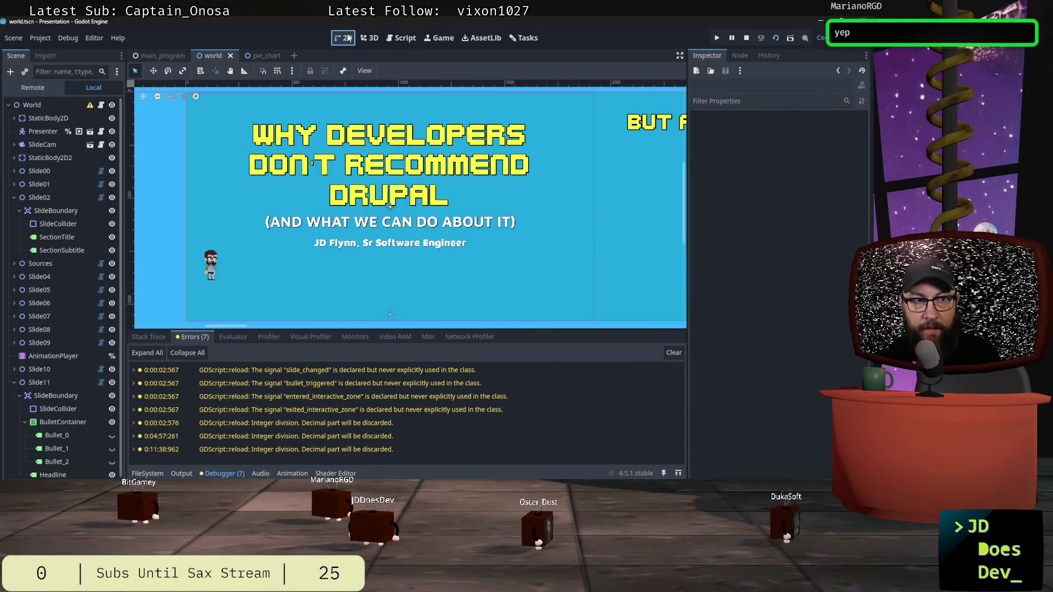
left_click(747, 38)
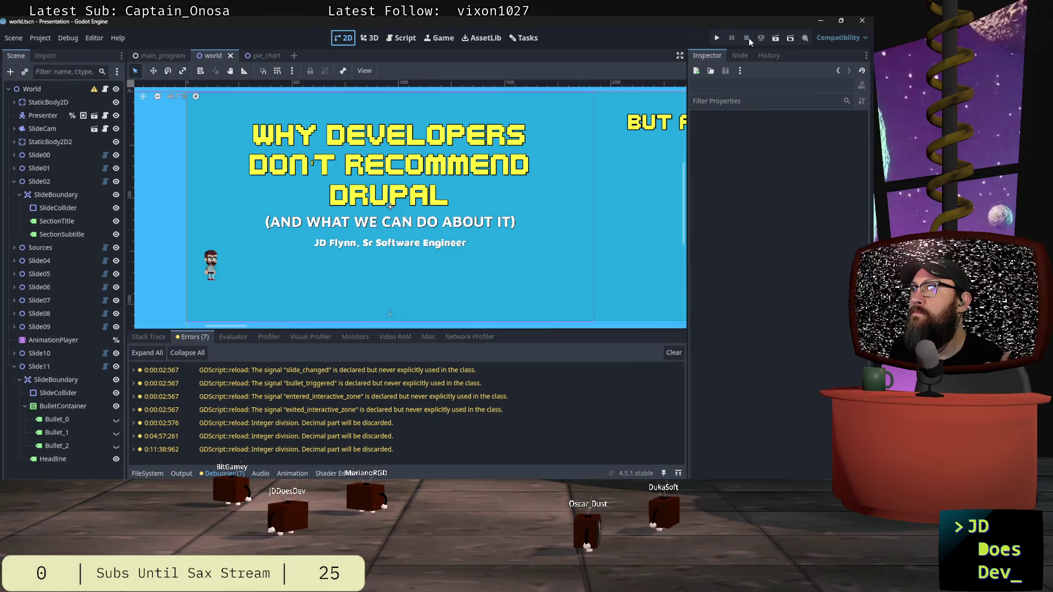
left_click(717, 38)
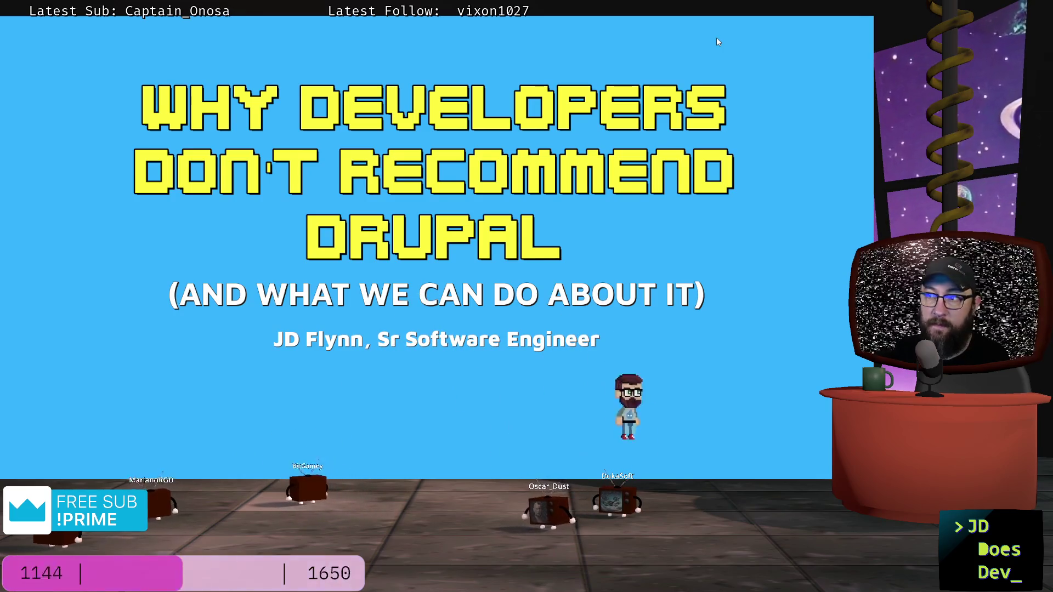
Advance through the BUT FIRST..., PRIMARY SOURCES: and question slides, then bring up the window overview.
key("Right")
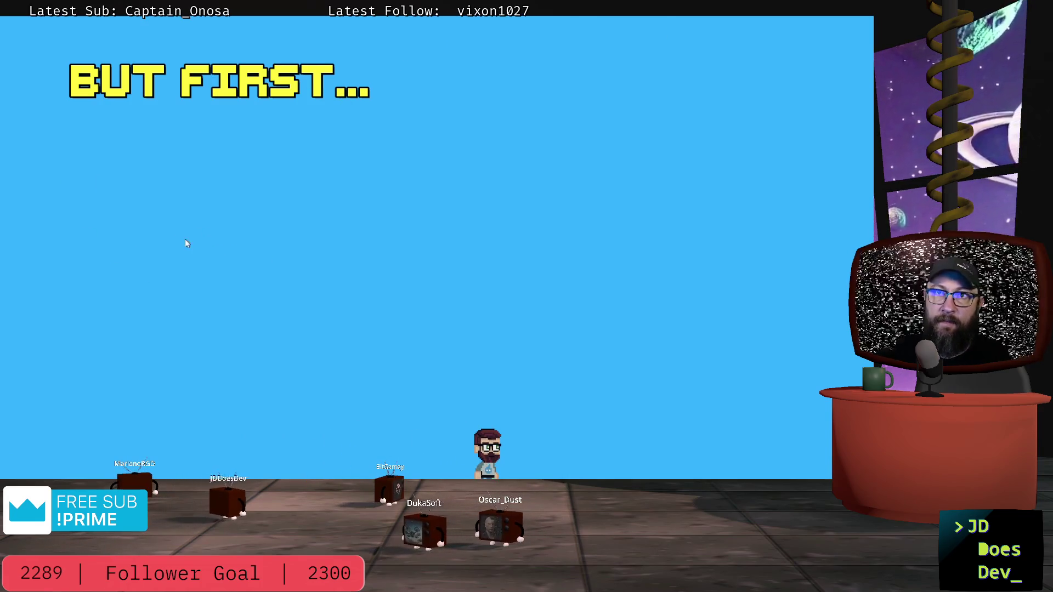
key("Right")
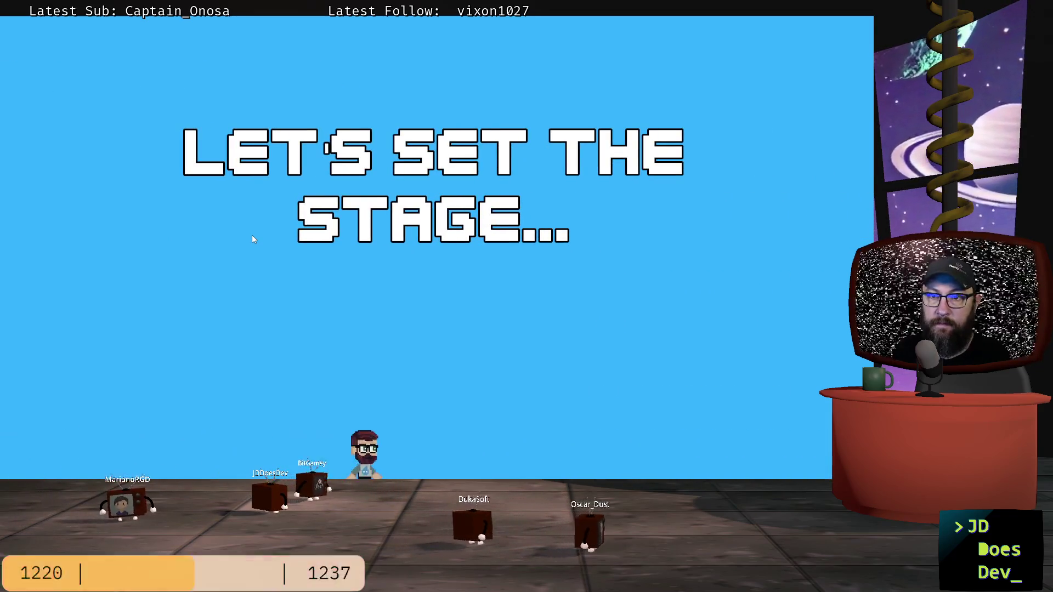
key("Right")
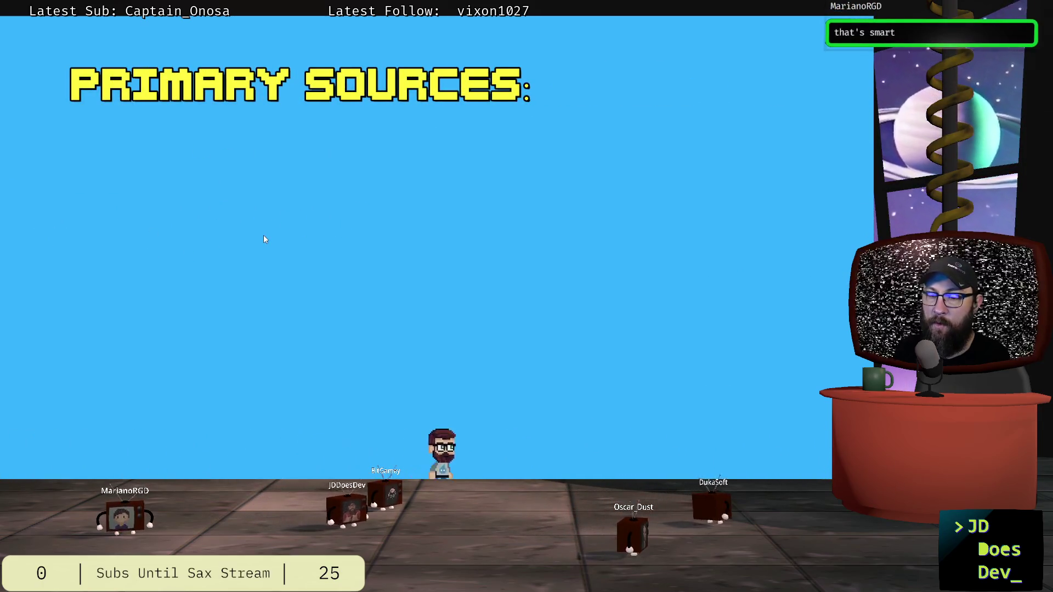
key("Right")
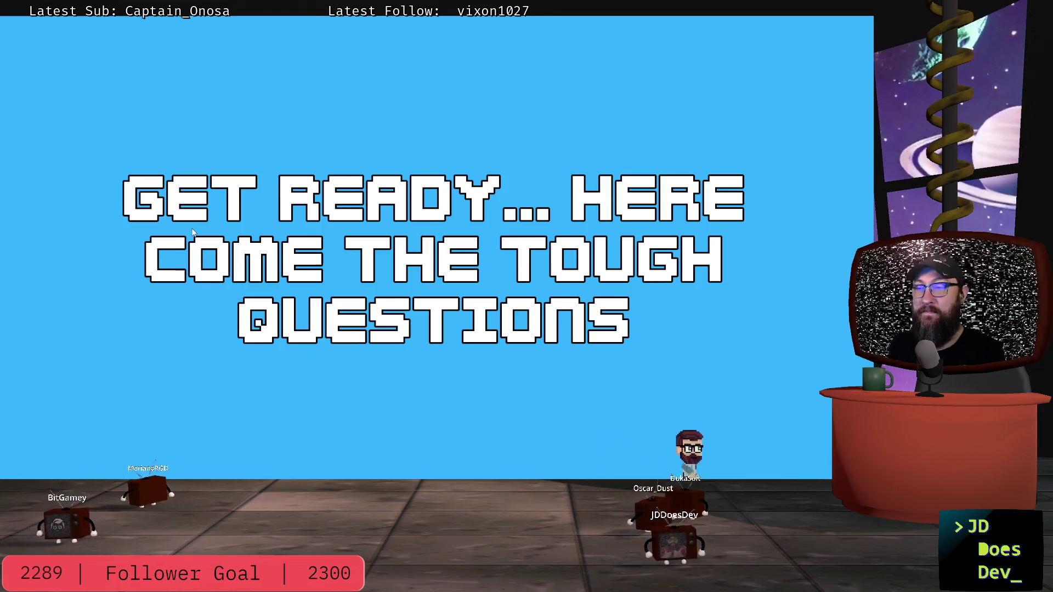
key("Right")
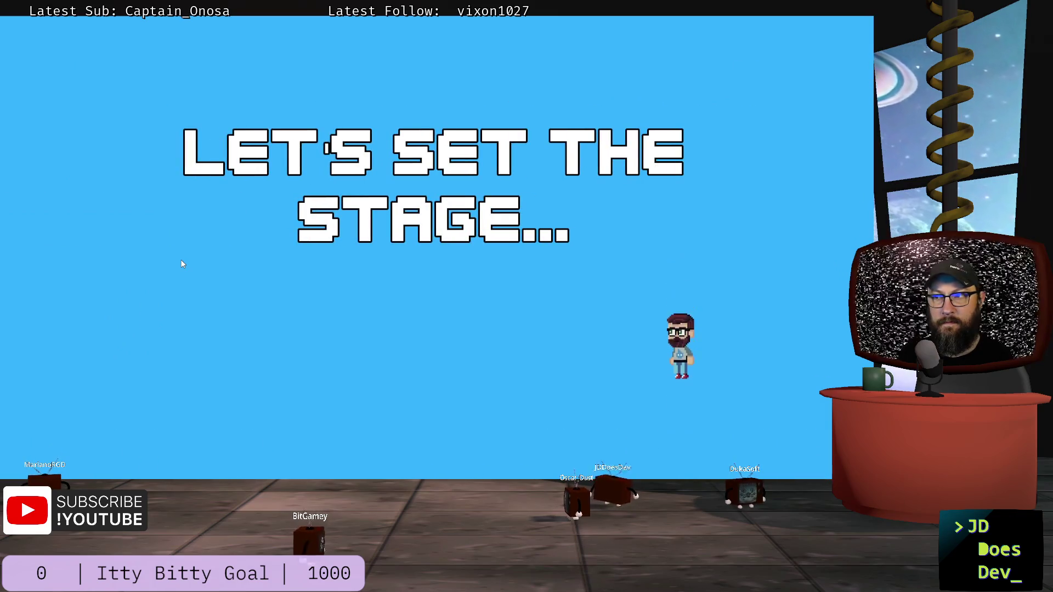
key("super")
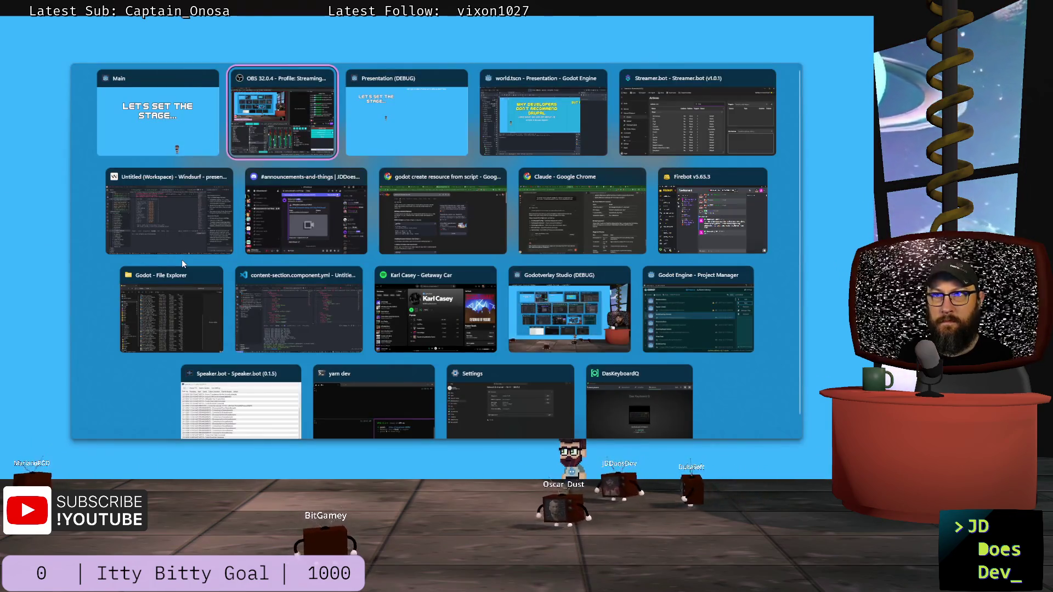
Walk the character through the slides to the Drupal questions slide, then Alt+Tab back to the editor.
key("super")
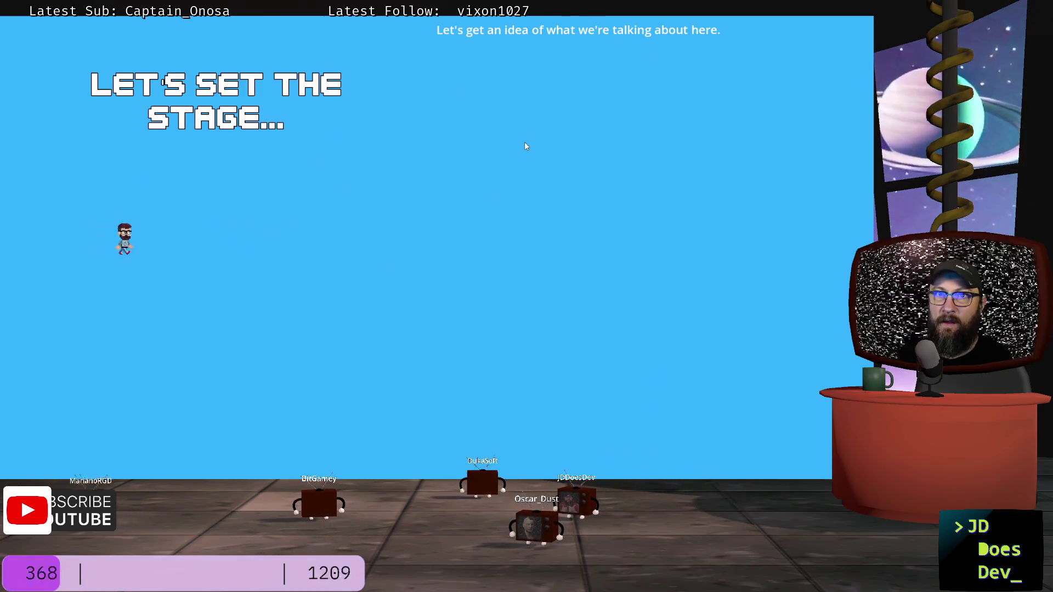
key("Right")
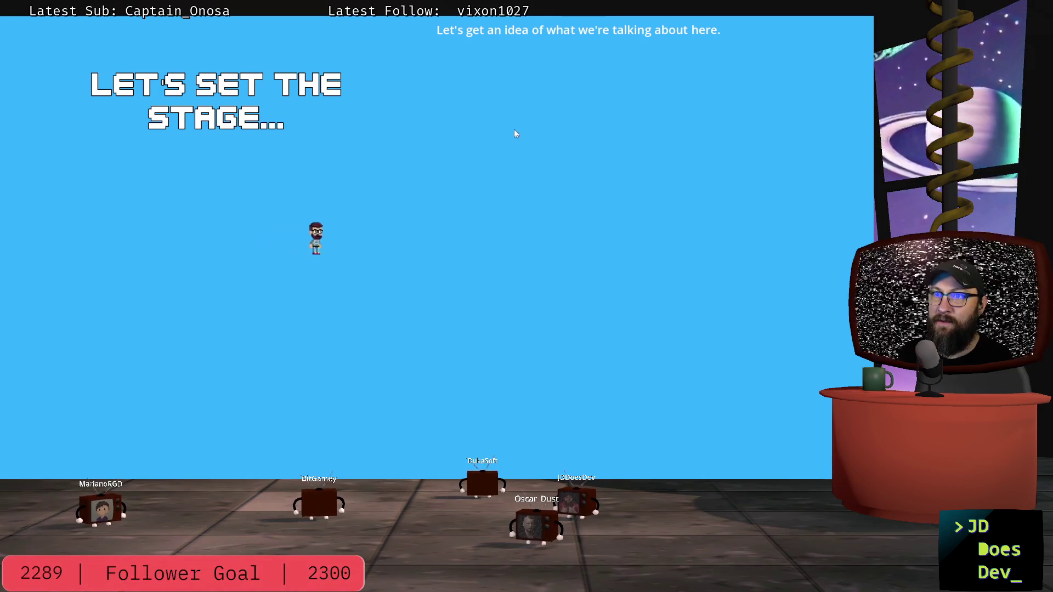
key("Right")
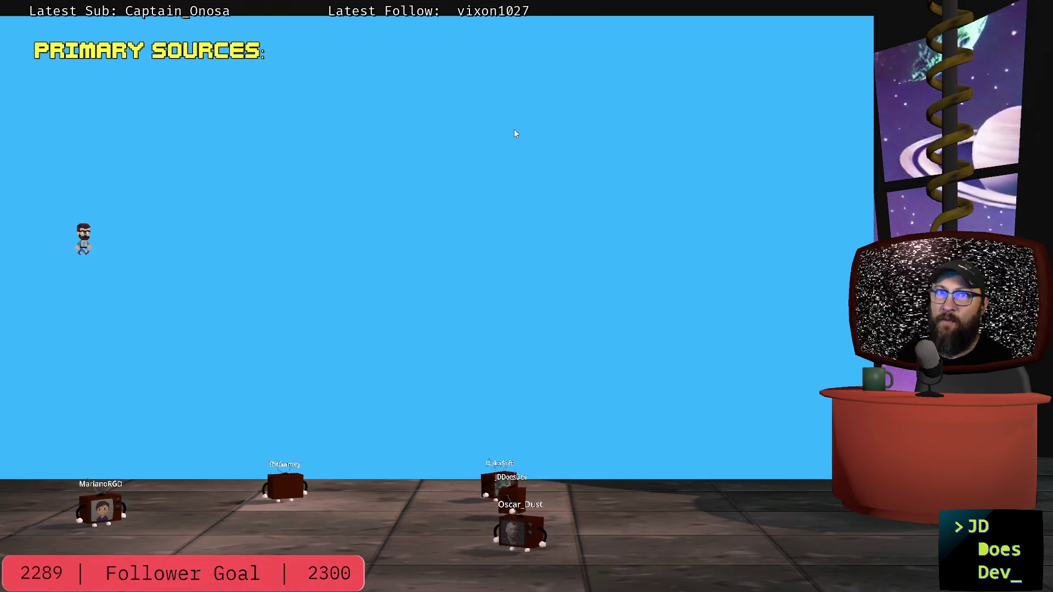
key("Right")
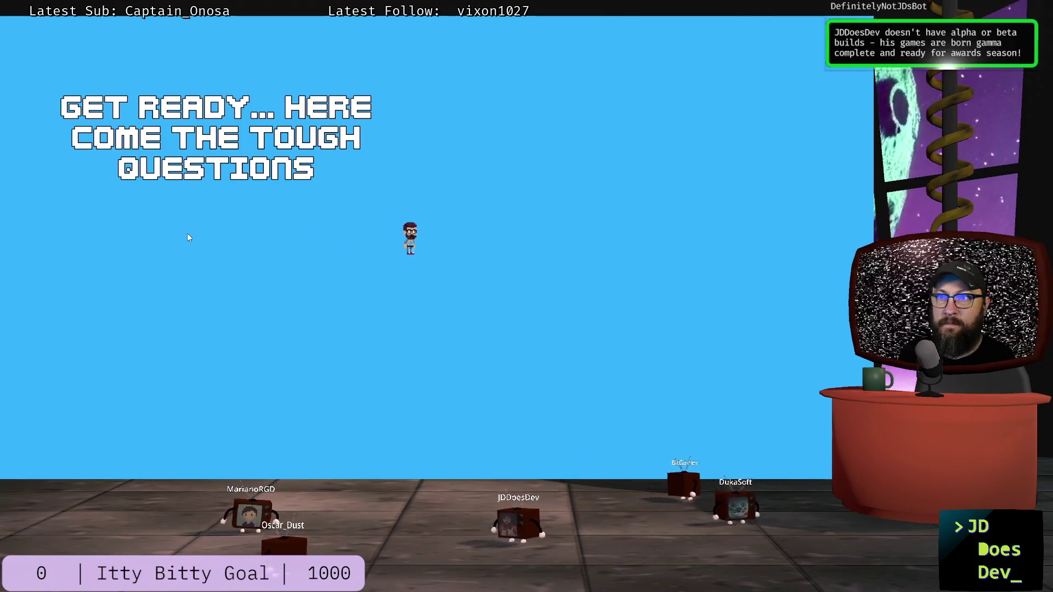
key("Right")
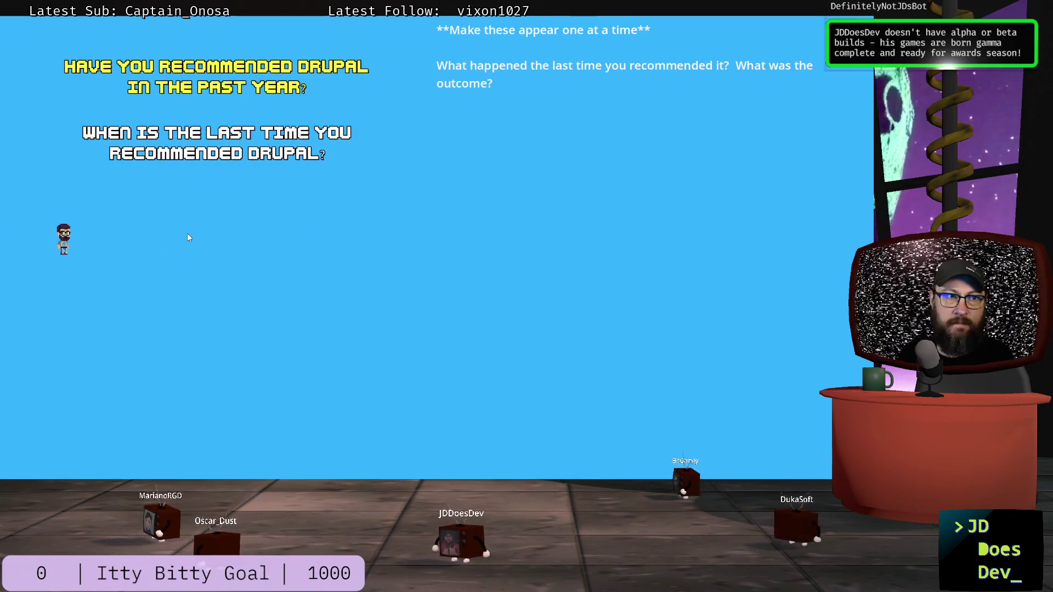
key("alt+Tab")
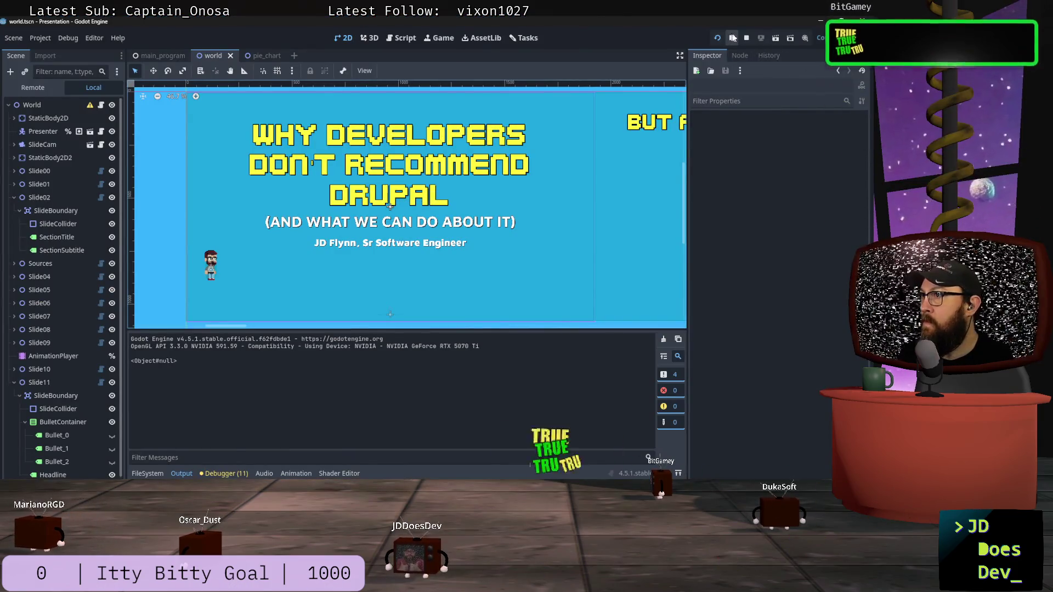
Stop the presentation and revert the Presenter's Jump Height to its default 300.0.
left_click(748, 38)
left_click(43, 115)
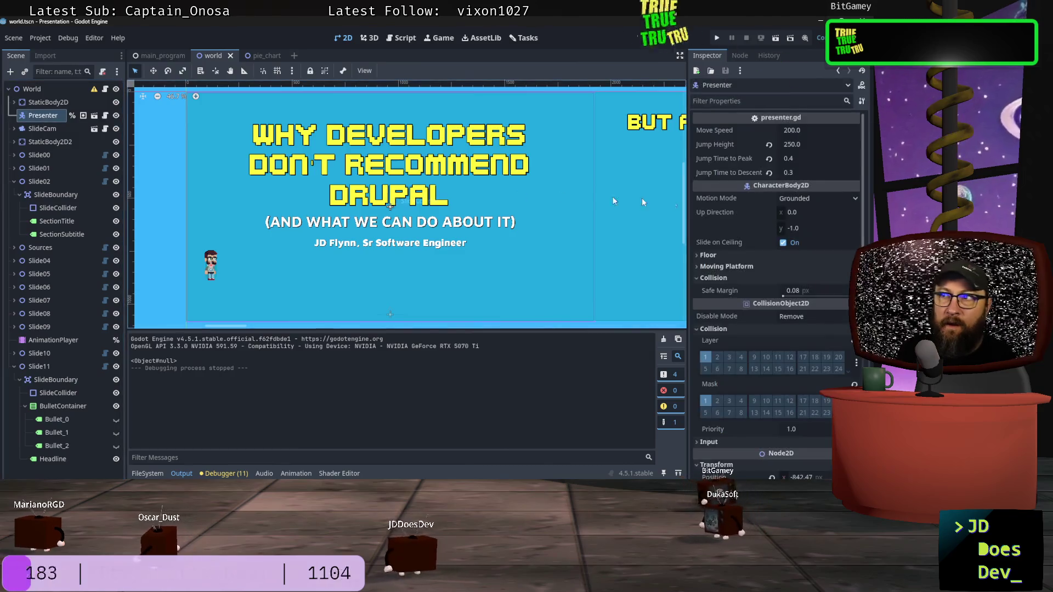
left_click(769, 145)
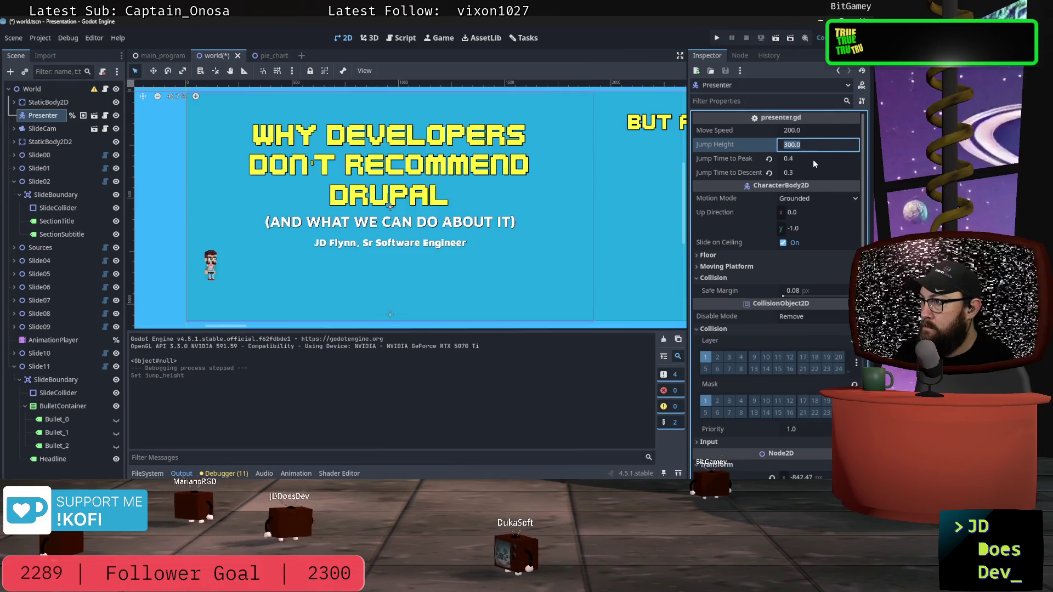
left_click(814, 145)
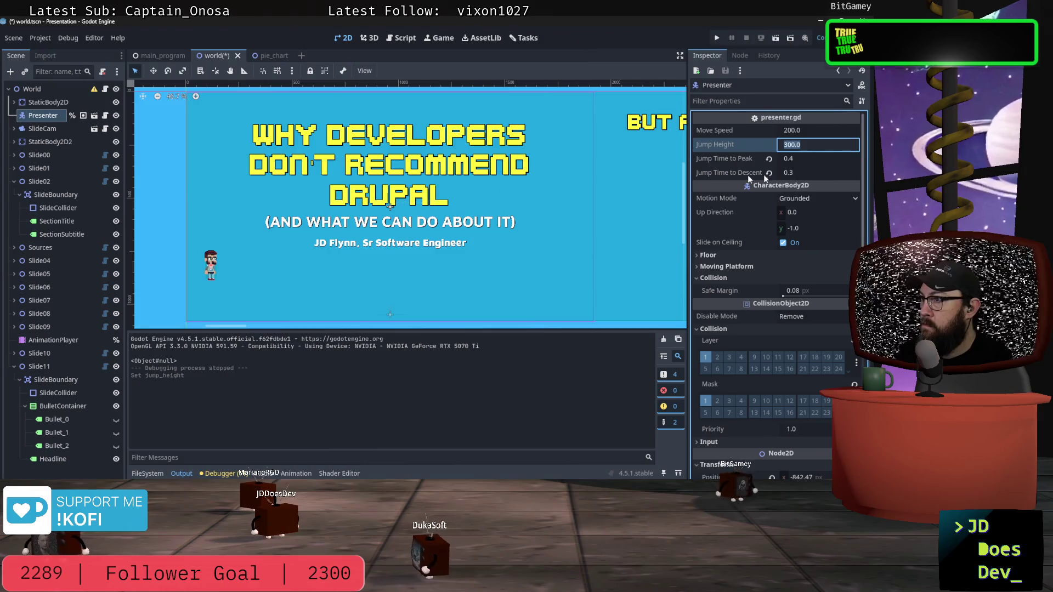
Open presenter.gd and scroll down through its code.
left_click(105, 115)
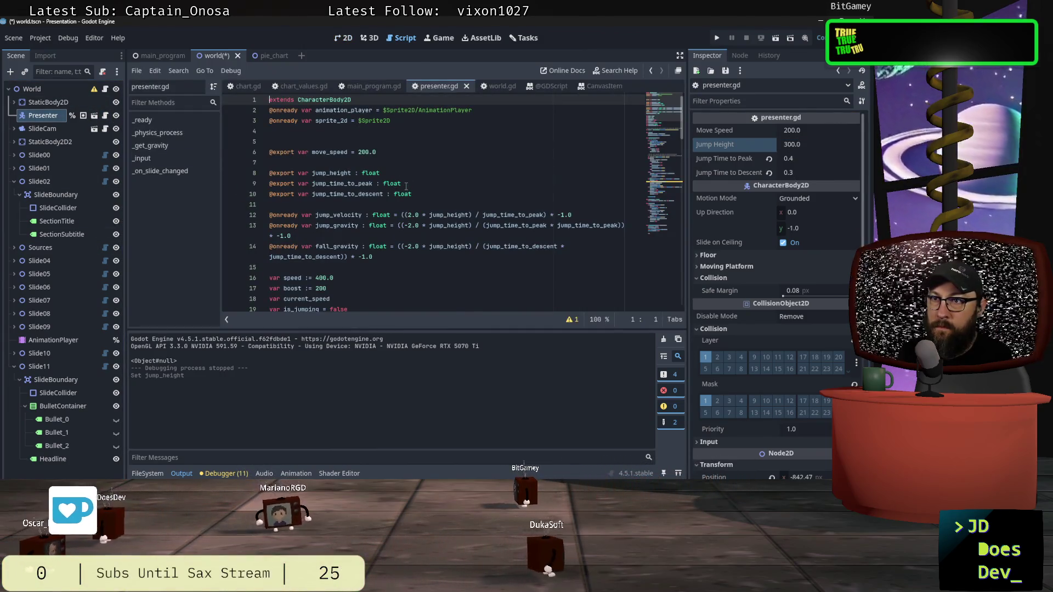
scroll(406, 191, "down", 1)
scroll(419, 231, "down", 8)
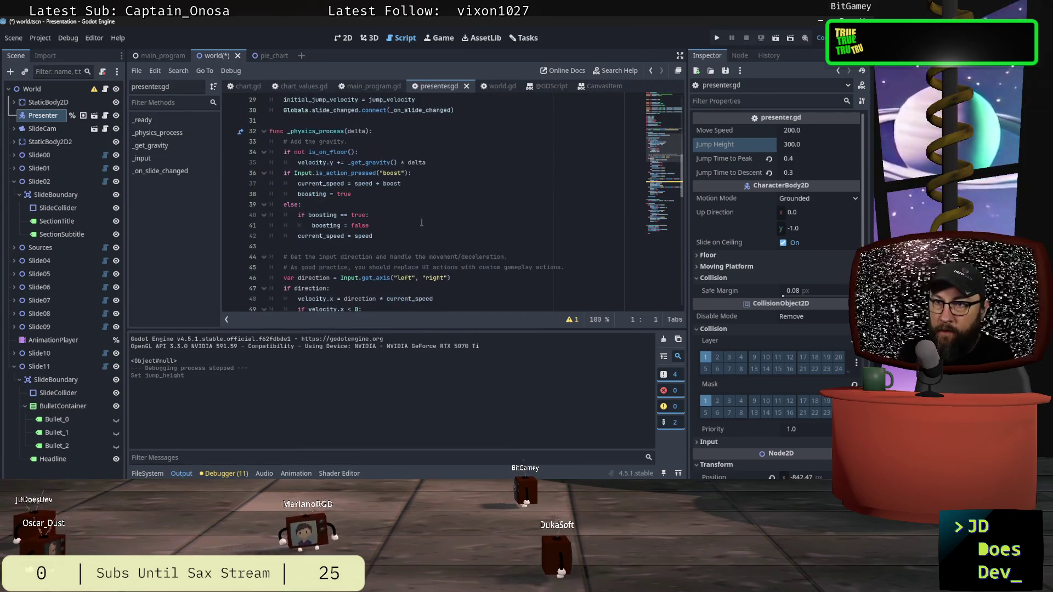
scroll(422, 230, "down", 2)
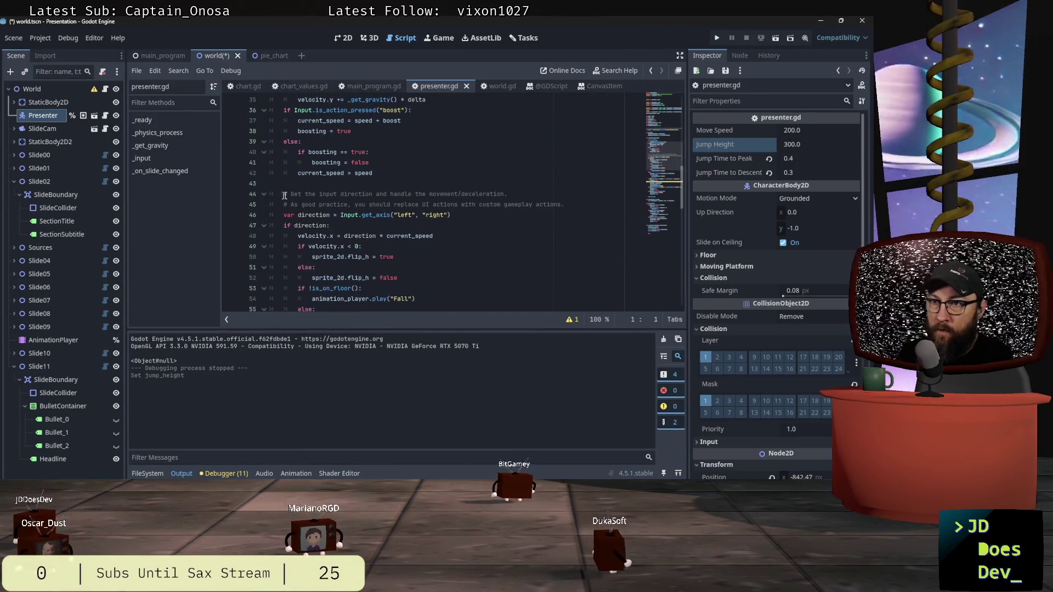
scroll(436, 242, "down", 2)
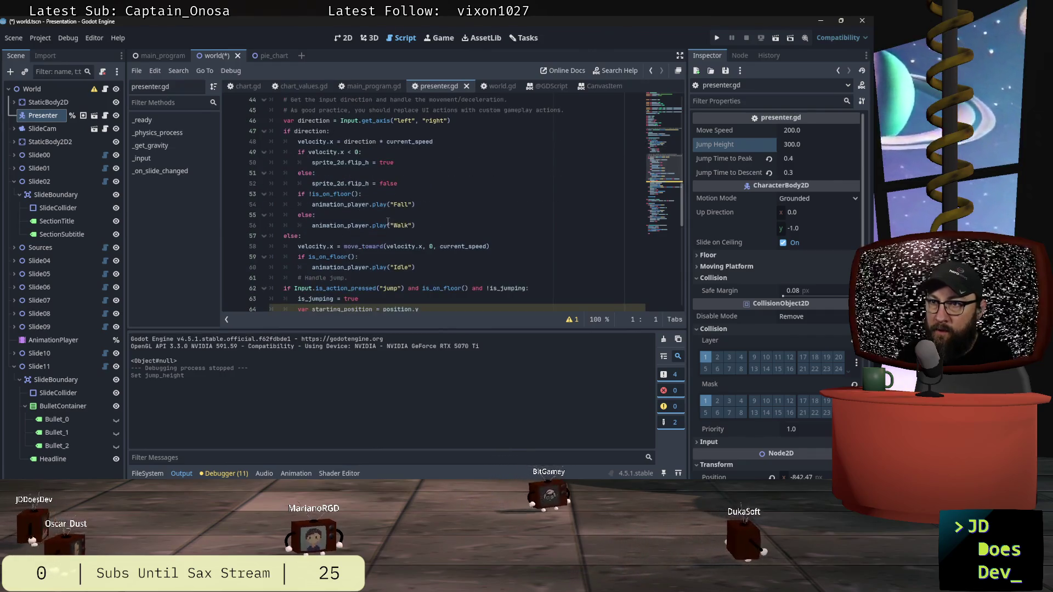
scroll(403, 240, "down", 2)
Inspect the line-64 unused-variable warning in the debugger and toggle the script side panels.
left_click(431, 278)
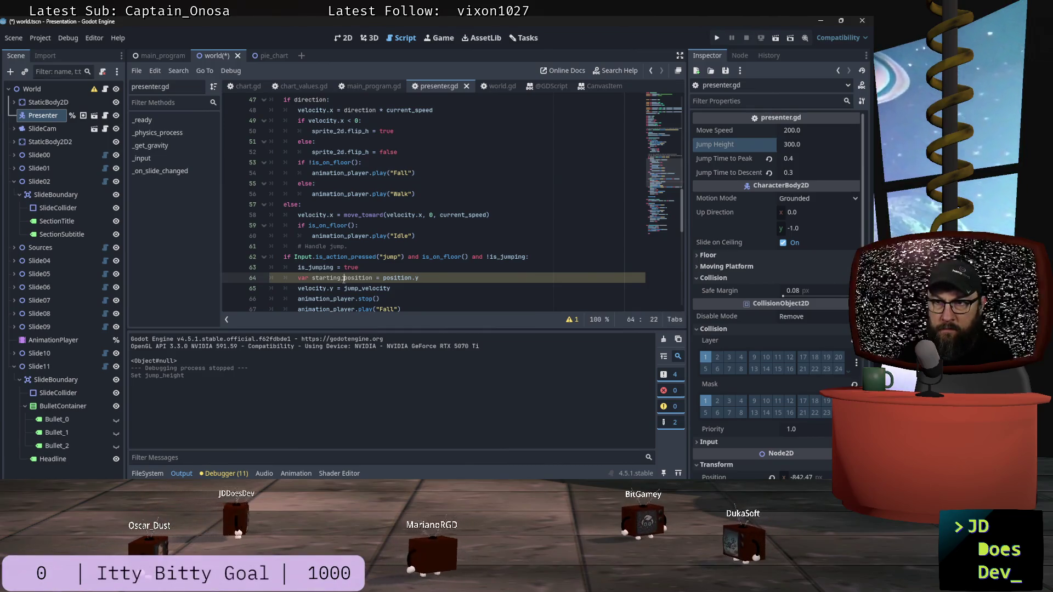
left_click(213, 473)
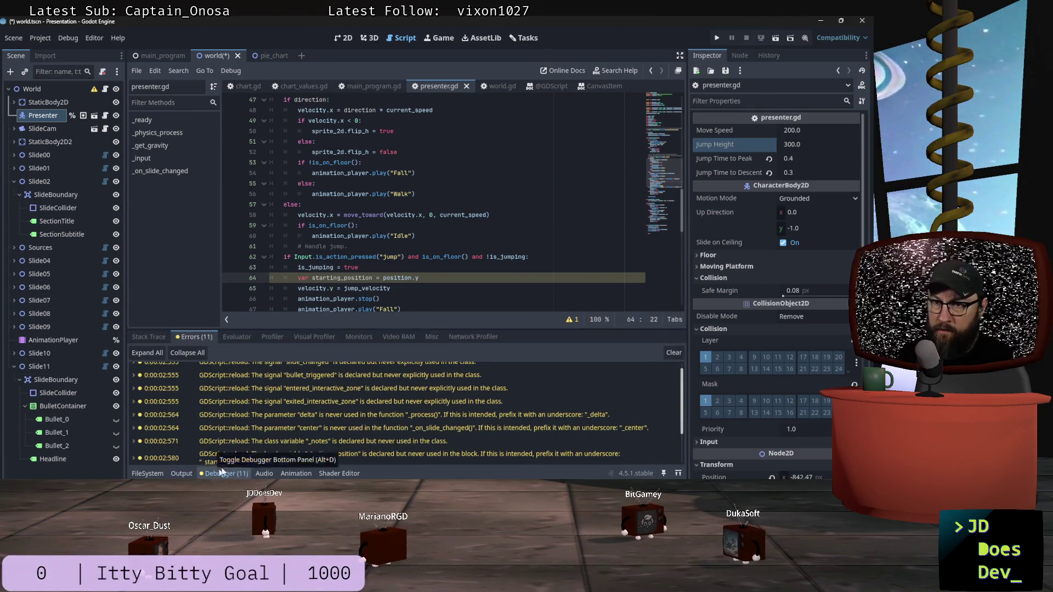
left_click(572, 319)
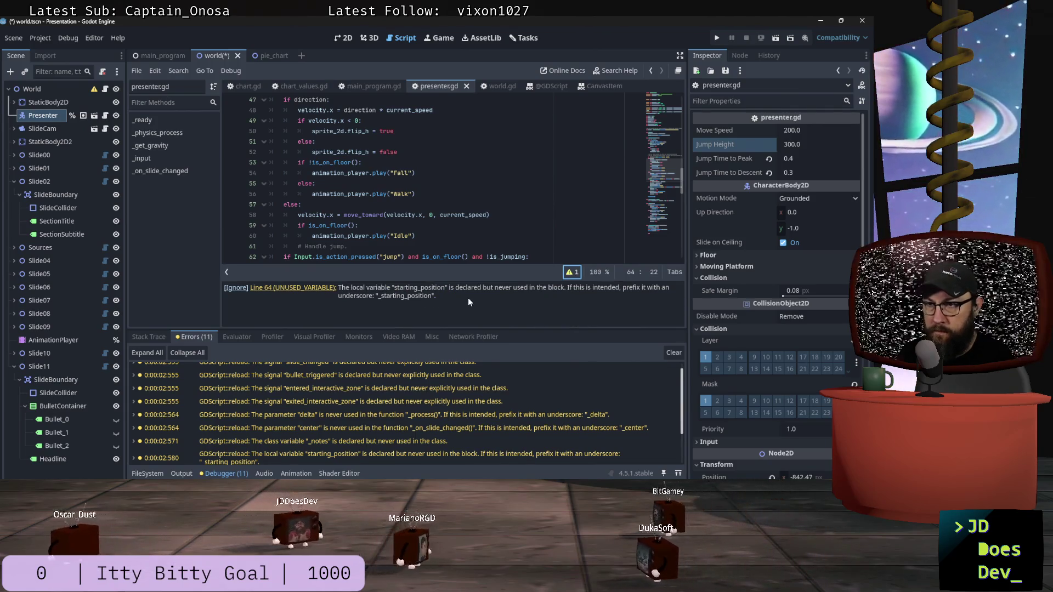
left_click(557, 235)
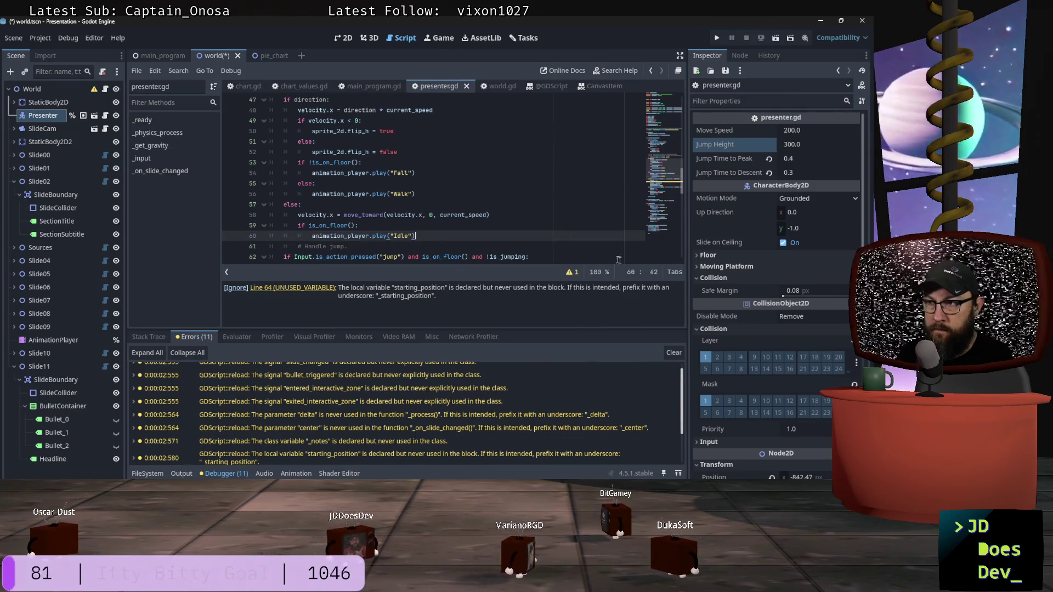
left_click(227, 273)
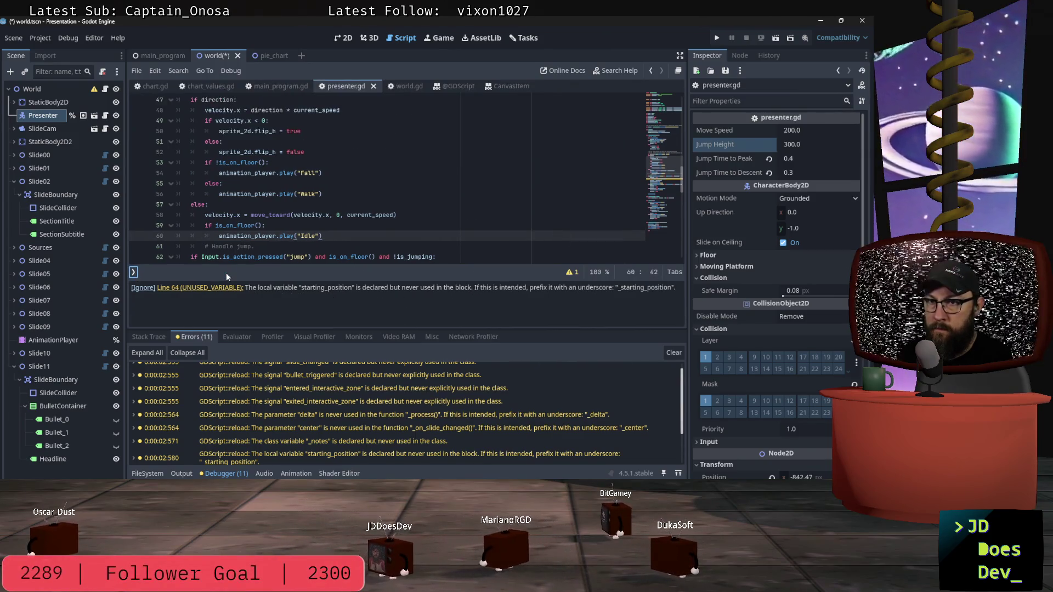
left_click(133, 273)
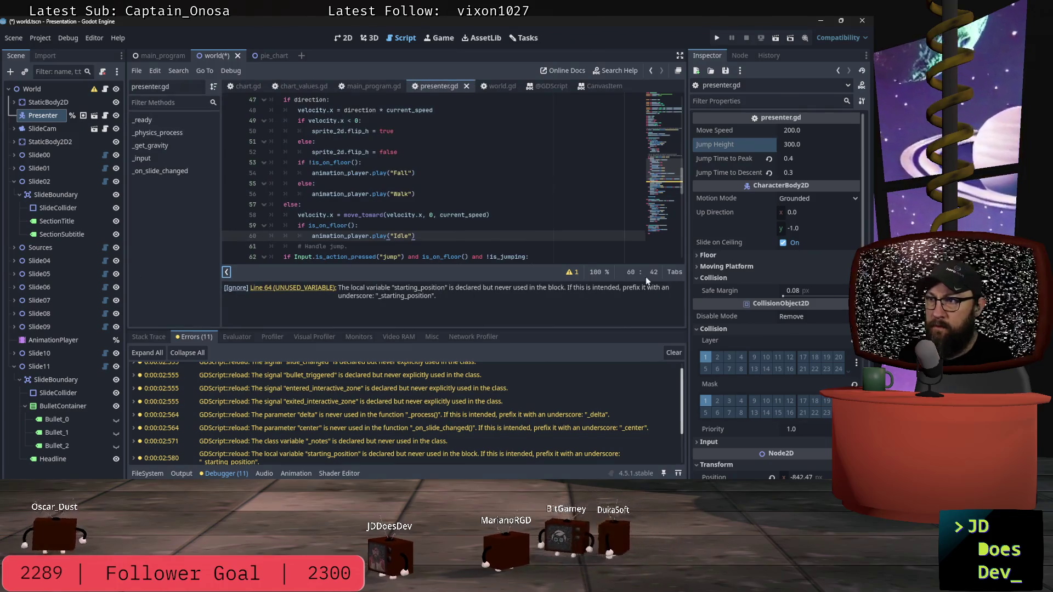
left_click(573, 274)
scroll(351, 288, "down", 2)
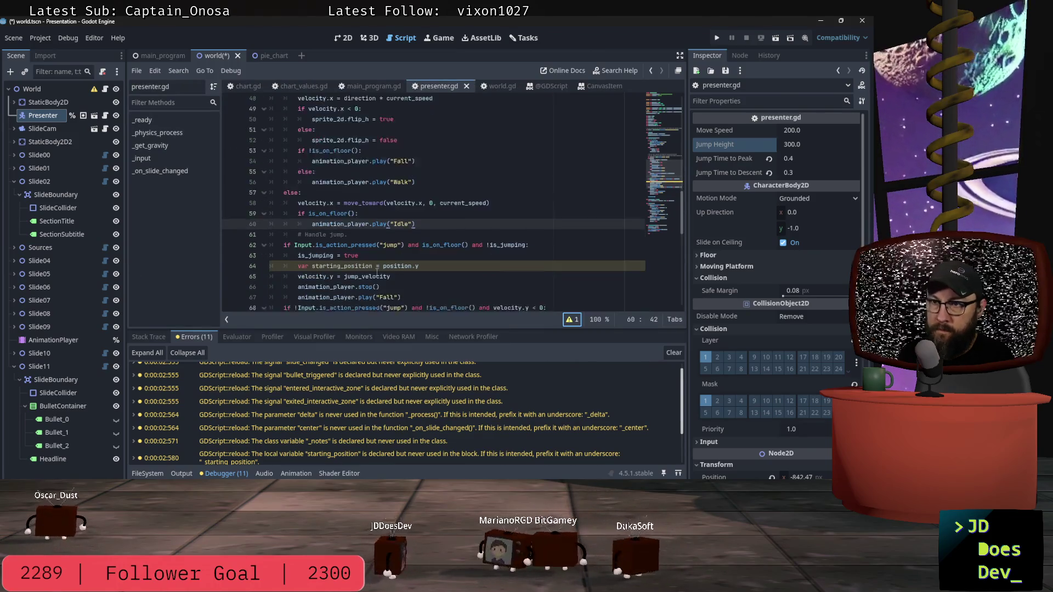
scroll(420, 249, "down", 8)
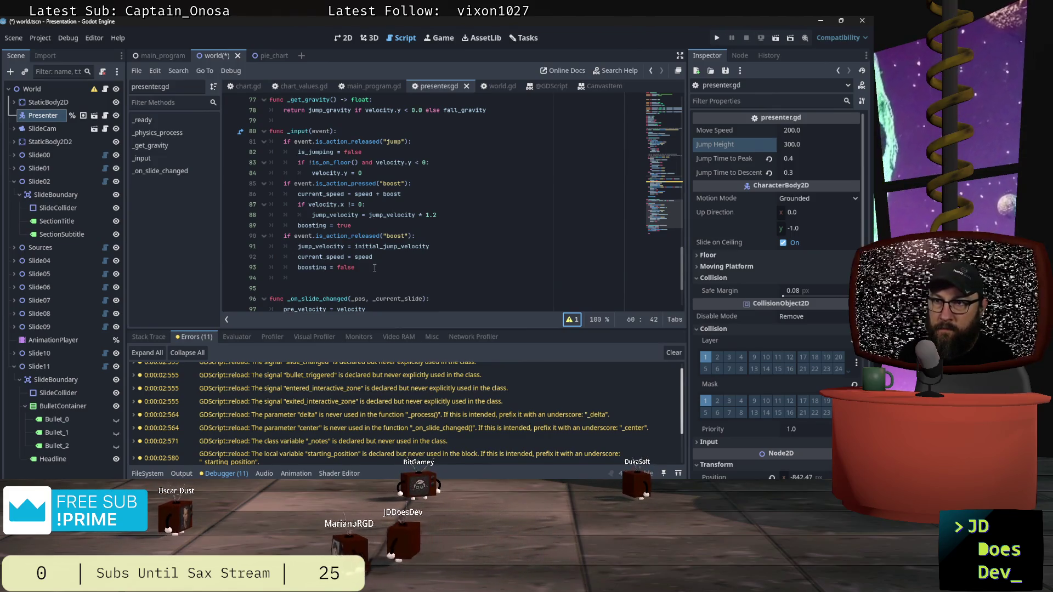
Set the Presenter's Jump Height to 100, save the world scene, and return presenter.gd to line 1.
left_click(808, 143)
type("1")
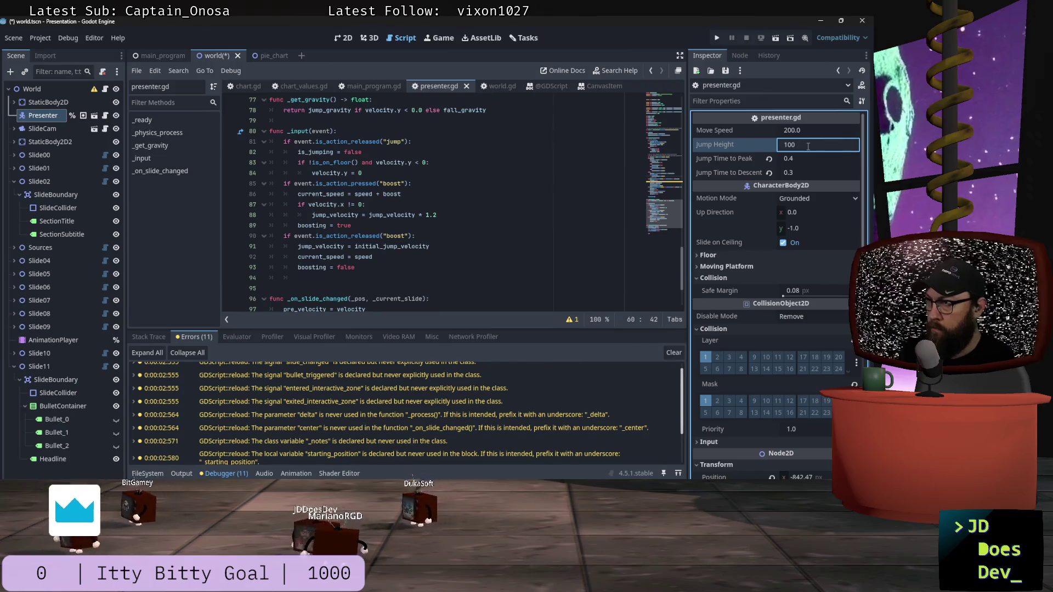
type("00")
key("Tab")
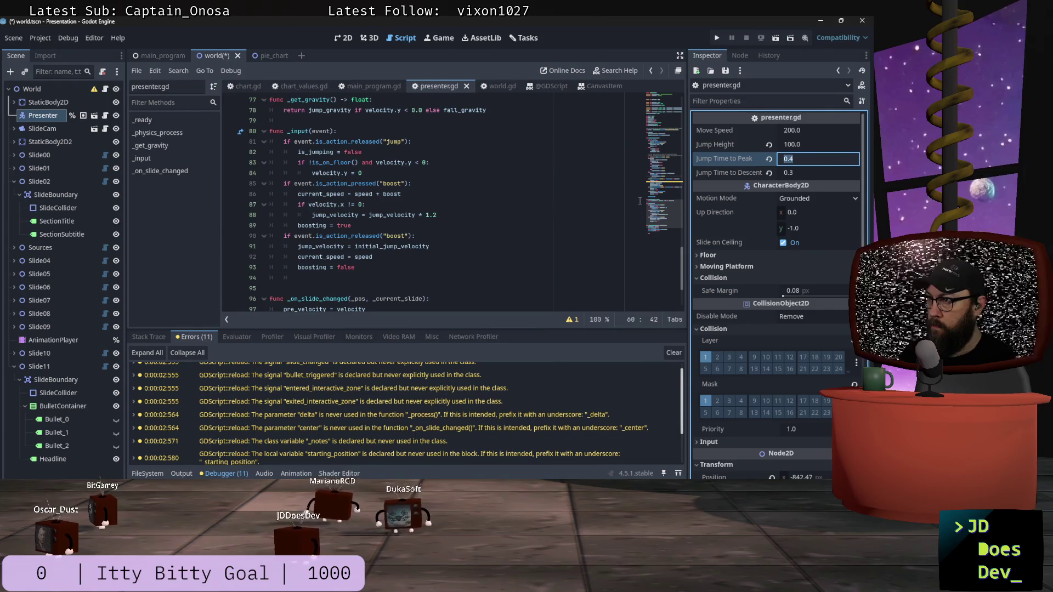
key("ctrl+s")
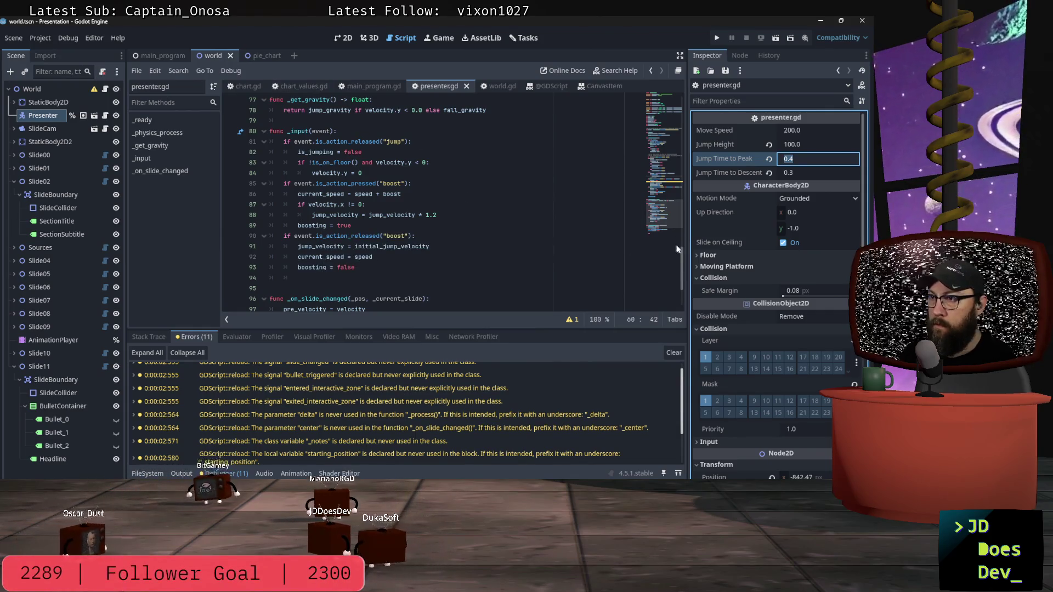
left_click_drag(682, 262, 614, 77)
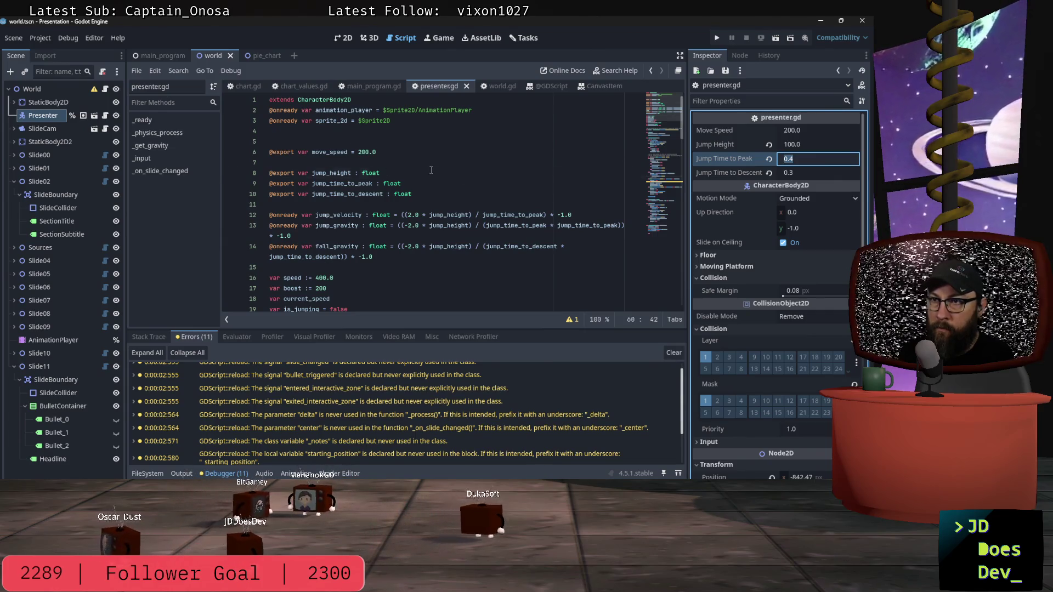
Default jump_height to 100.0, jump_time_to_peak to 0.4 and jump_time_to_descent to 0.3, then save presenter.gd.
left_click(478, 171)
type("= ")
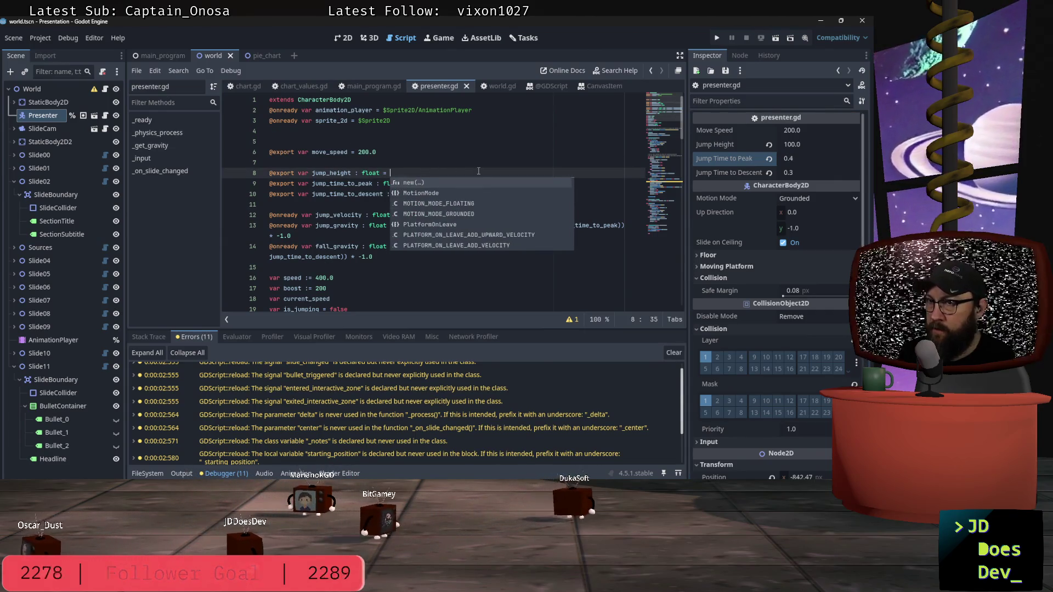
type("100")
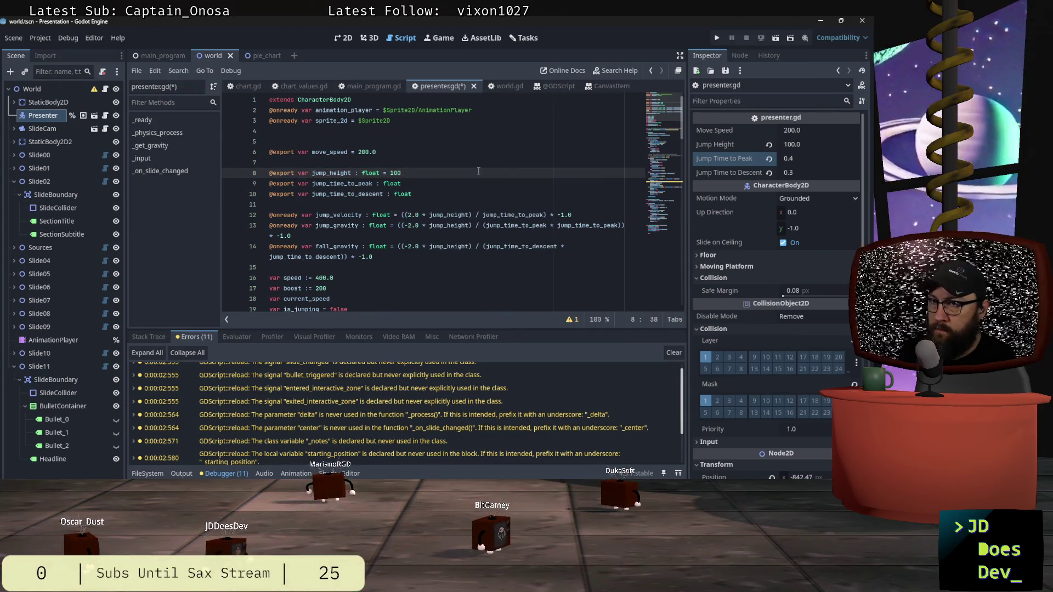
key("Down")
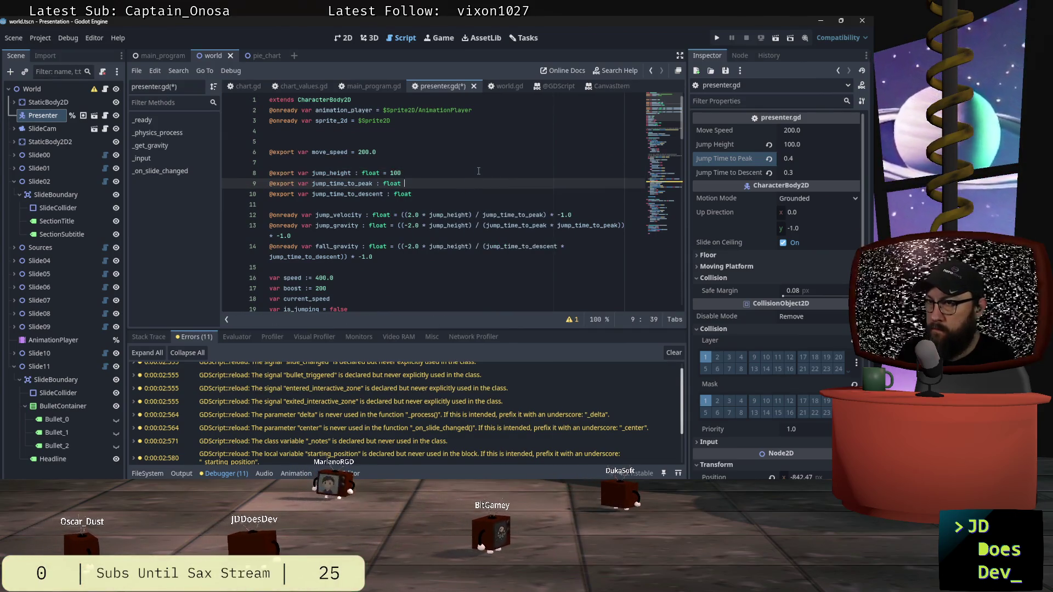
type("= 0.4")
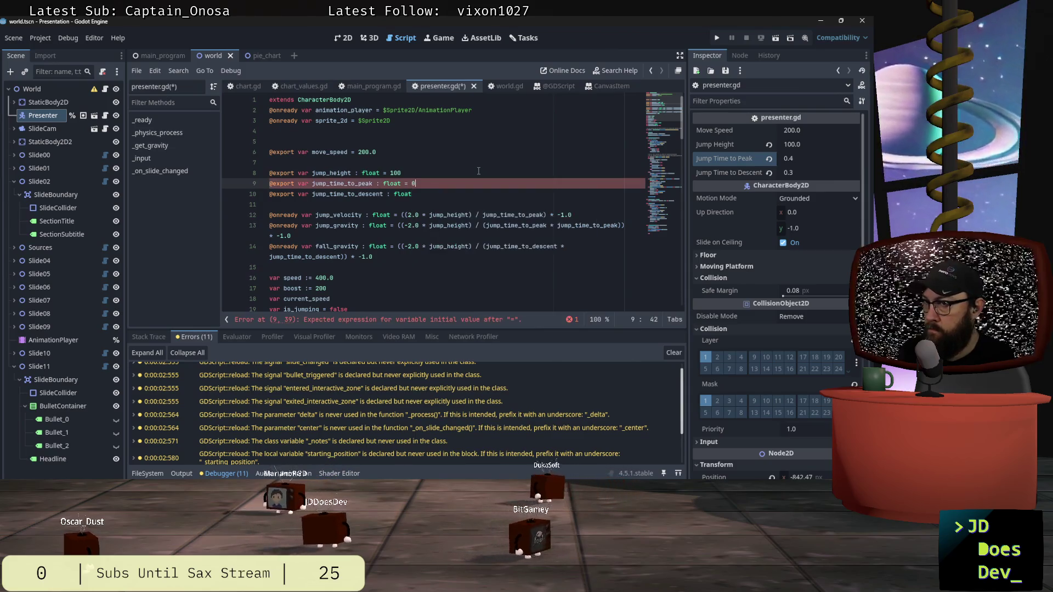
key("Up")
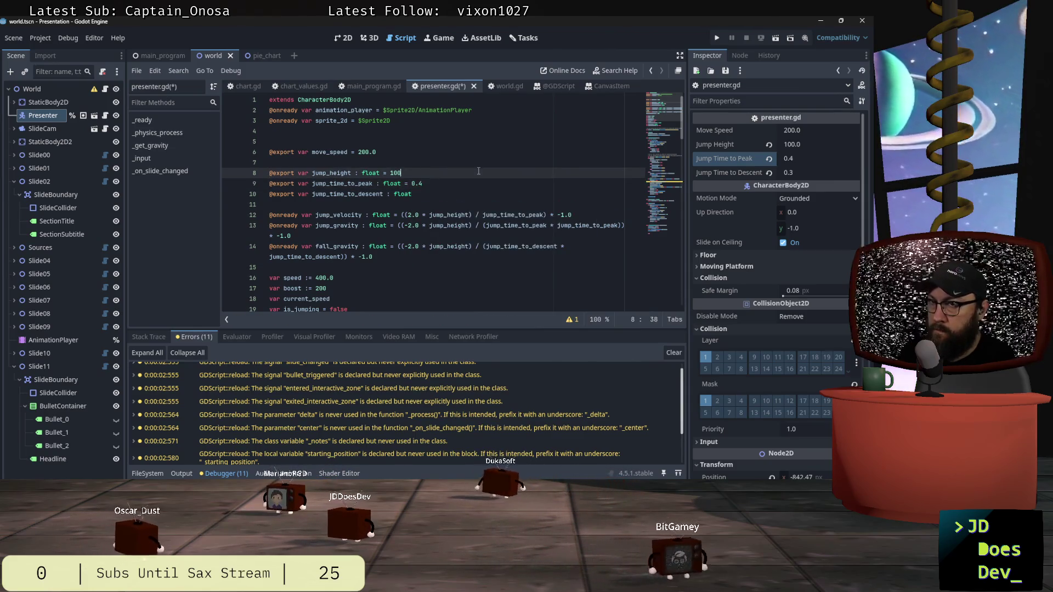
type("0")
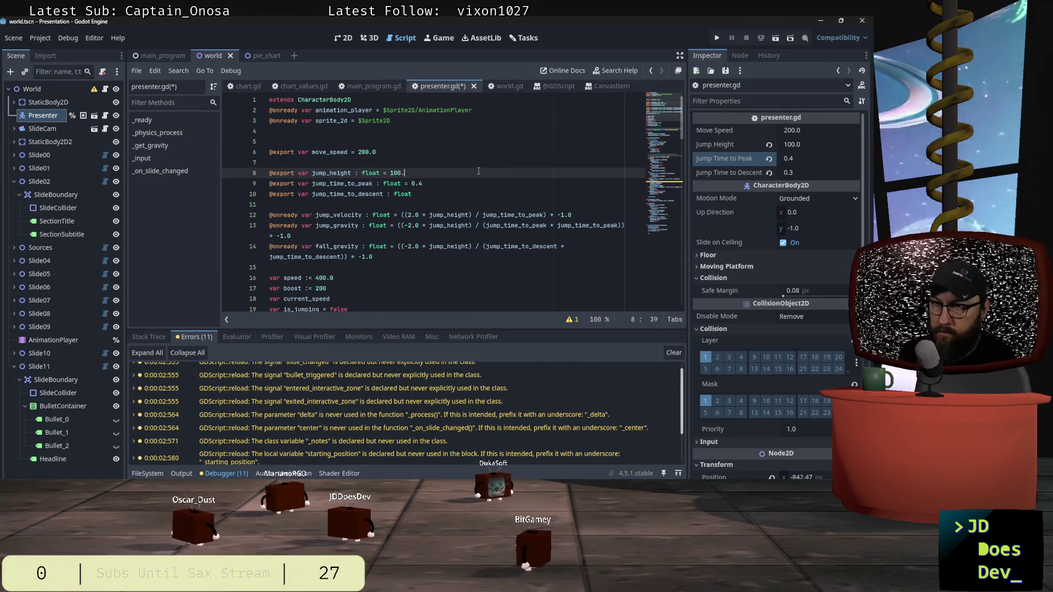
key("Down")
key("Down")
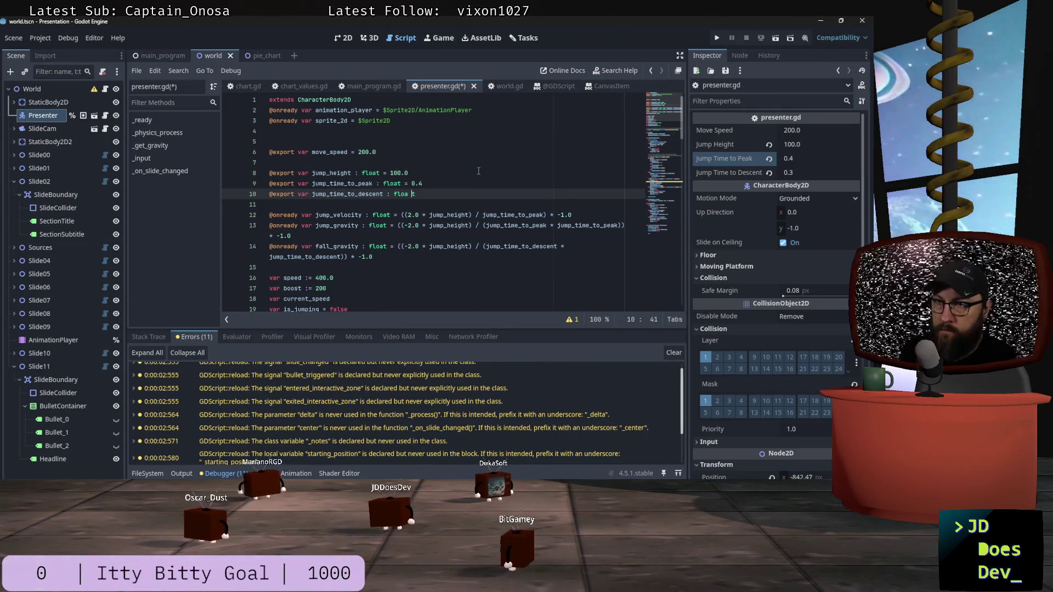
type("= 0.3")
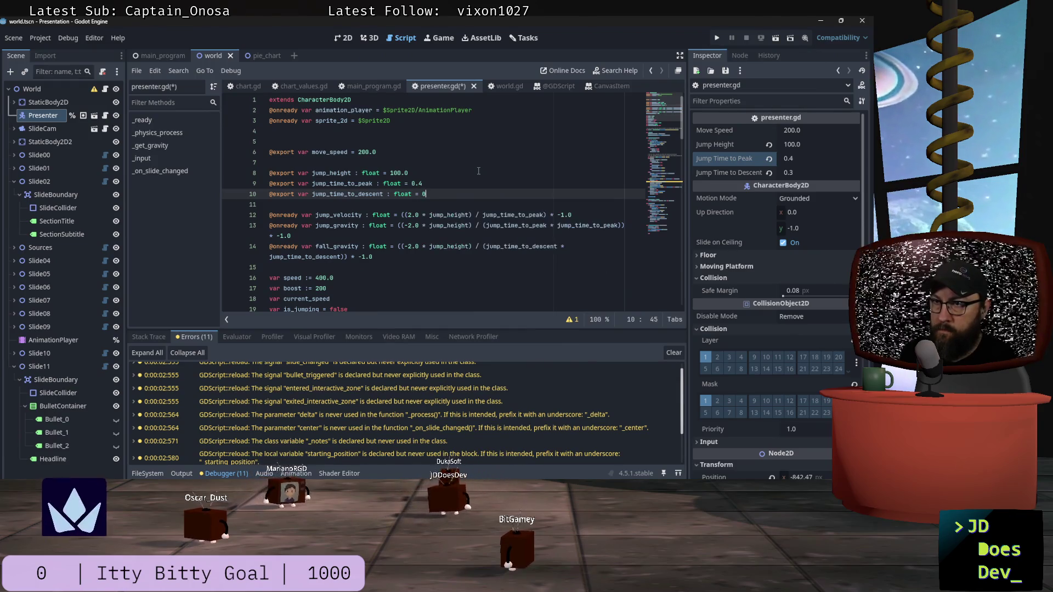
key("ctrl+s")
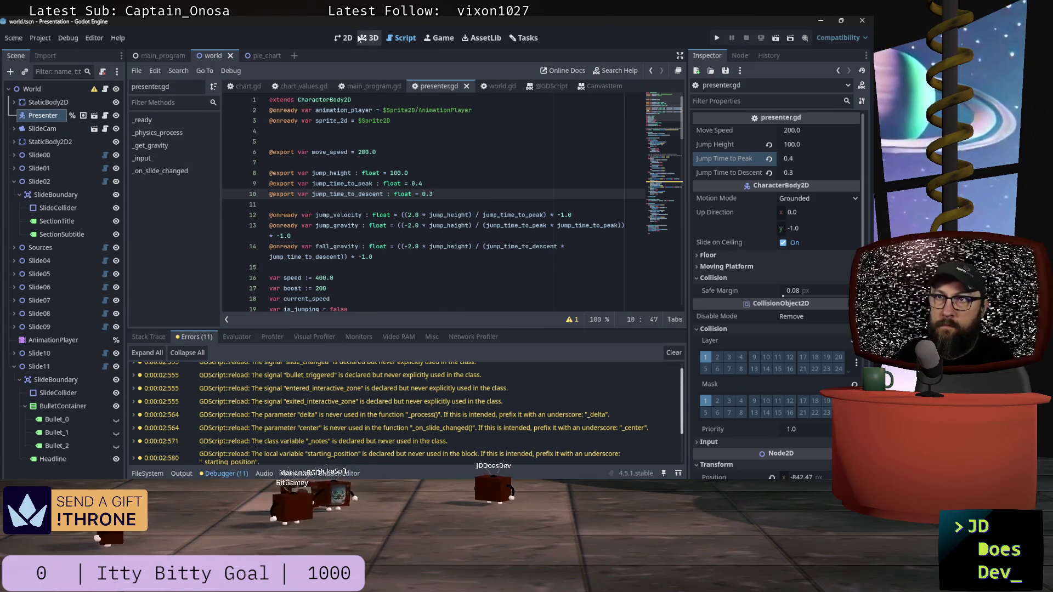
left_click(339, 40)
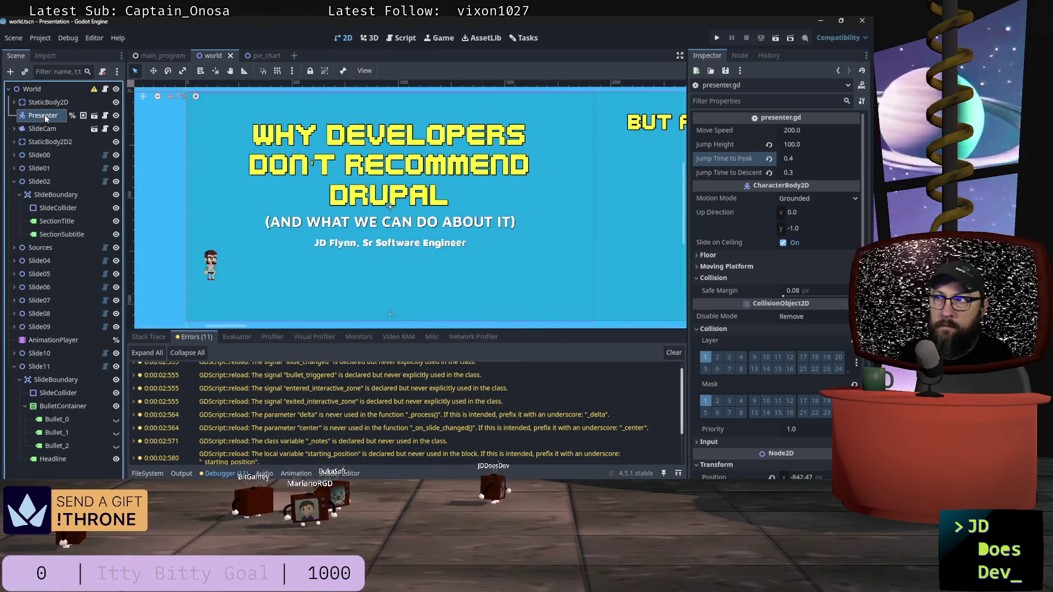
In the world scene, revert the Presenter's Jump Height and Jump Time to Descent overrides.
left_click(769, 145)
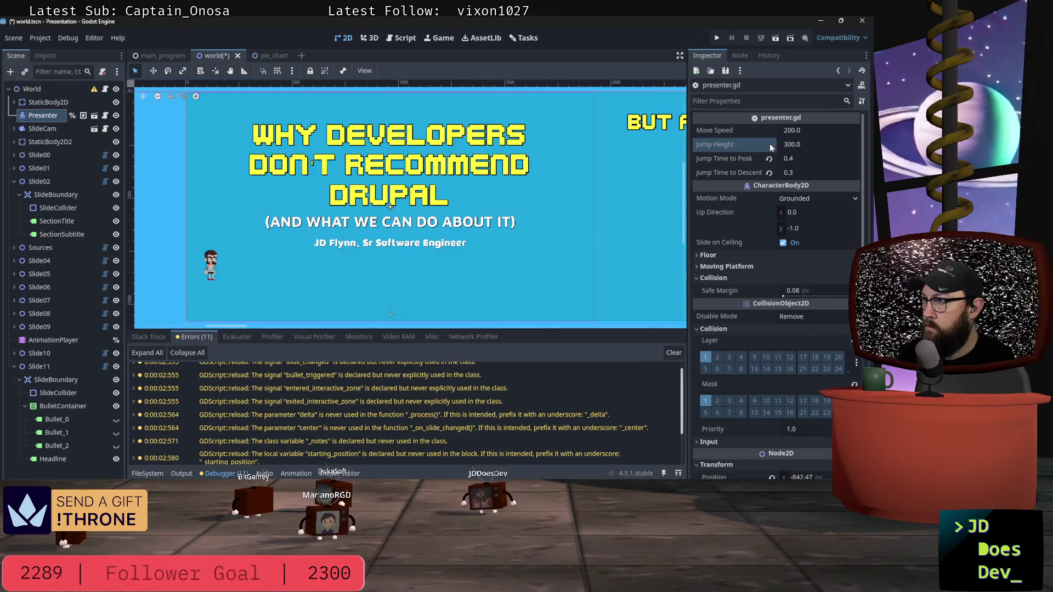
left_click(768, 175)
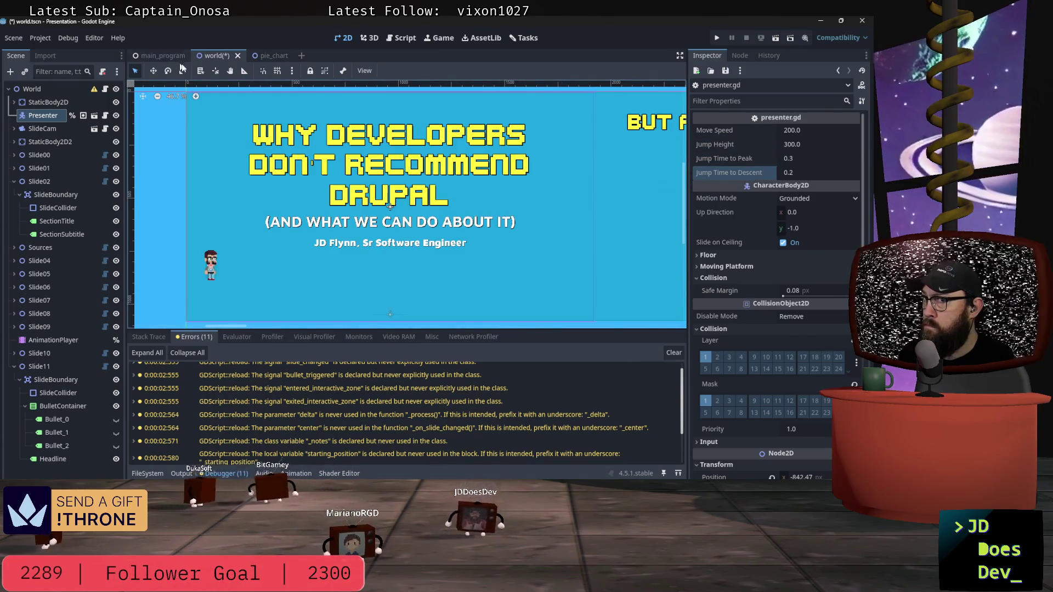
left_click(401, 38)
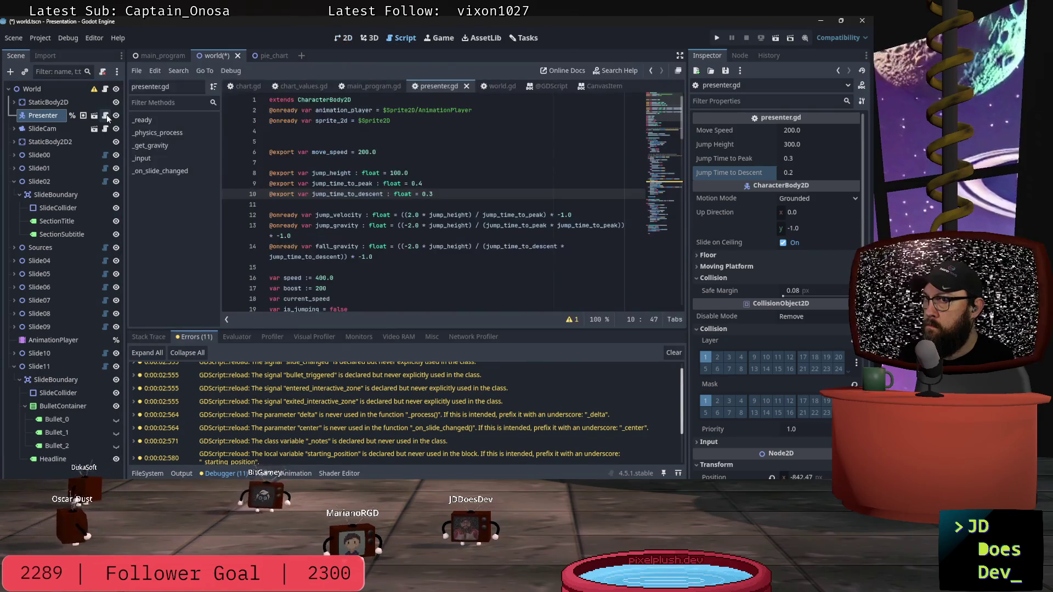
left_click(533, 157)
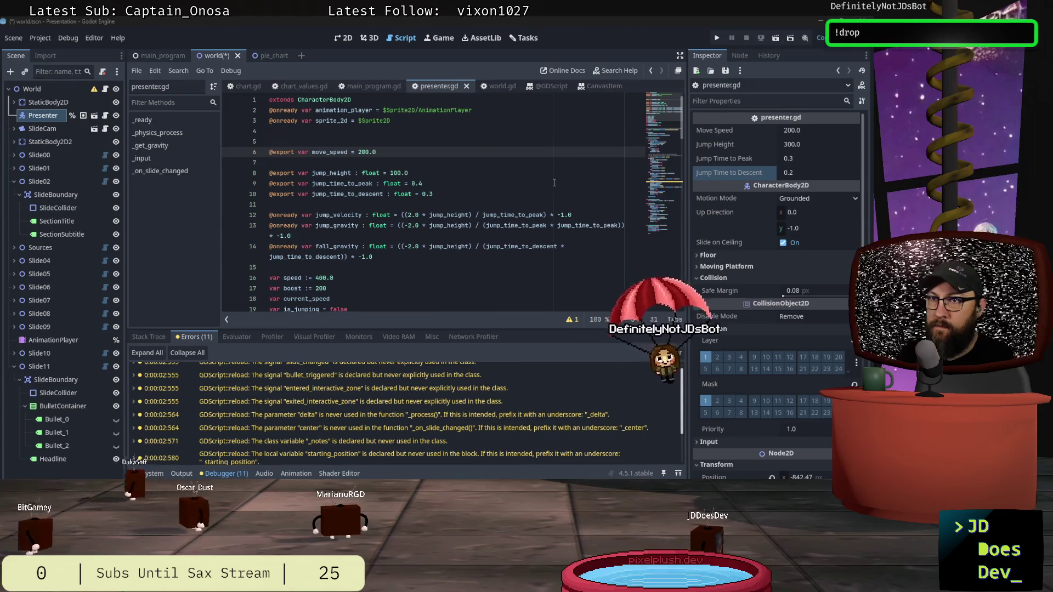
left_click(217, 55)
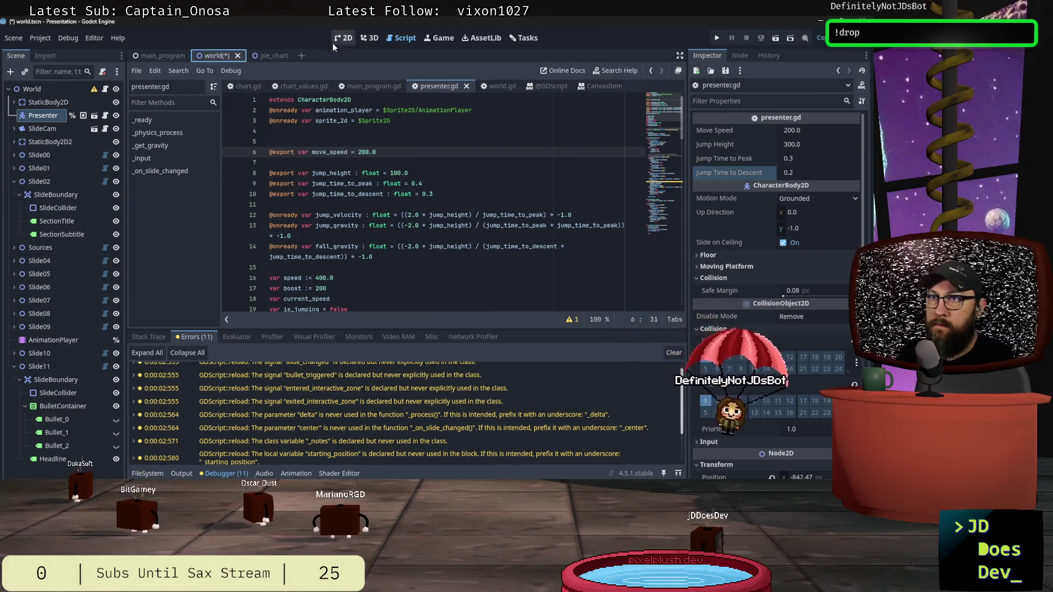
In the Presenter scene, revert Jump Height, Time to Peak and Time to Descent to 100.0, 0.4, 0.3.
left_click(94, 115)
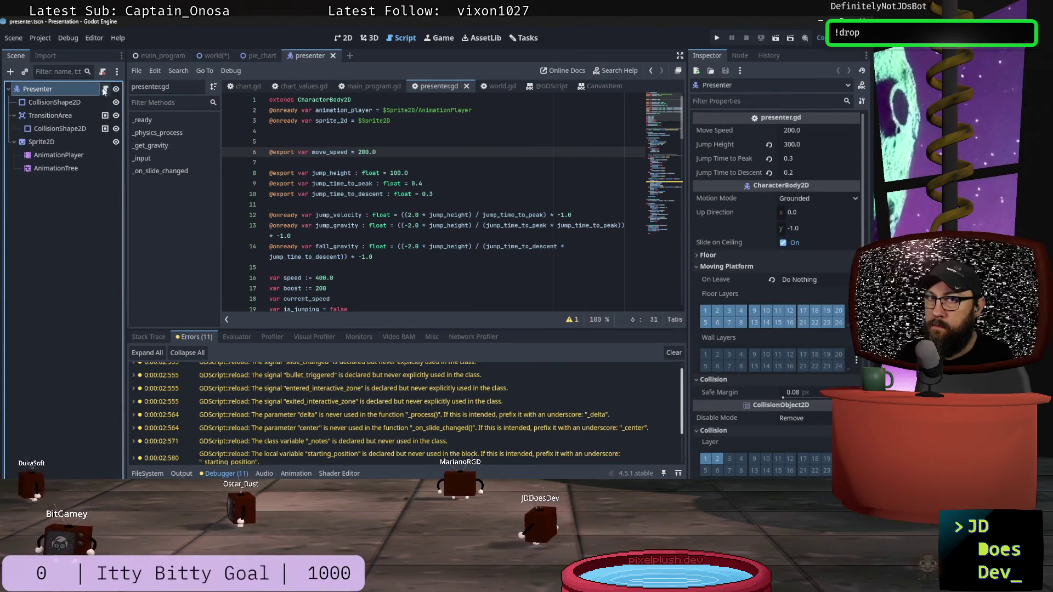
left_click(767, 147)
left_click(769, 158)
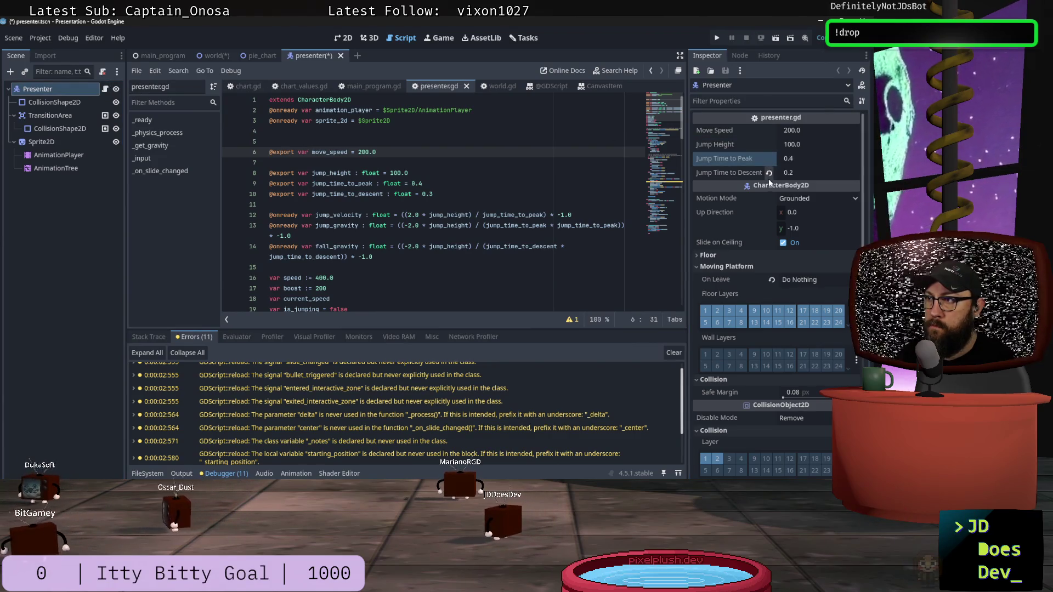
left_click(768, 173)
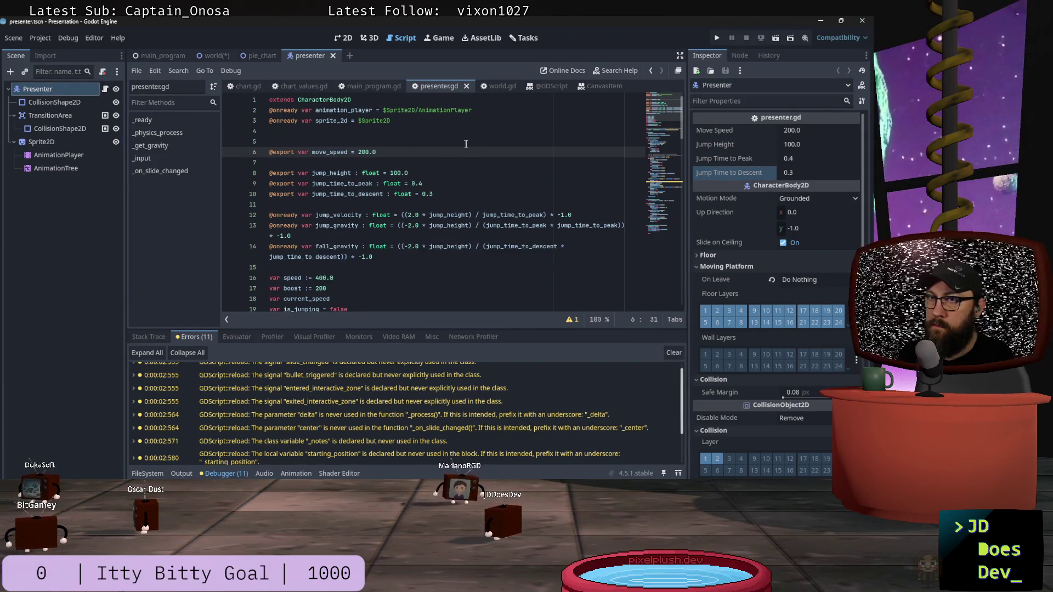
left_click(219, 53)
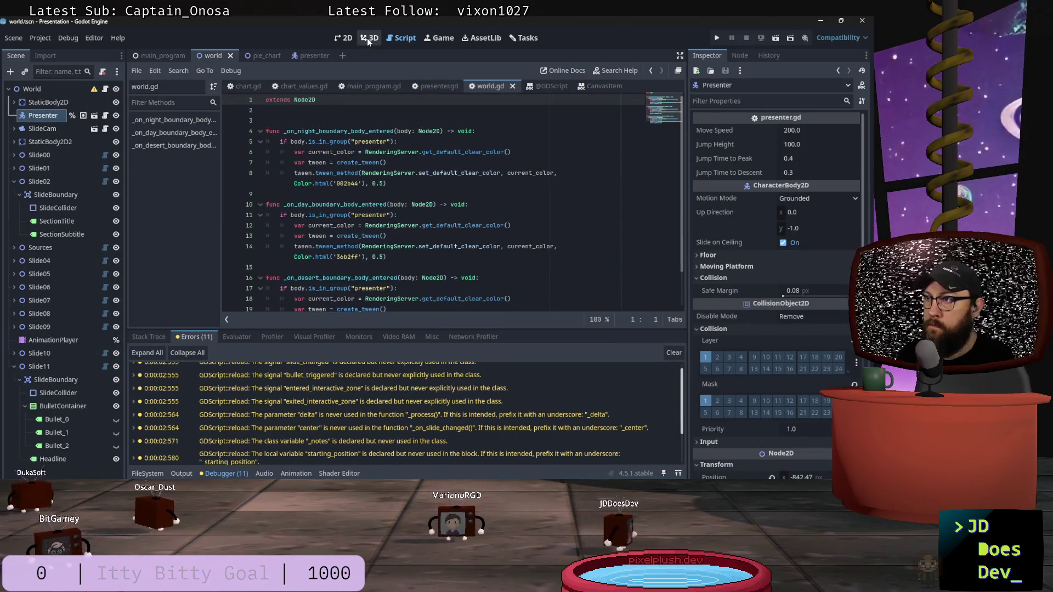
left_click(344, 38)
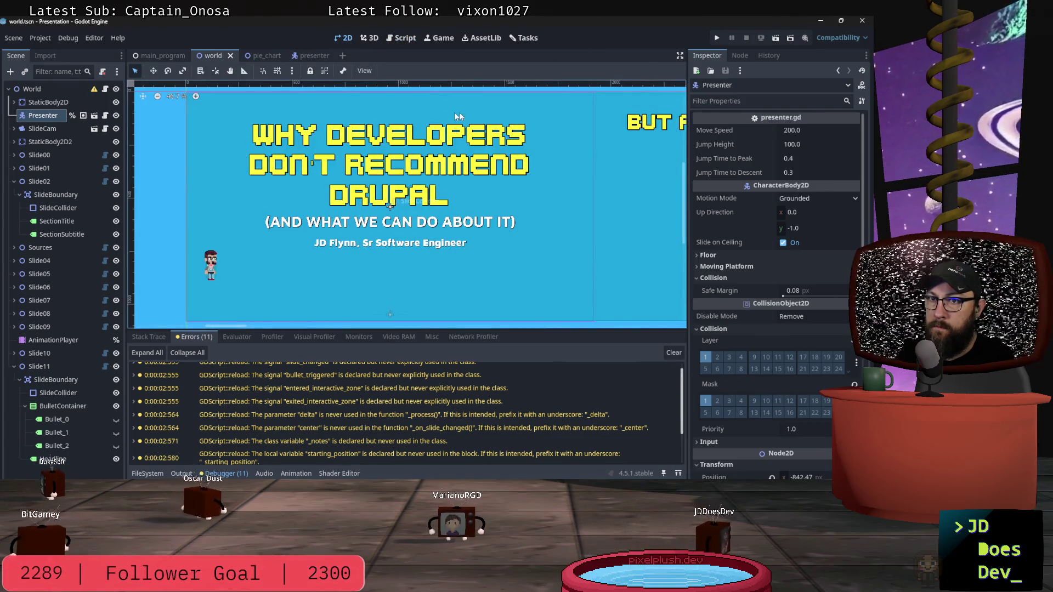
left_click(719, 38)
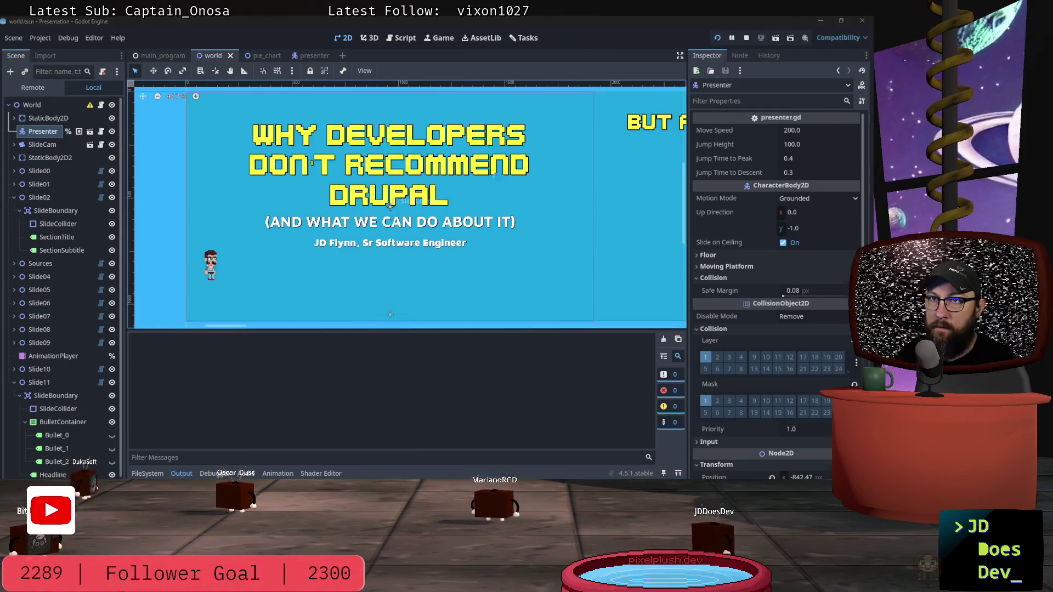
Walk the character right and left and make it jump at the new lower height.
key("Right")
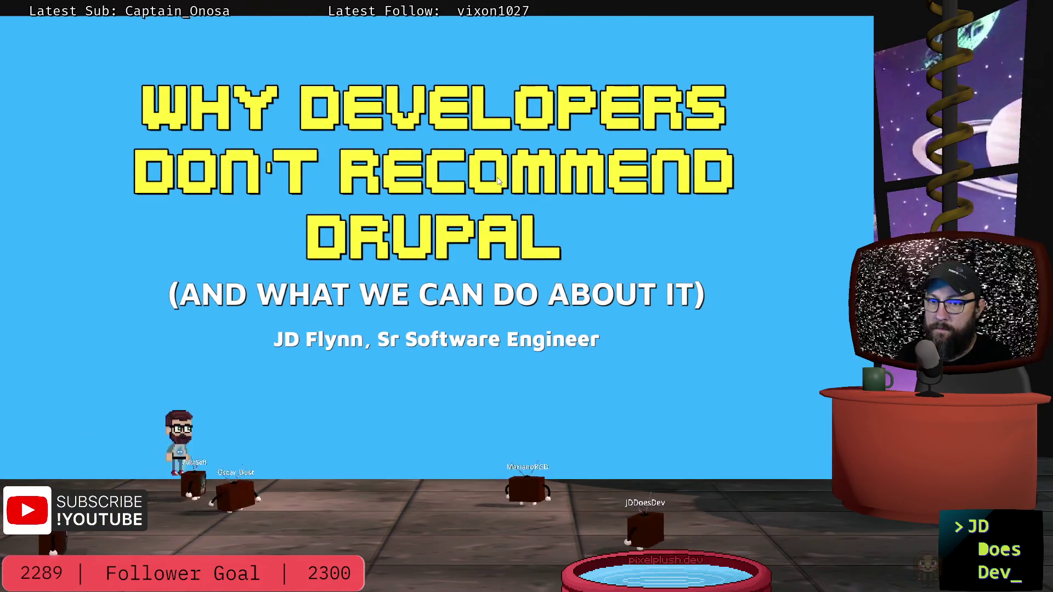
key("space")
key("Right")
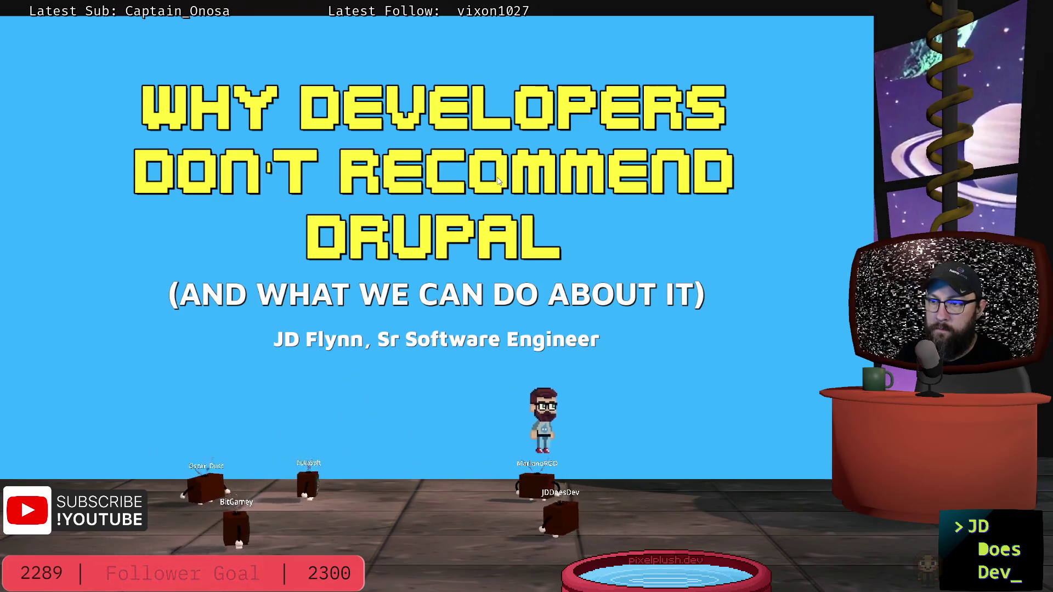
key("Left")
key("Right")
key("space")
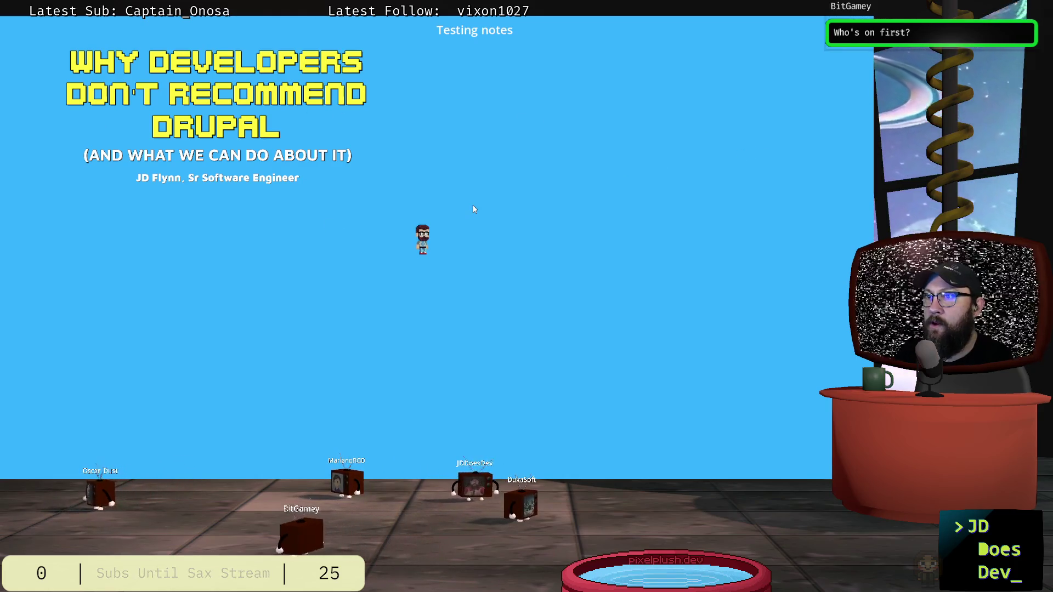
Switch back to the Godot editor and stop the running presentation.
key("alt+Tab")
key("Tab")
key("Tab")
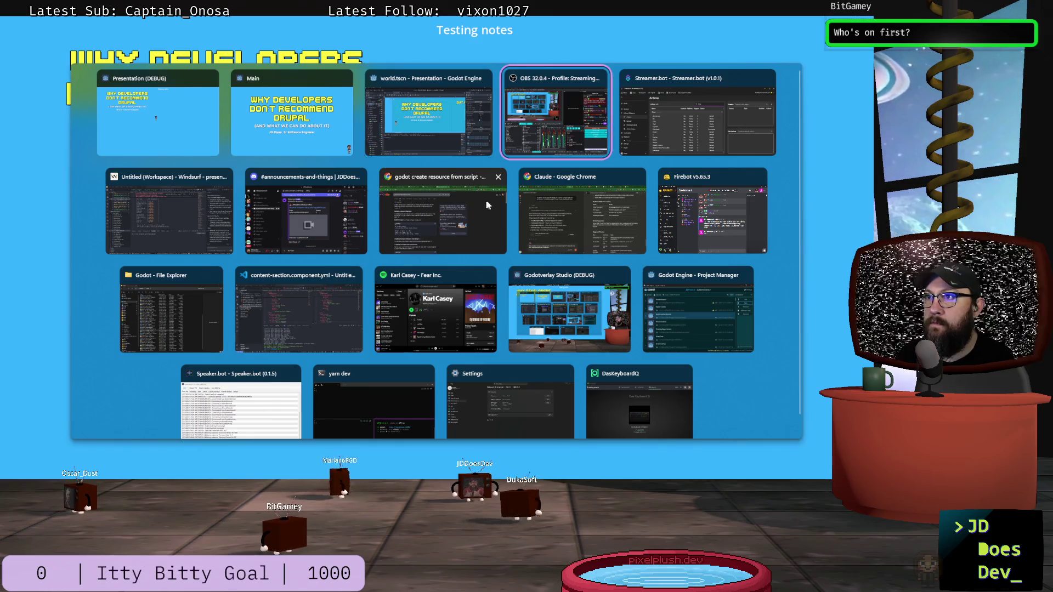
key("alt+Tab")
key("Tab")
key("Tab")
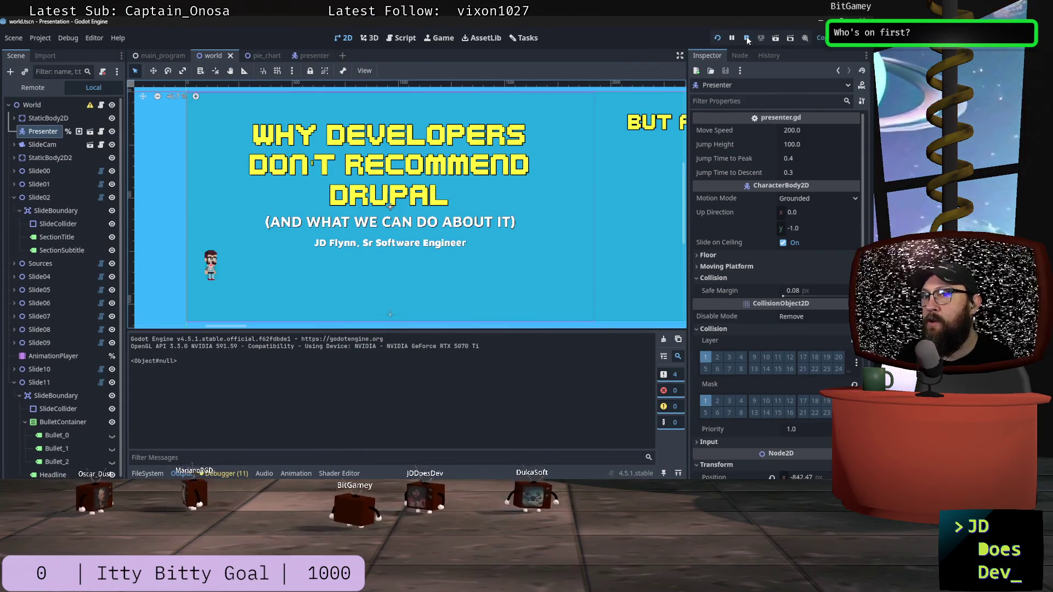
left_click(747, 37)
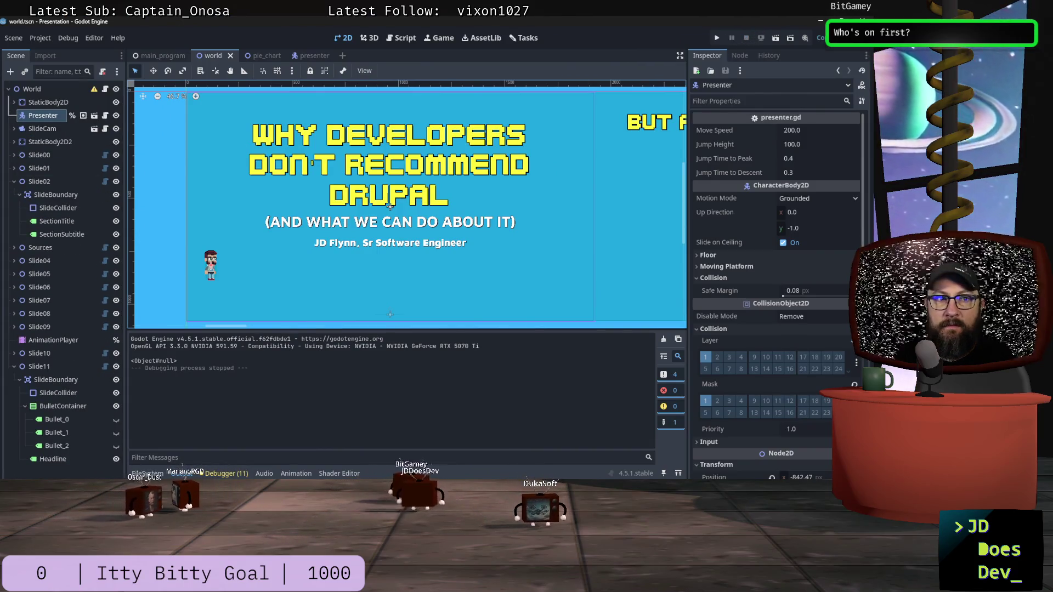
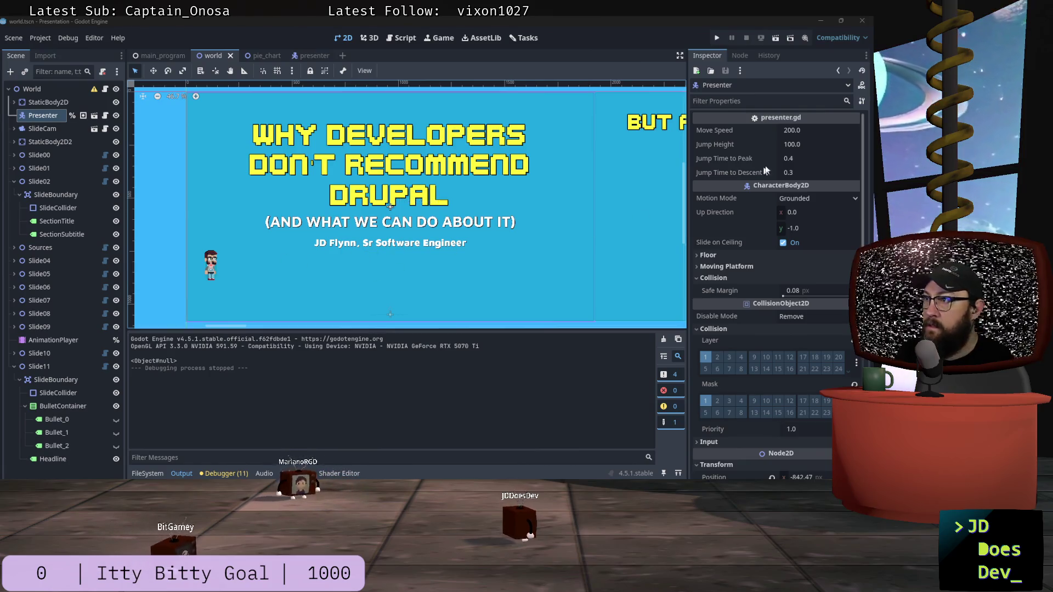
Set the Presenter's Jump Height to 200.0 and save the world scene.
left_click(823, 145)
type("20")
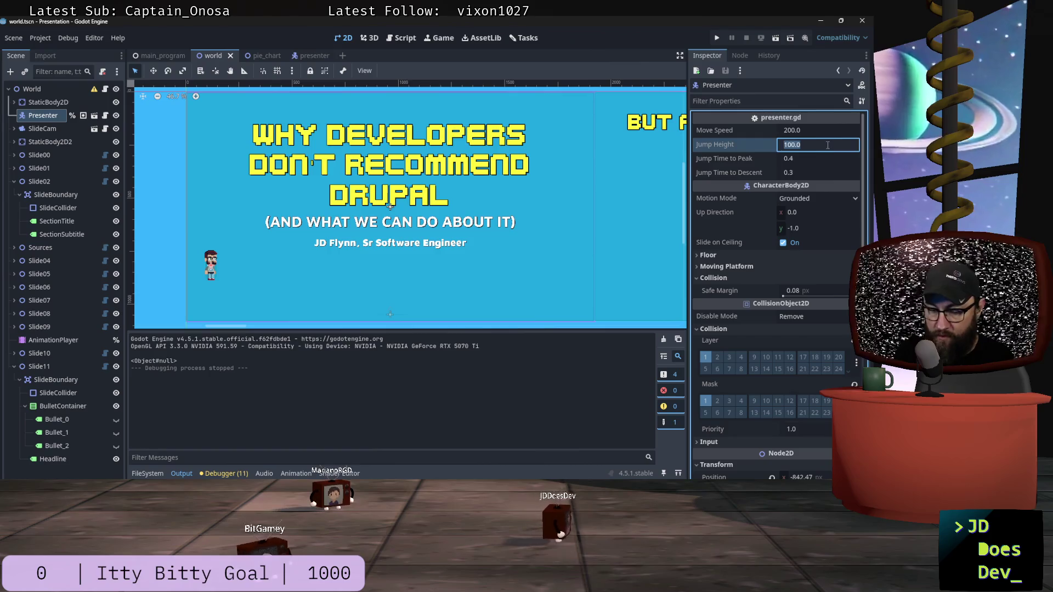
type("0")
key("Tab")
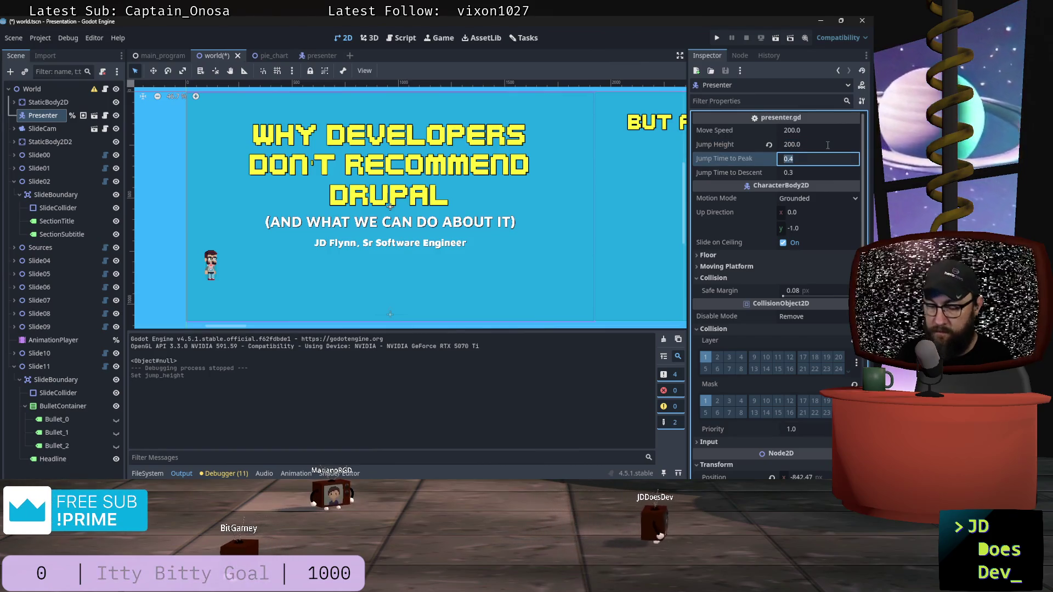
key("ctrl+s")
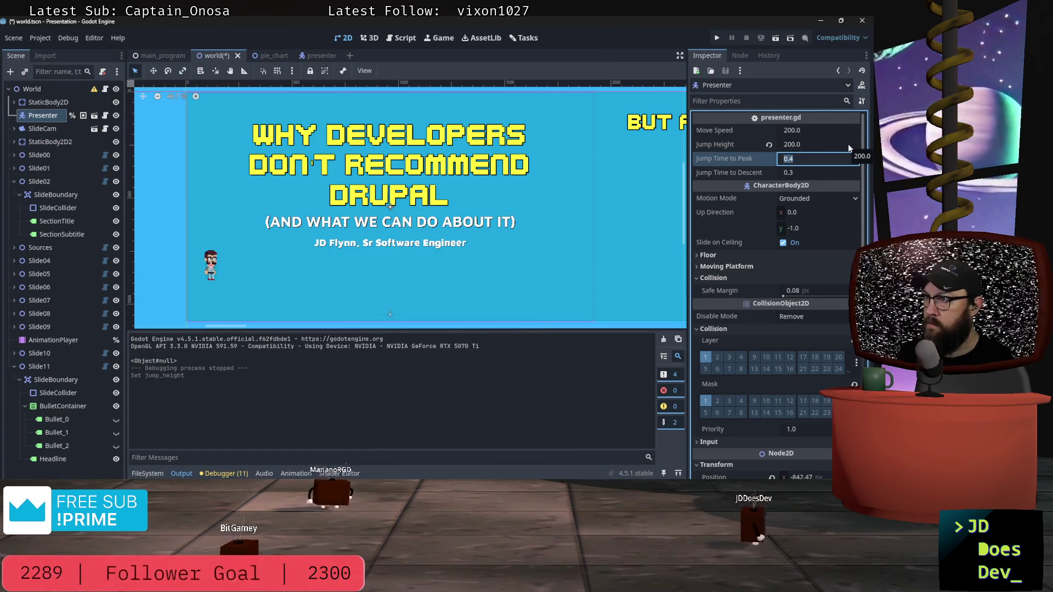
Test-run the game, walking right and jumping twice, then return to the editor.
left_click(717, 38)
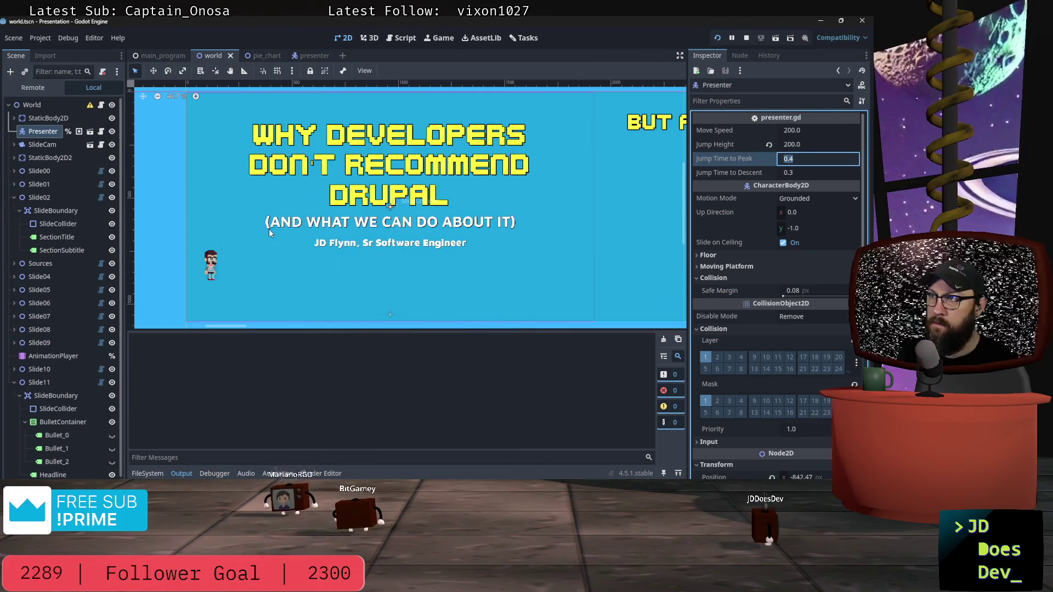
key("Right")
key("space")
key("space")
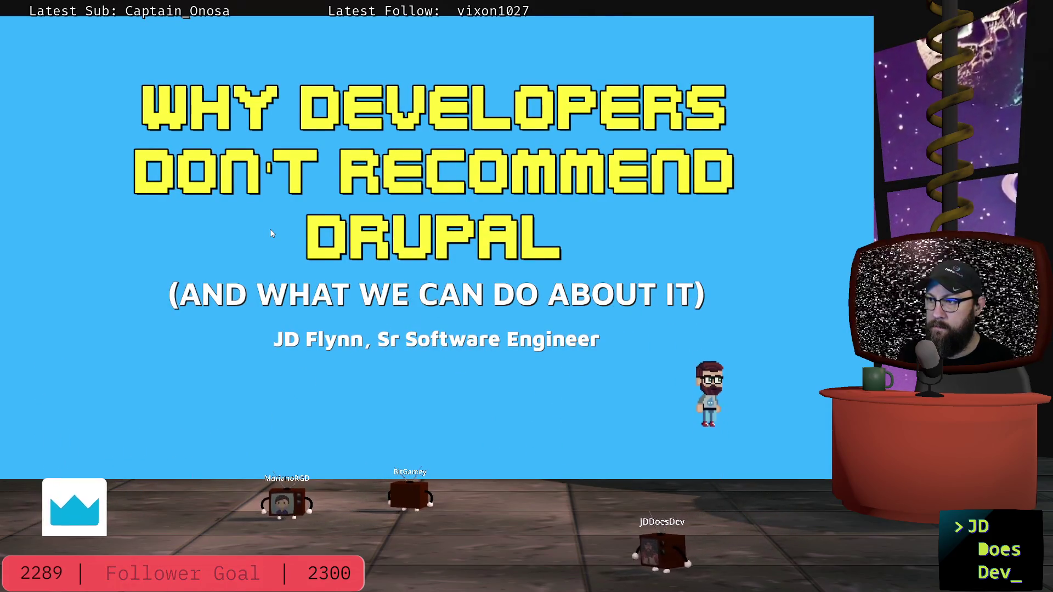
key("space")
scroll(323, 211, "down", 2)
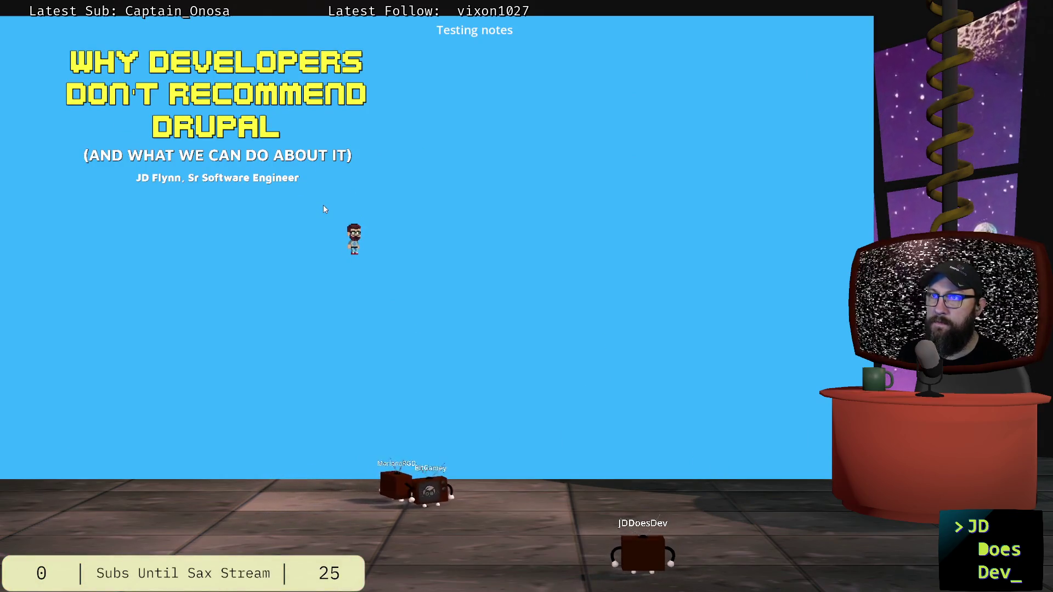
key("alt+Tab")
left_click(748, 37)
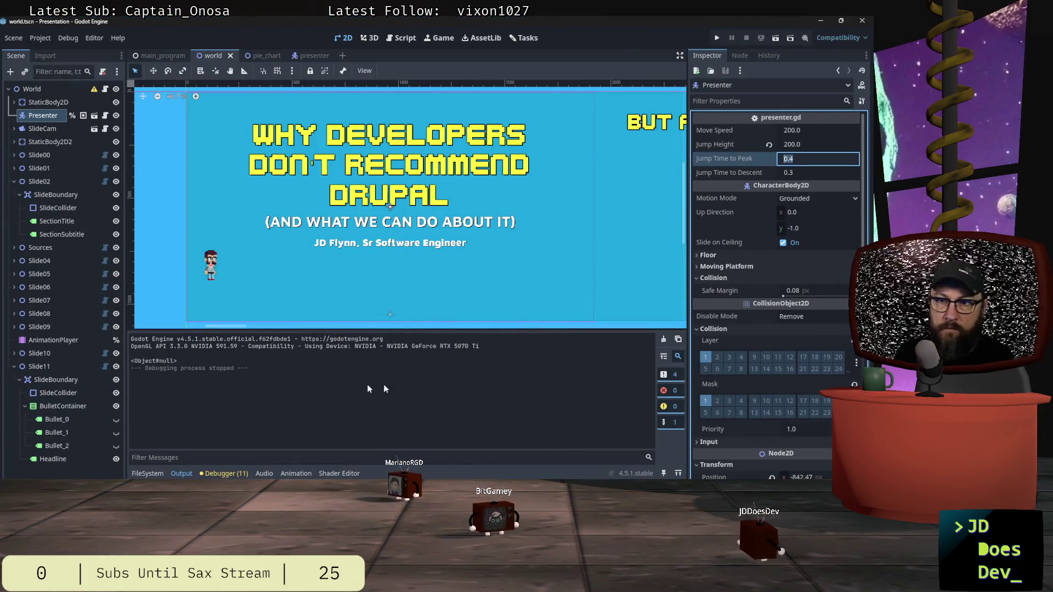
left_click(266, 56)
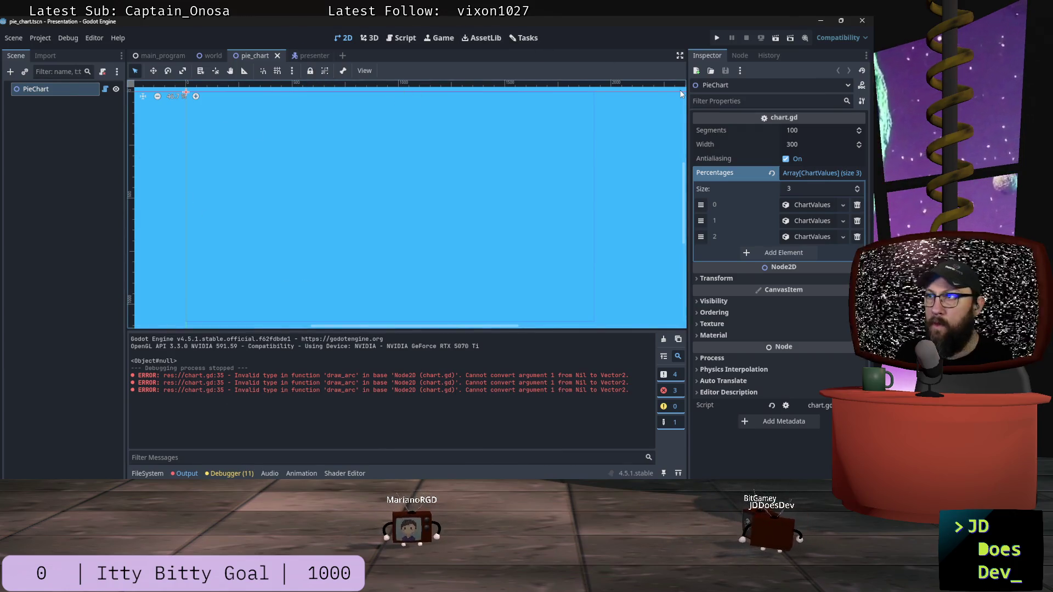
Open the PieChart node's chart.gd and inspect the center declaration and the start_angle line.
left_click(105, 89)
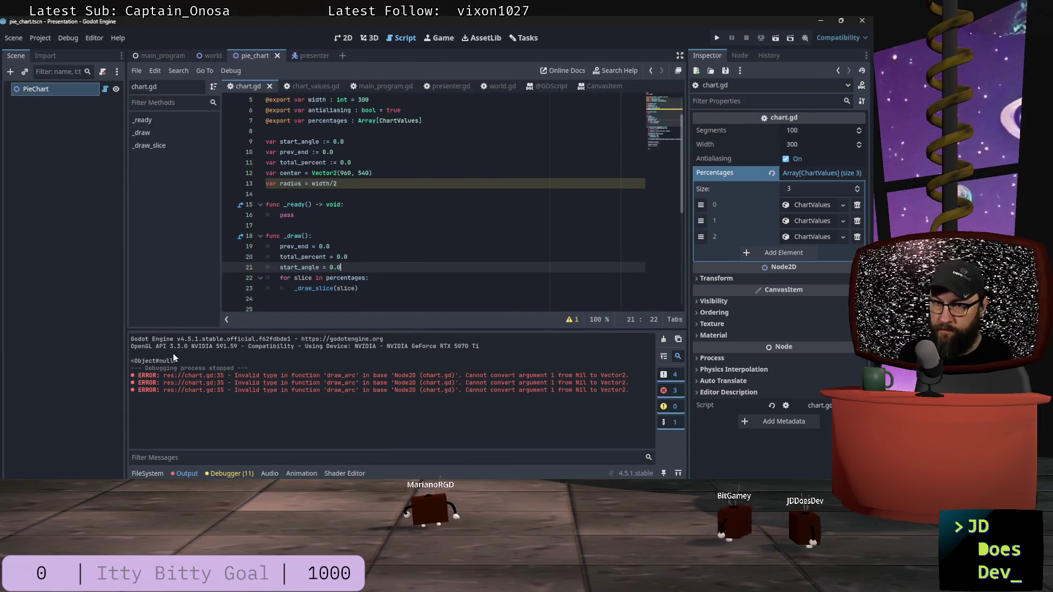
scroll(366, 216, "down", 7)
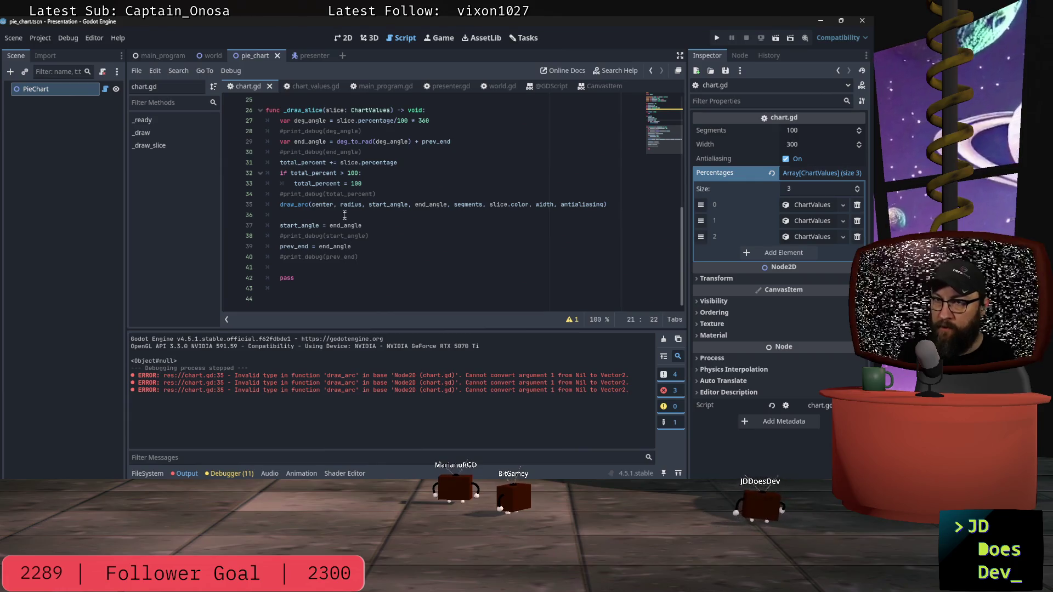
scroll(344, 216, "up", 8)
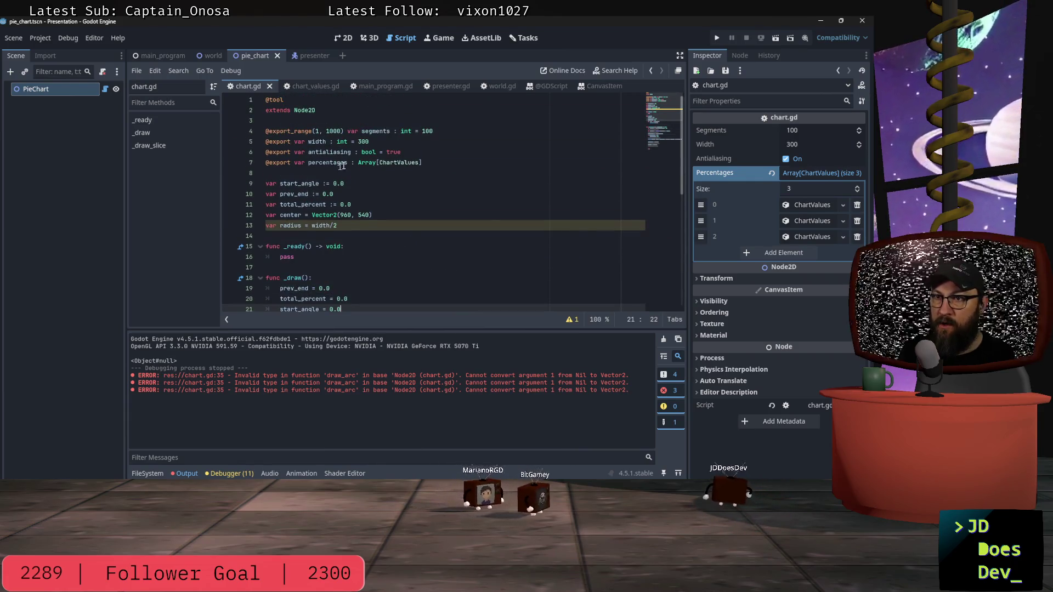
scroll(354, 220, "down", 3)
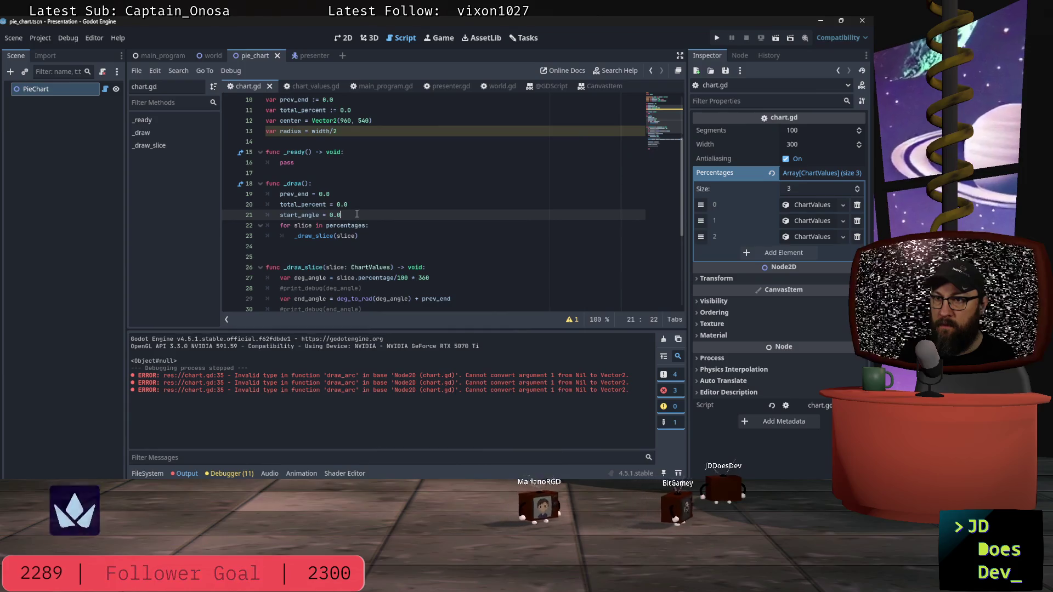
scroll(362, 219, "up", 3)
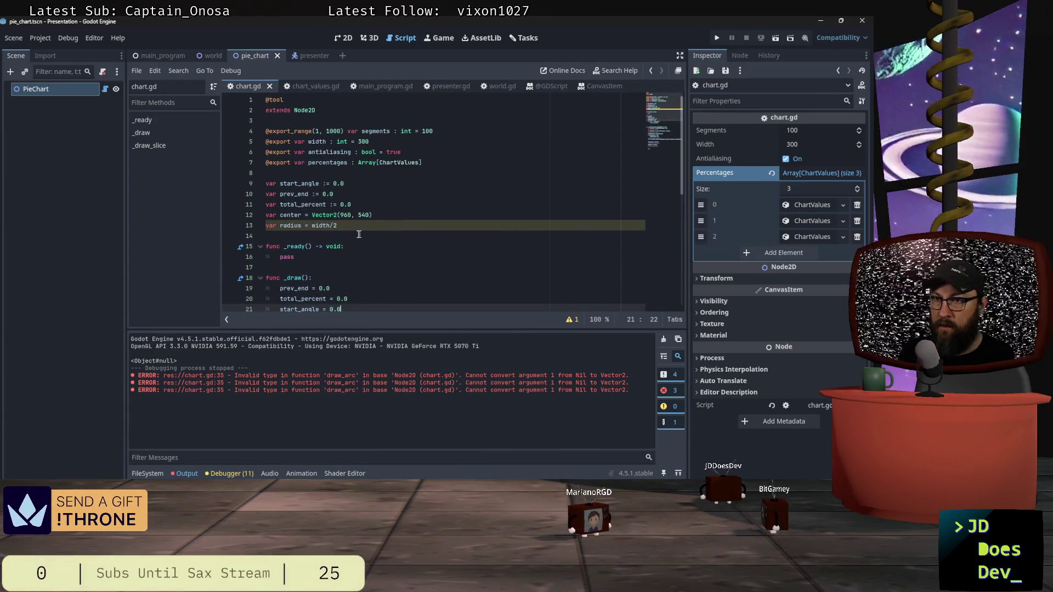
left_click(385, 216)
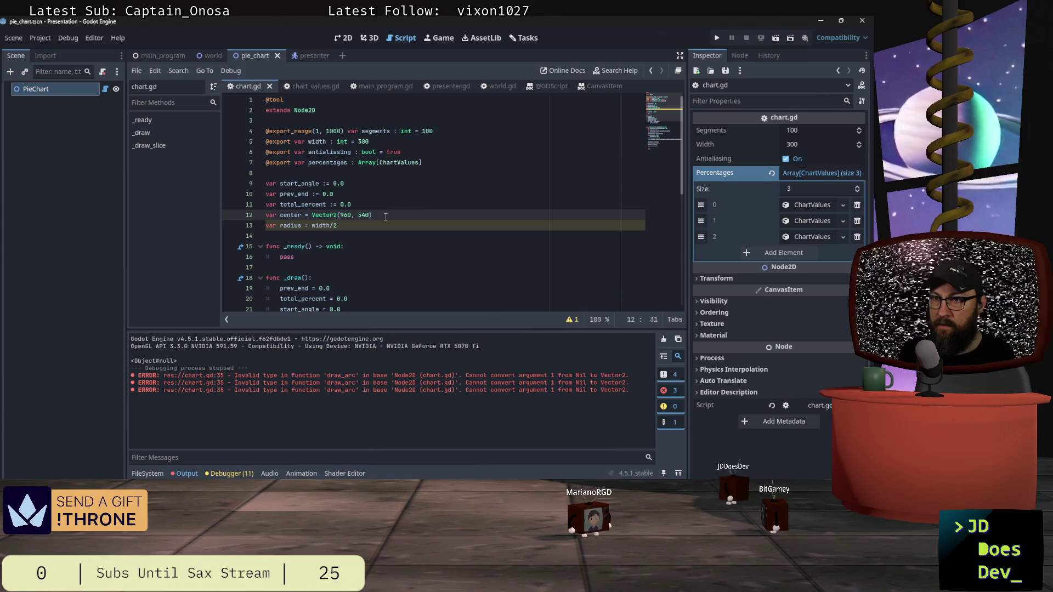
scroll(386, 215, "down", 4)
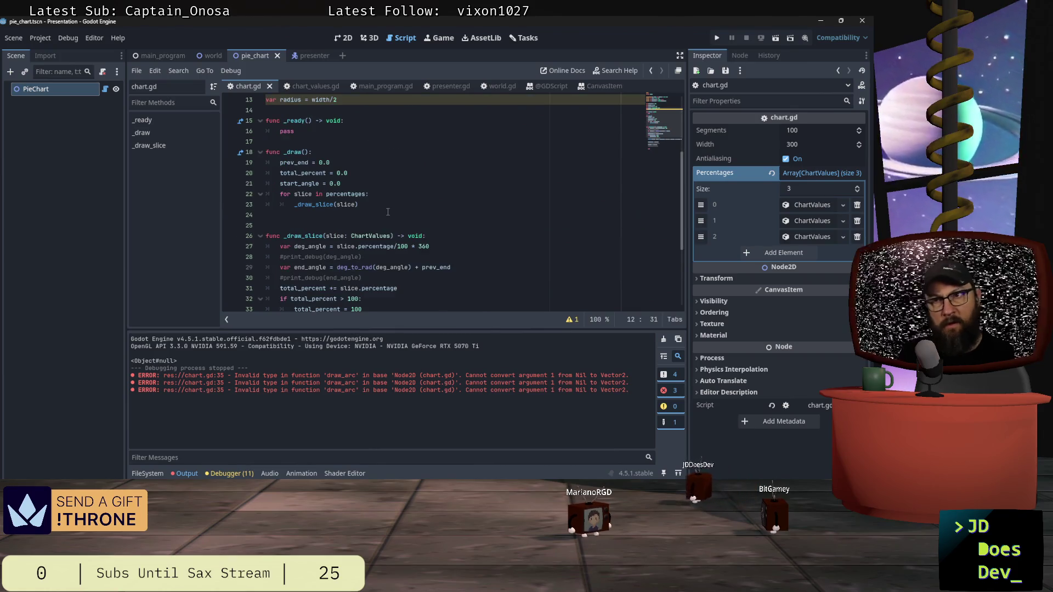
scroll(388, 212, "down", 1)
left_click(386, 153)
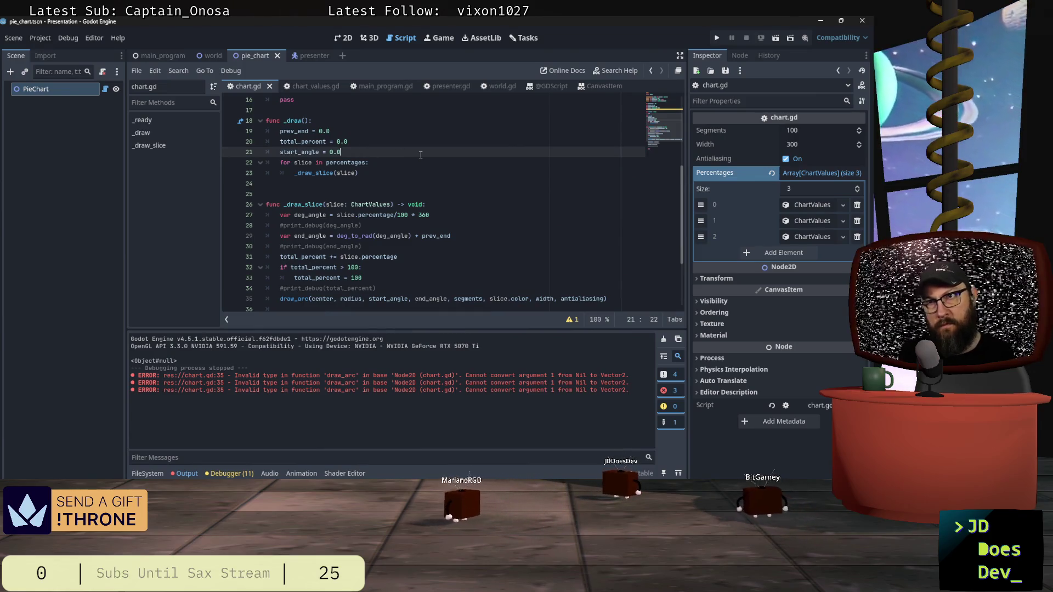
Insert 'center = Vector2(0, 0)' after start_angle = 0.0 in _draw and save chart.gd.
key("Return")
type("d")
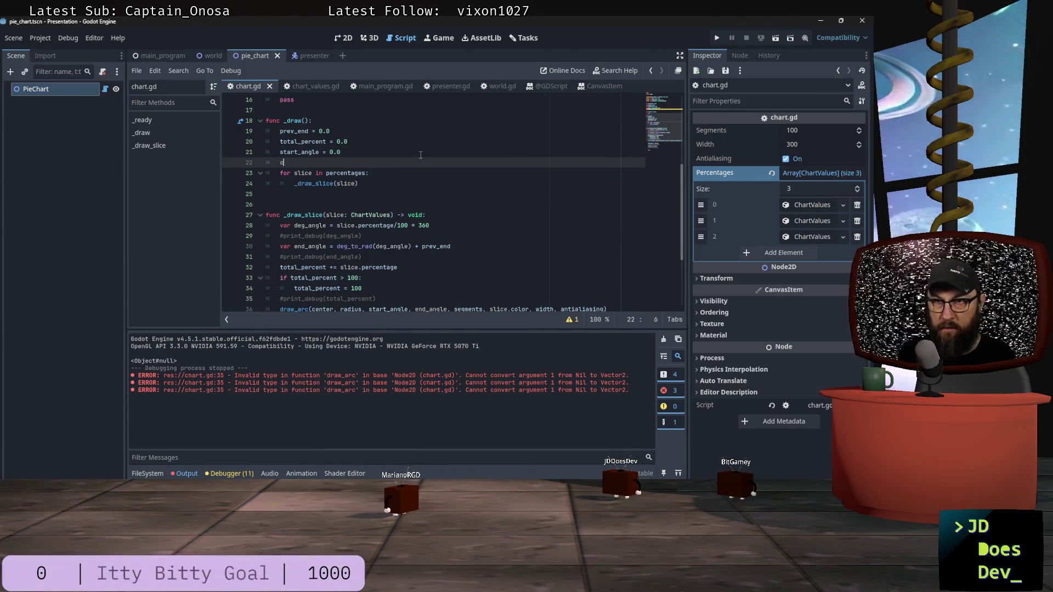
type("enter")
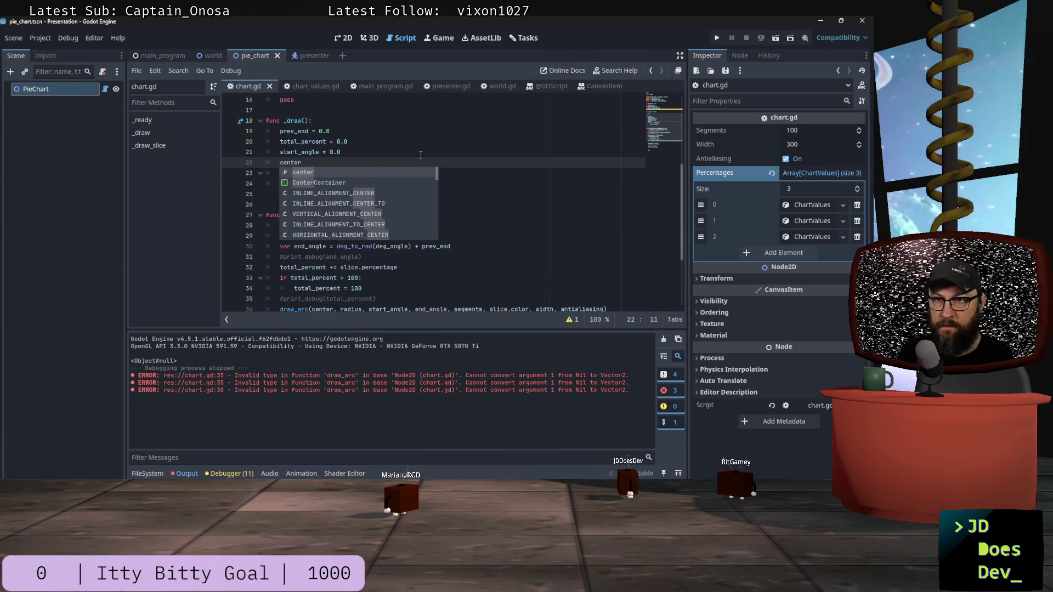
type(" = ve")
key("Return")
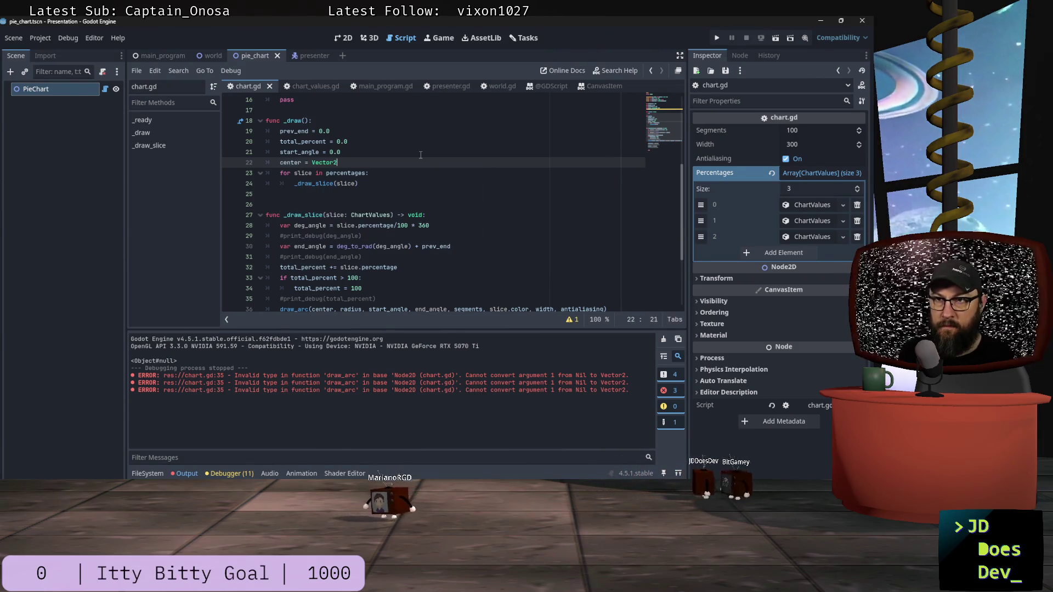
type("(0.0")
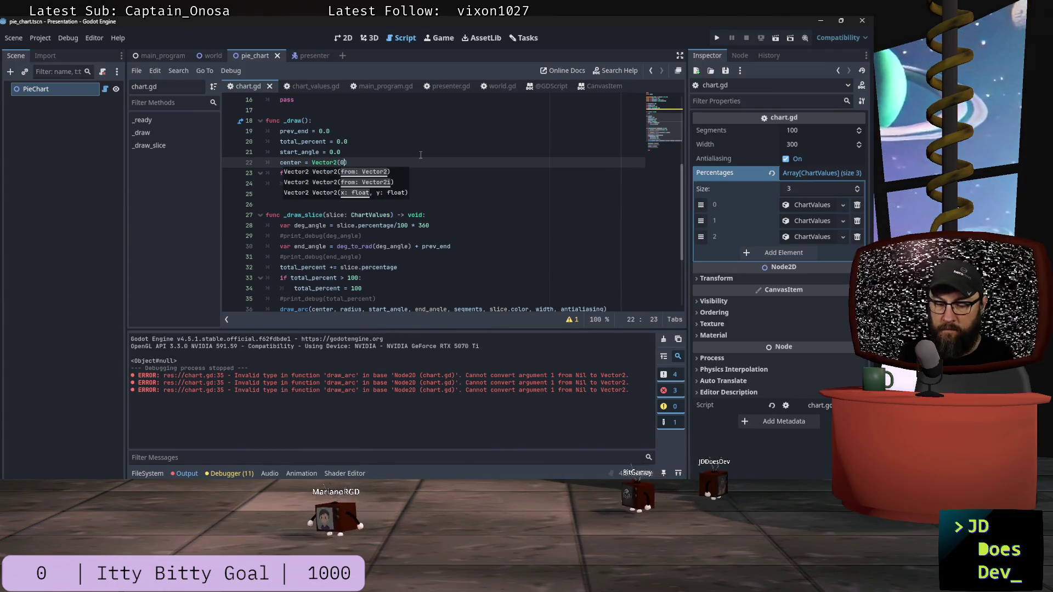
key("BackSpace")
key("BackSpace")
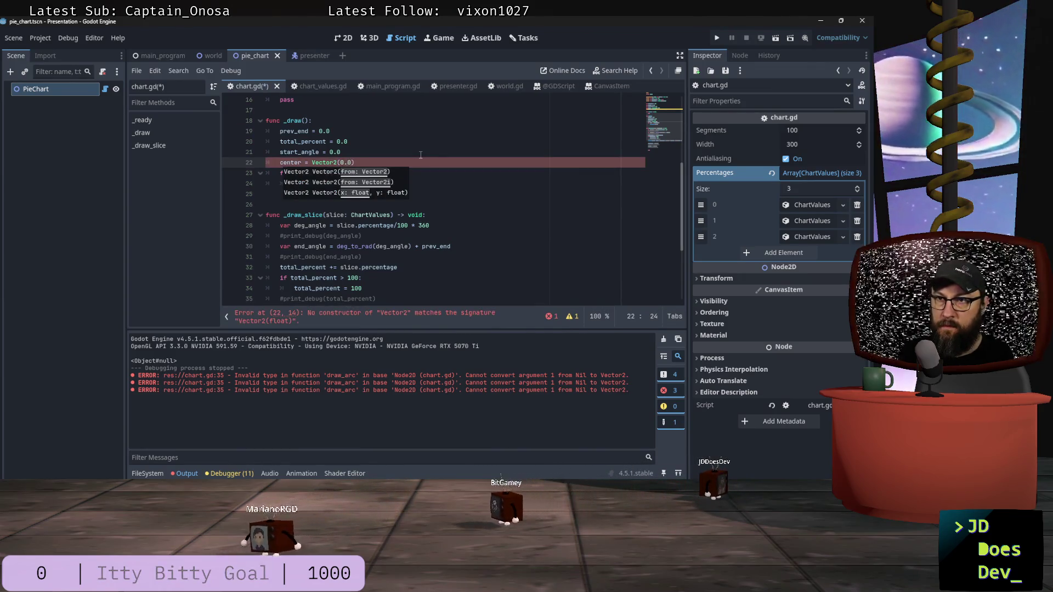
type(", 0)")
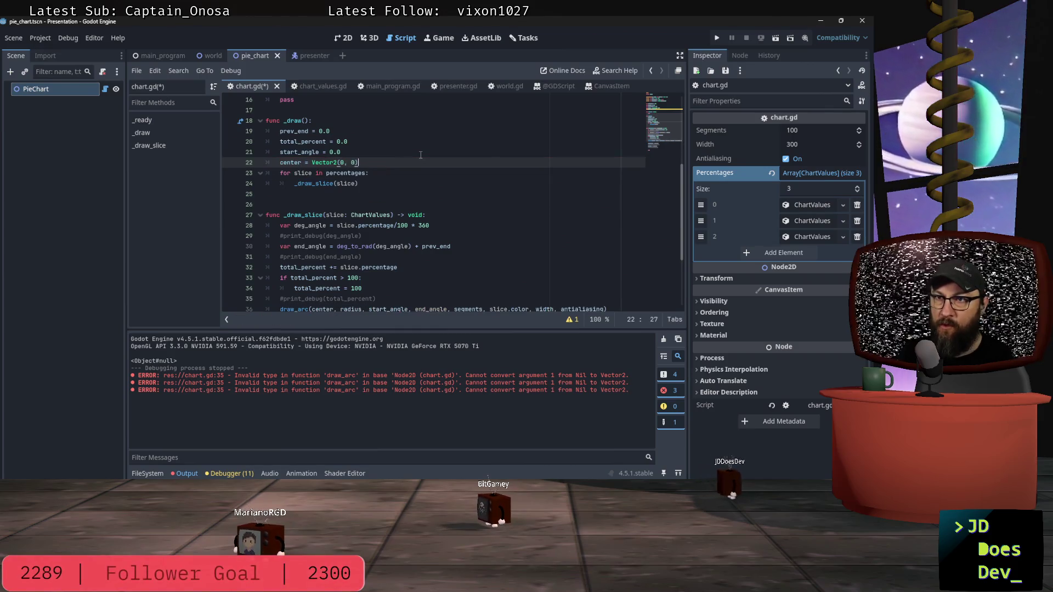
key("ctrl+s")
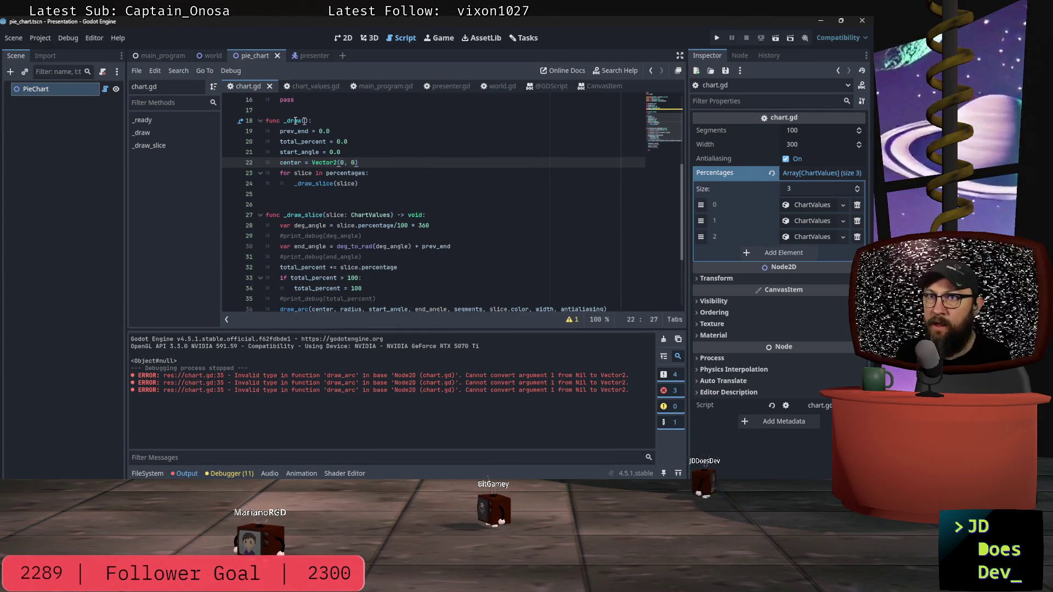
scroll(386, 212, "up", 5)
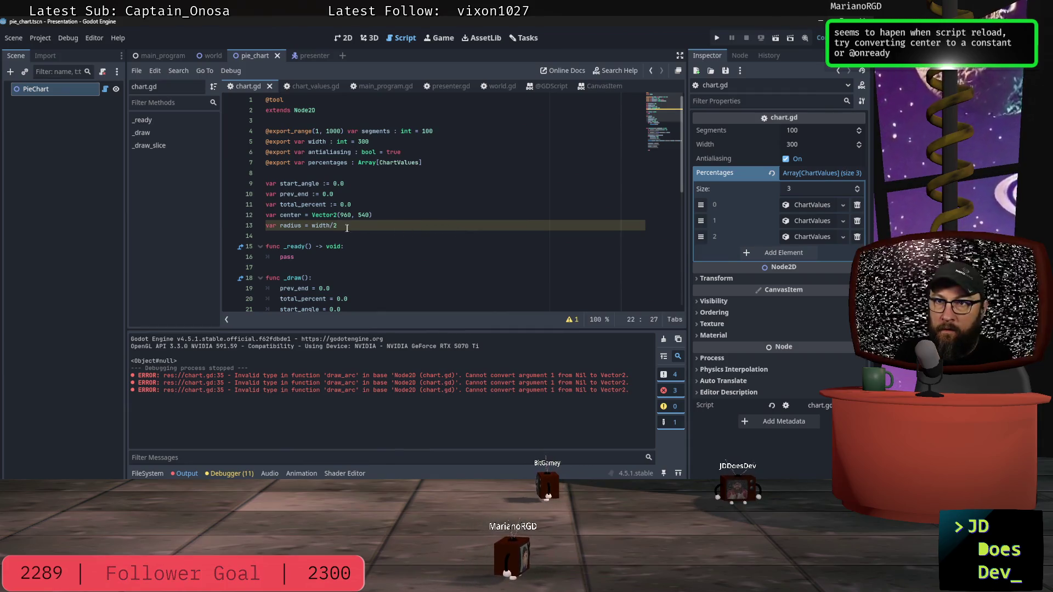
Change line 12 to 'var center : Vector2' with no initial value and save.
left_click(397, 211)
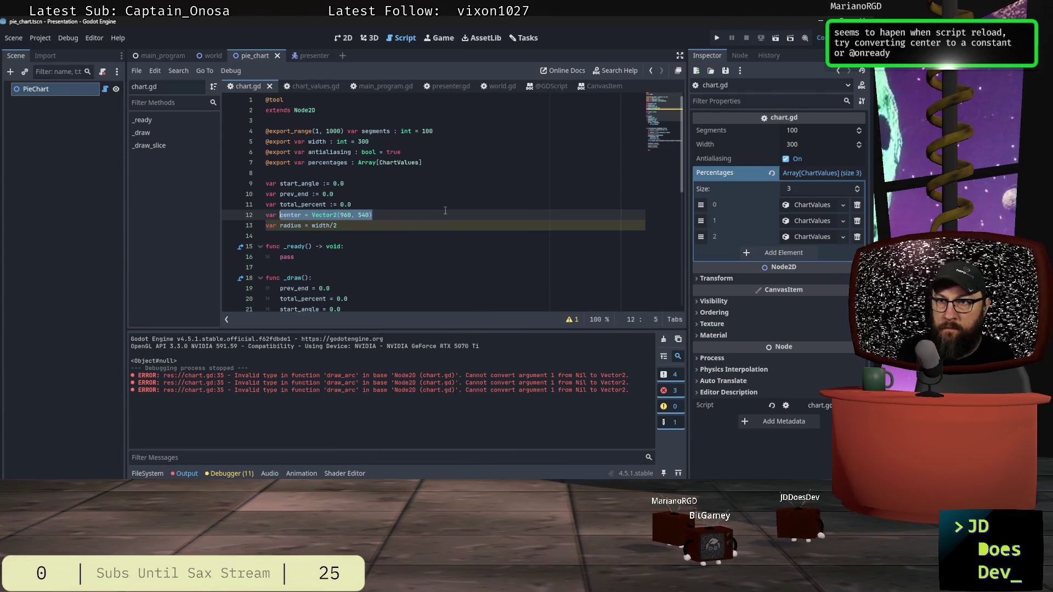
type(": ")
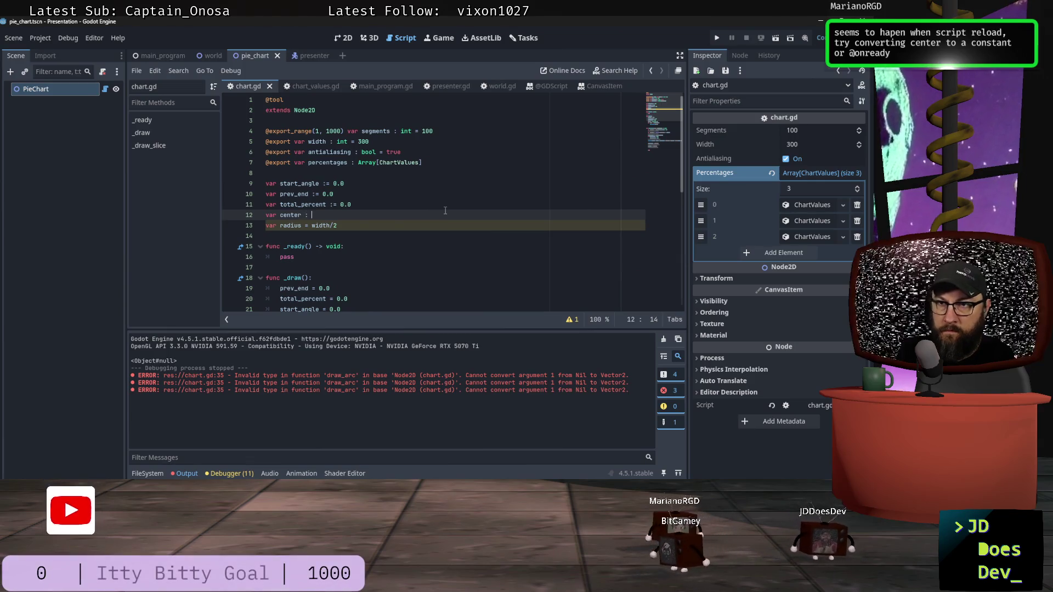
type("V")
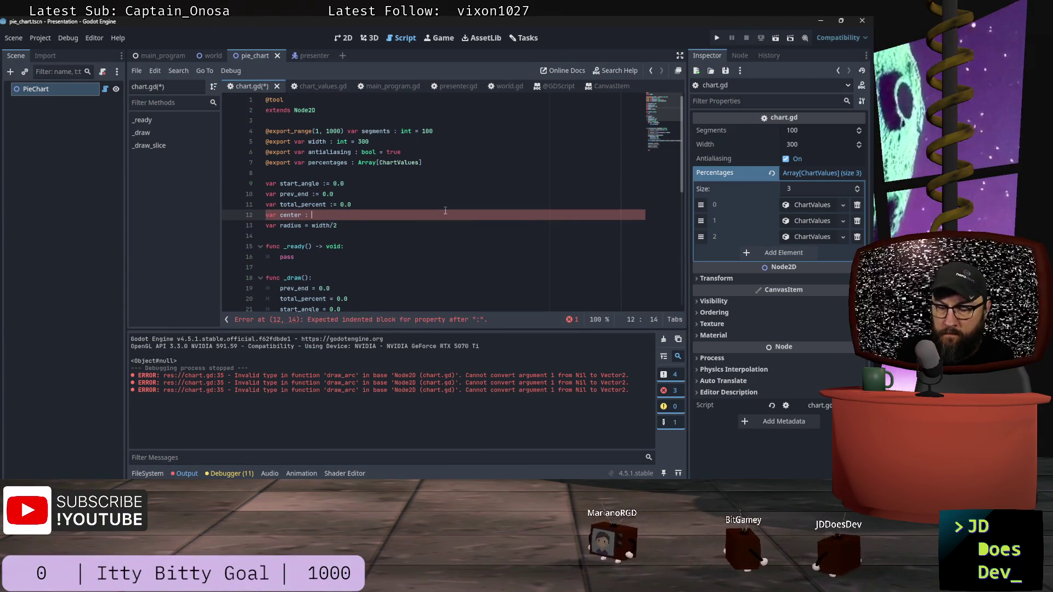
type("ector2")
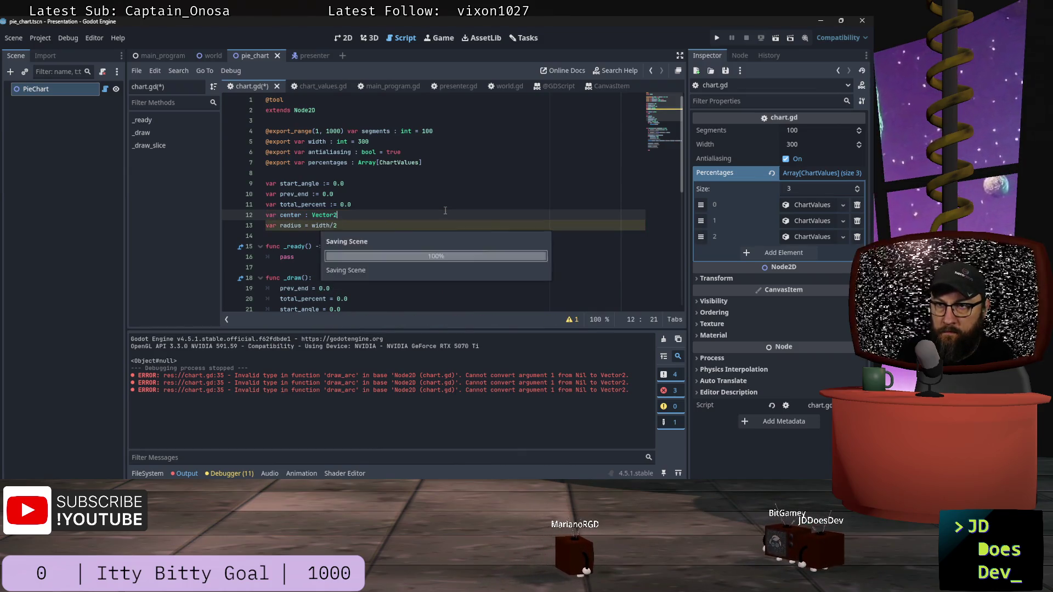
key("ctrl+s")
scroll(433, 197, "down", 4)
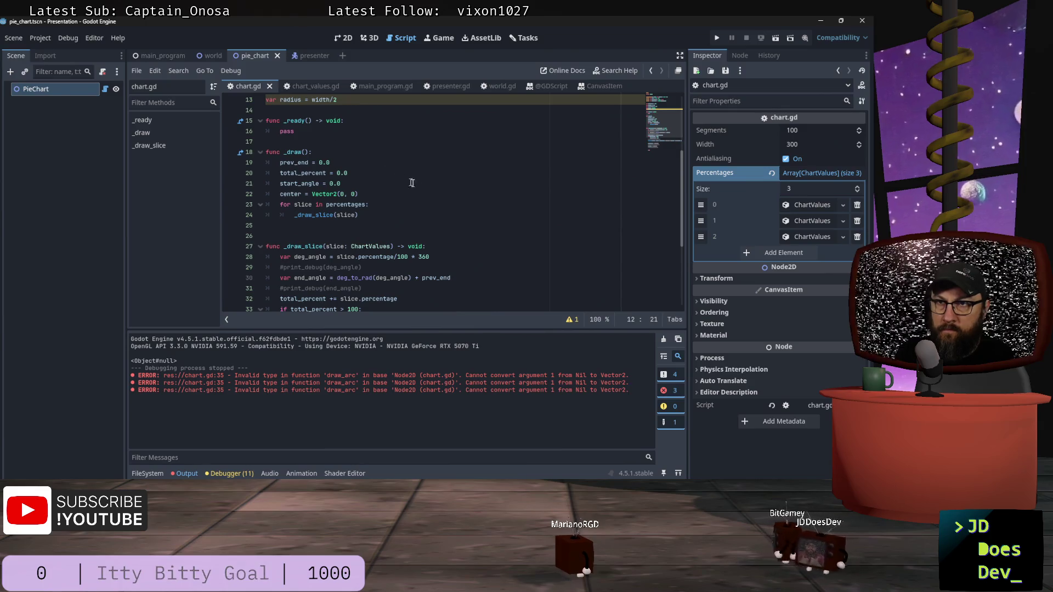
key("alt+Tab")
key("alt+Tab")
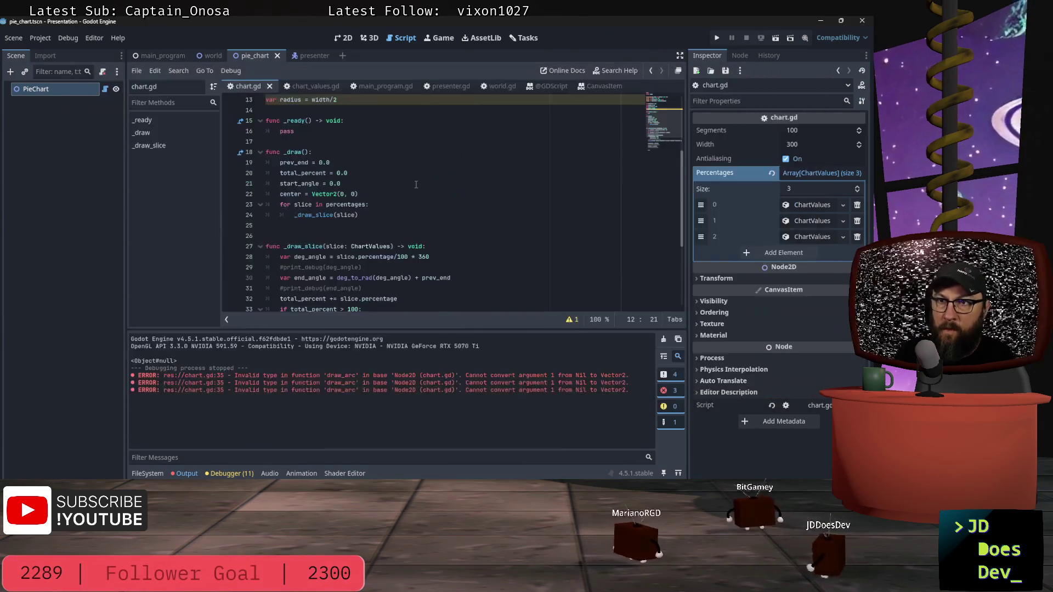
Cycle through the 2D, 3D and Script workspaces, ending on the pie chart's 2D canvas.
left_click(346, 40)
scroll(314, 179, "down", 2)
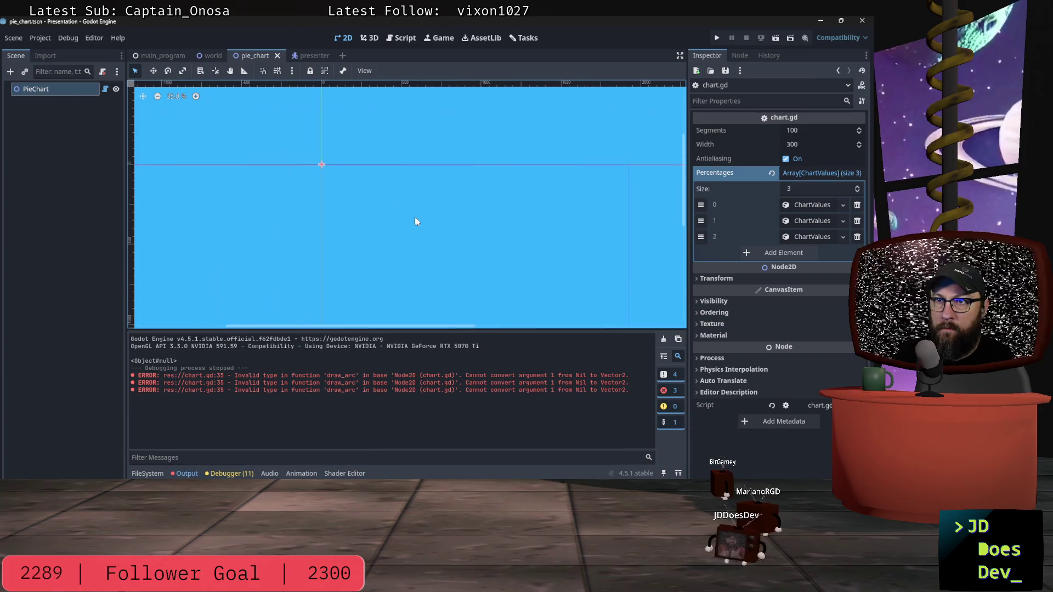
left_click(369, 40)
left_click(405, 38)
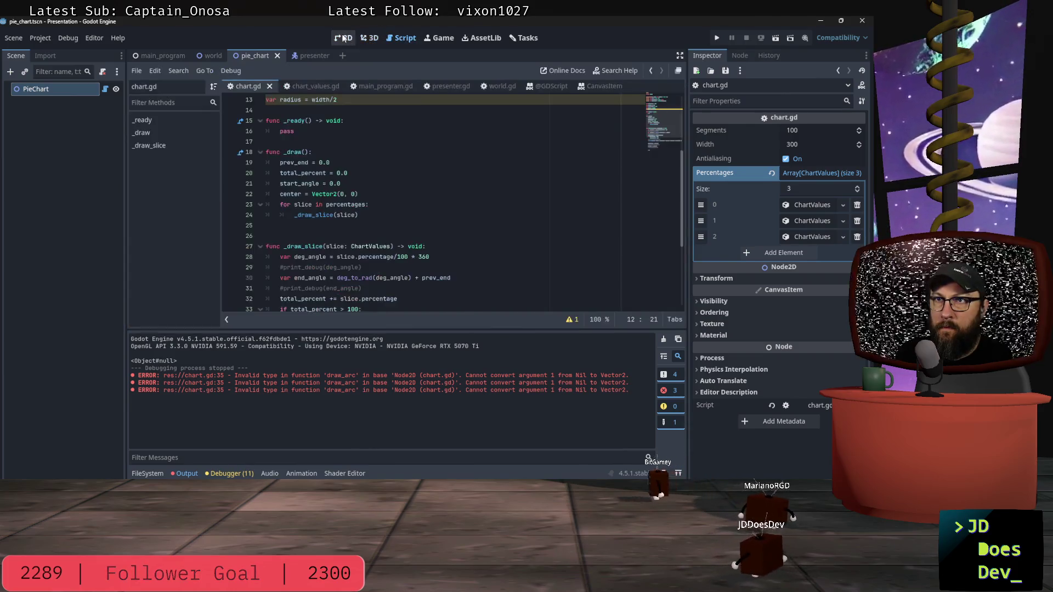
left_click(344, 38)
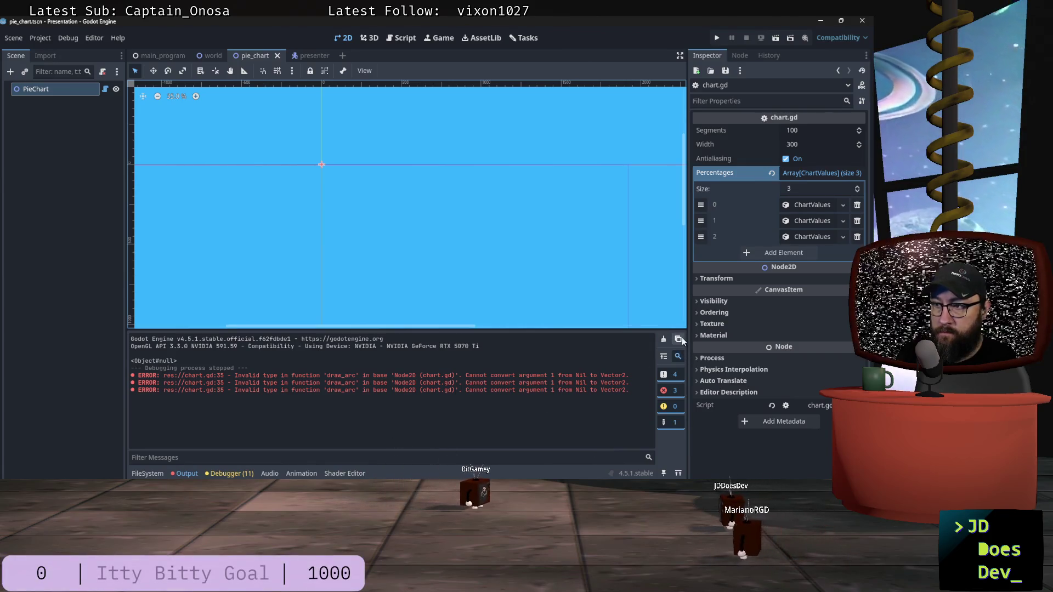
Clear the Output log and reload pie_chart via the world tab to rerun the tool script.
left_click(662, 340)
left_click(348, 181)
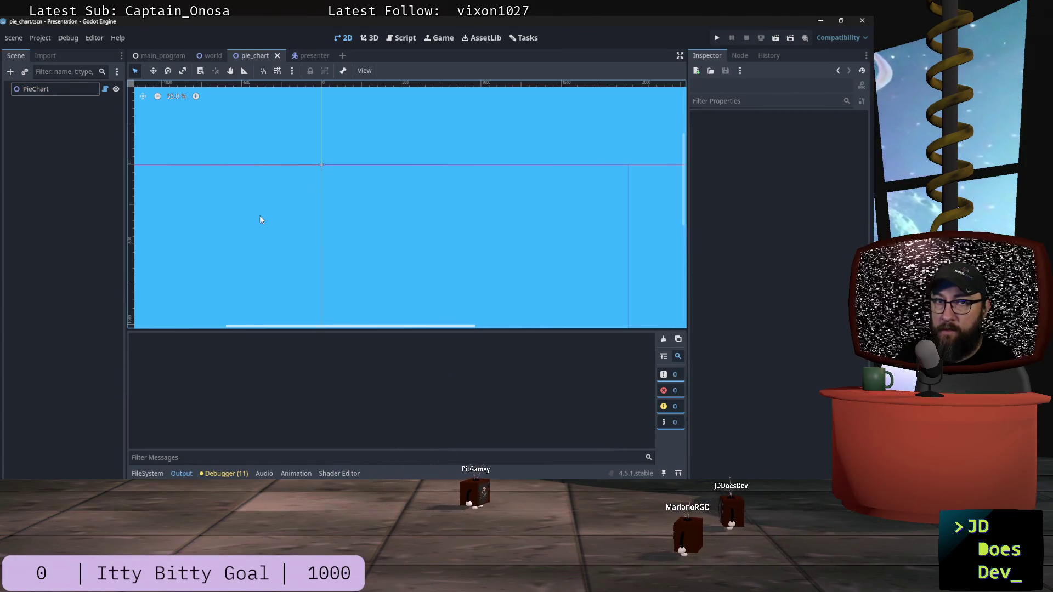
left_click(211, 56)
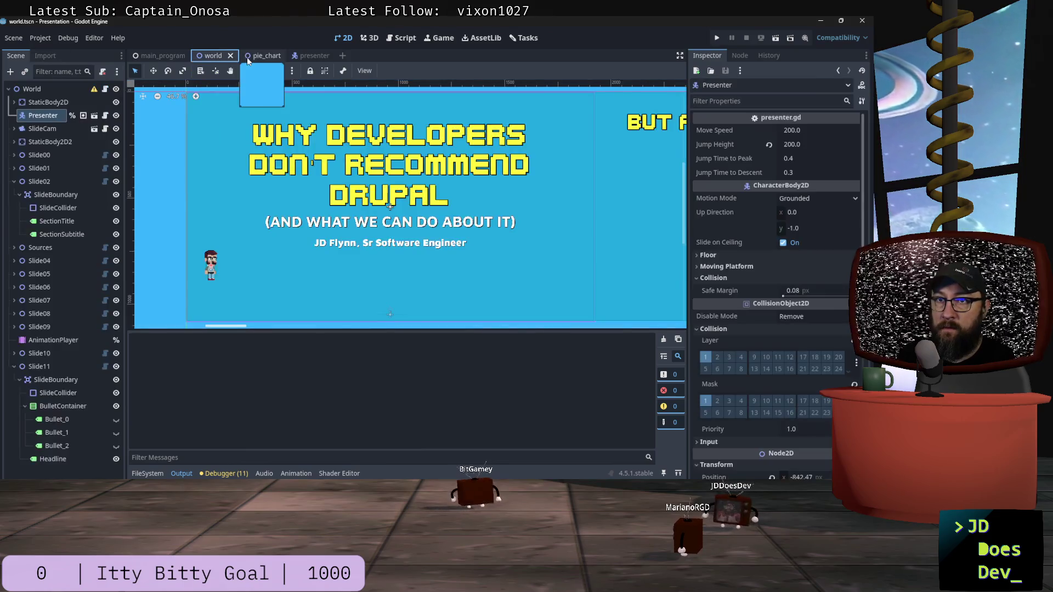
left_click(248, 56)
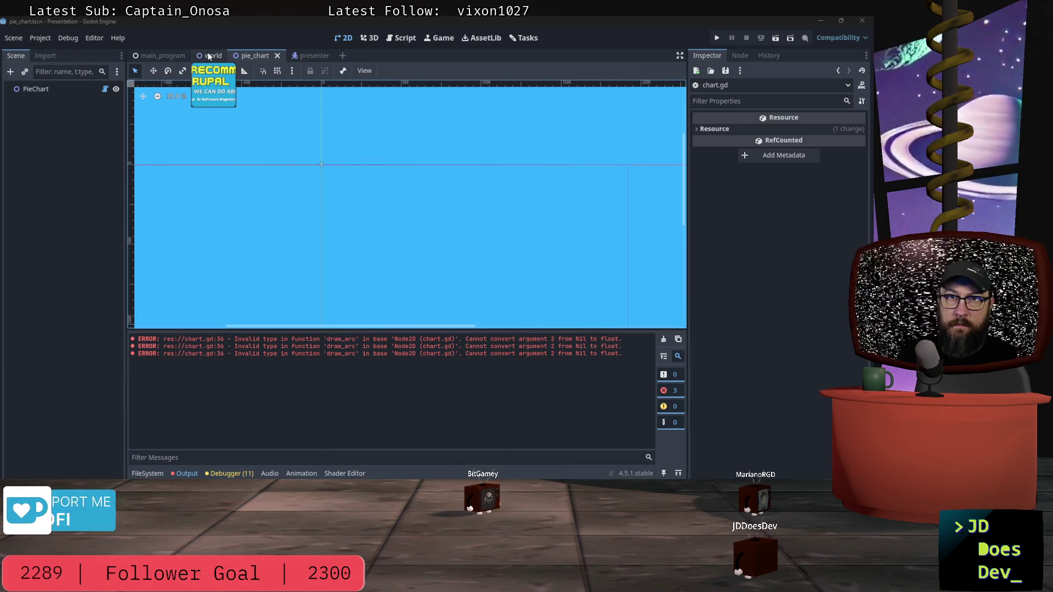
left_click(106, 89)
Reload pie_chart via the world tab and toggle PieChart's visibility to force a redraw.
scroll(431, 225, "up", 4)
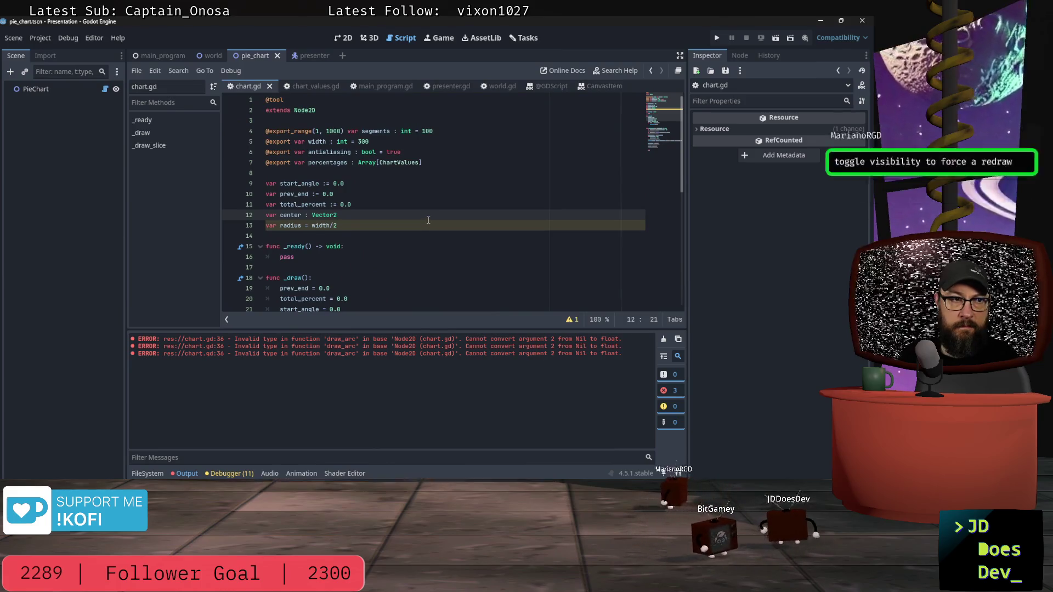
scroll(428, 222, "down", 1)
left_click(214, 56)
left_click(258, 56)
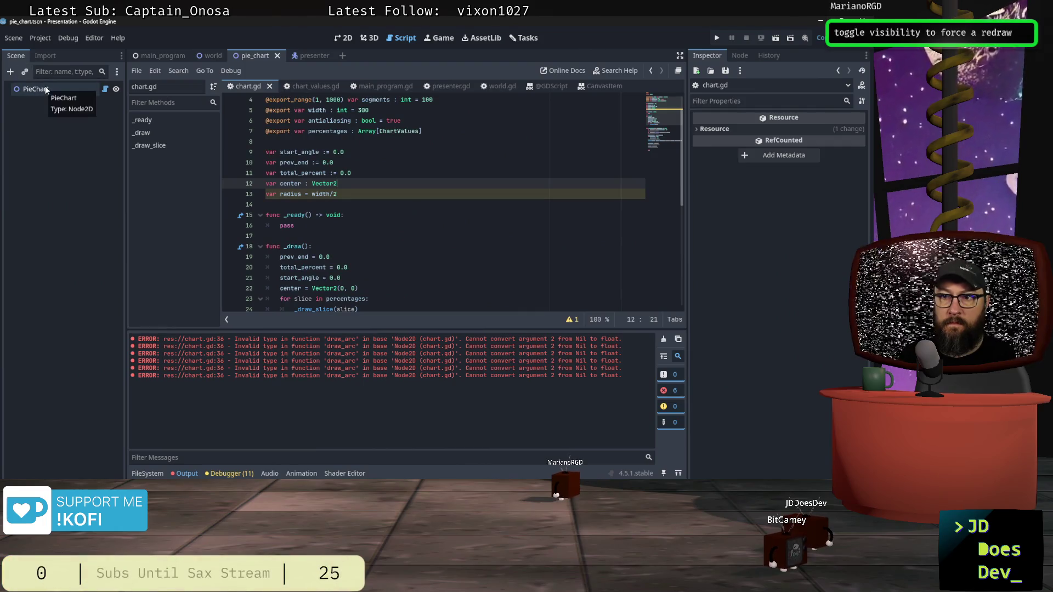
left_click(344, 41)
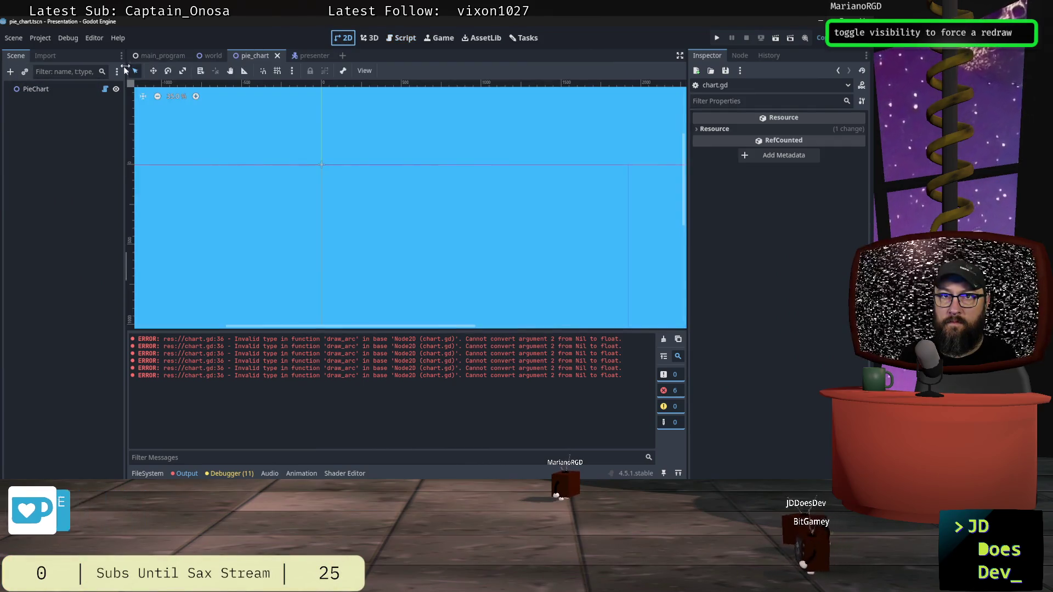
left_click(116, 88)
left_click(116, 89)
left_click(416, 393)
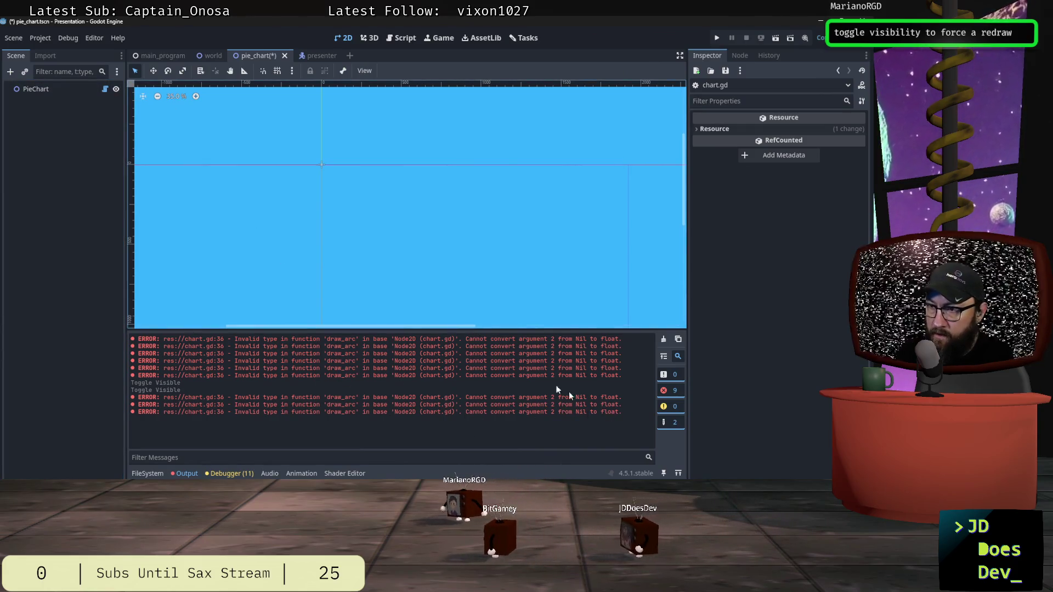
Add 'center = Vector2(0, 0)' inside _ready, save chart.gd, and view PieChart on the 2D canvas.
left_click(105, 89)
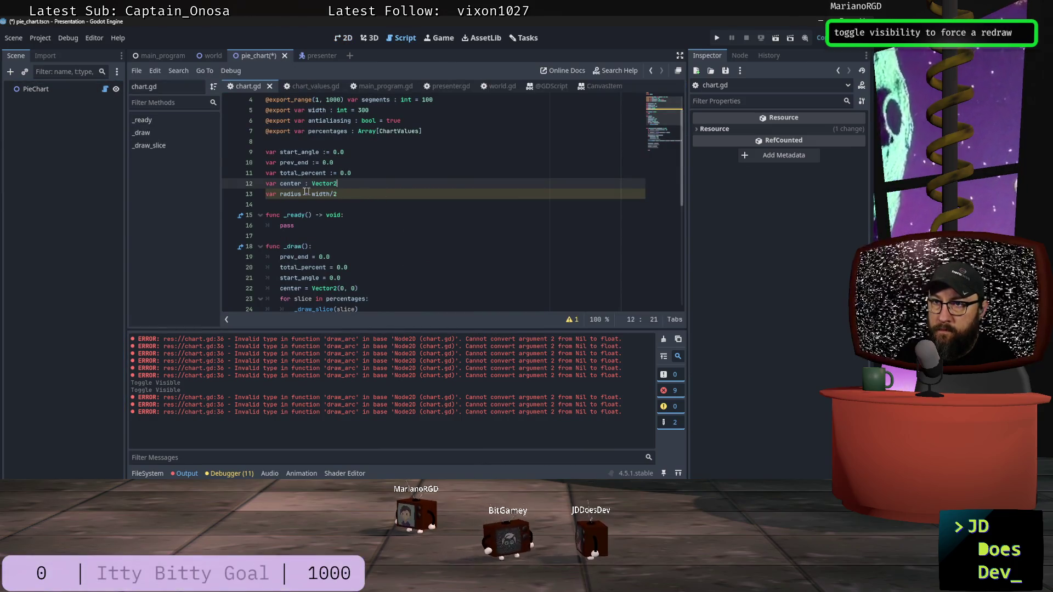
left_click(261, 182)
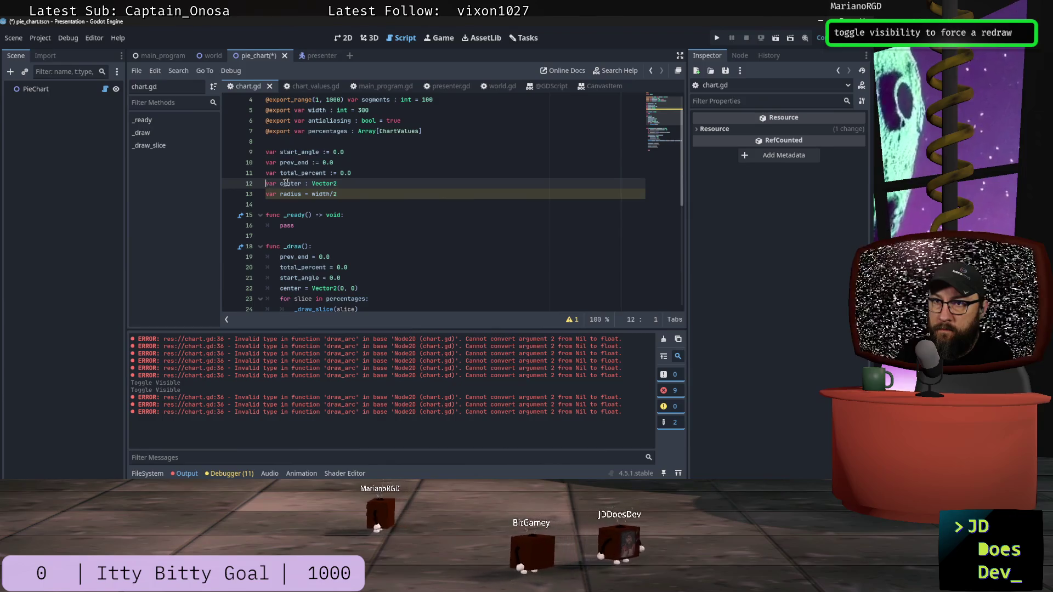
key("Down")
key("Down")
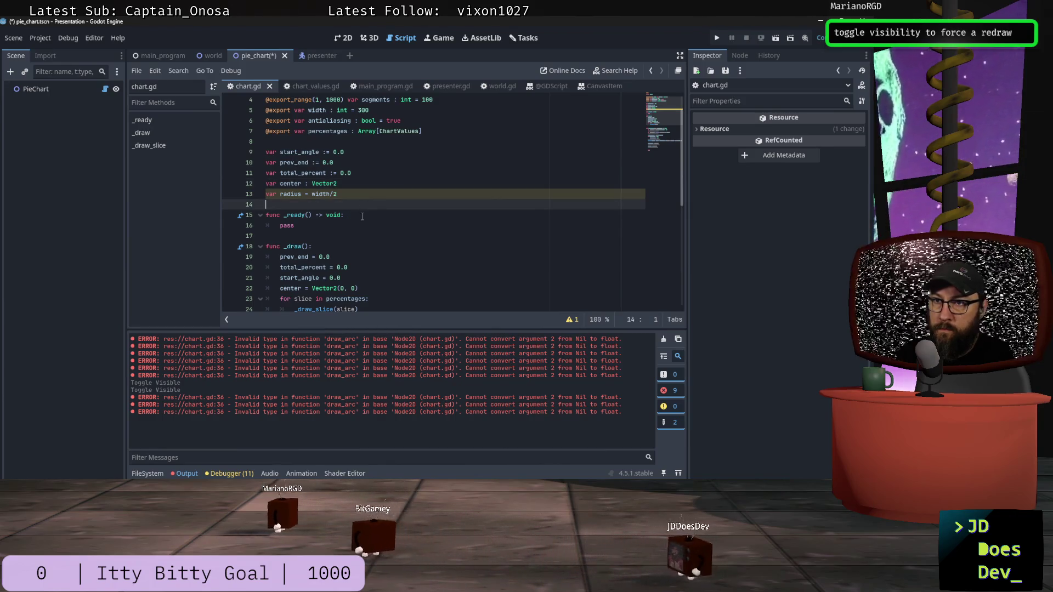
left_click(362, 217)
key("Return")
type("center")
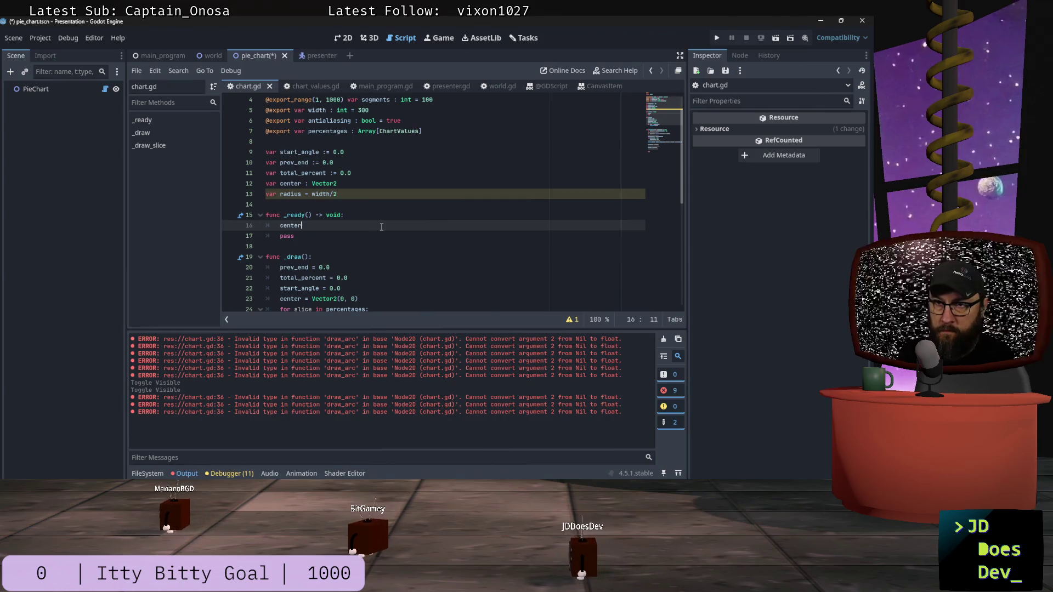
type("= 0")
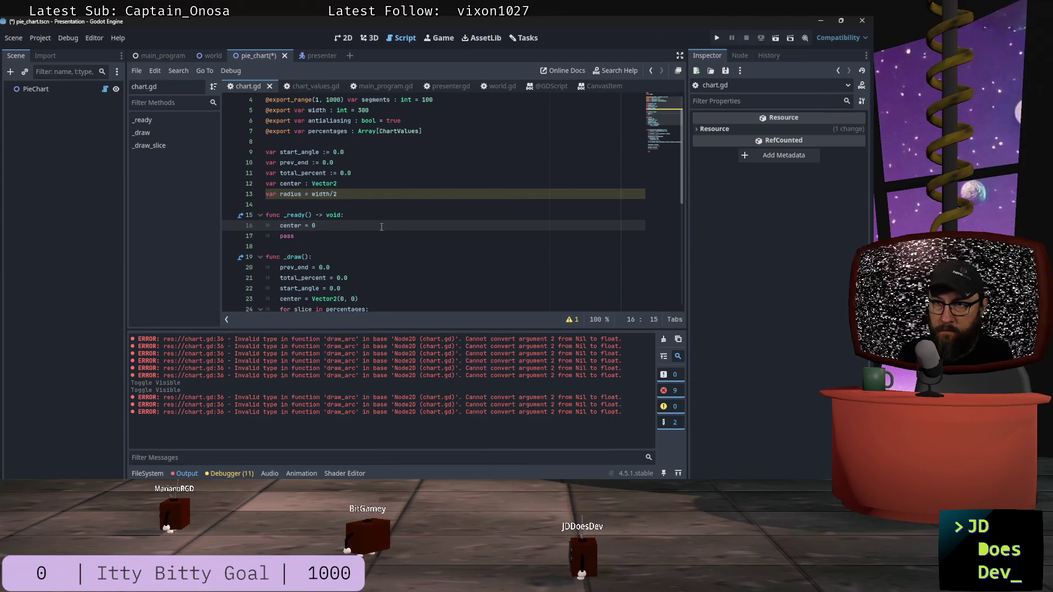
key("BackSpace")
type("Vector2")
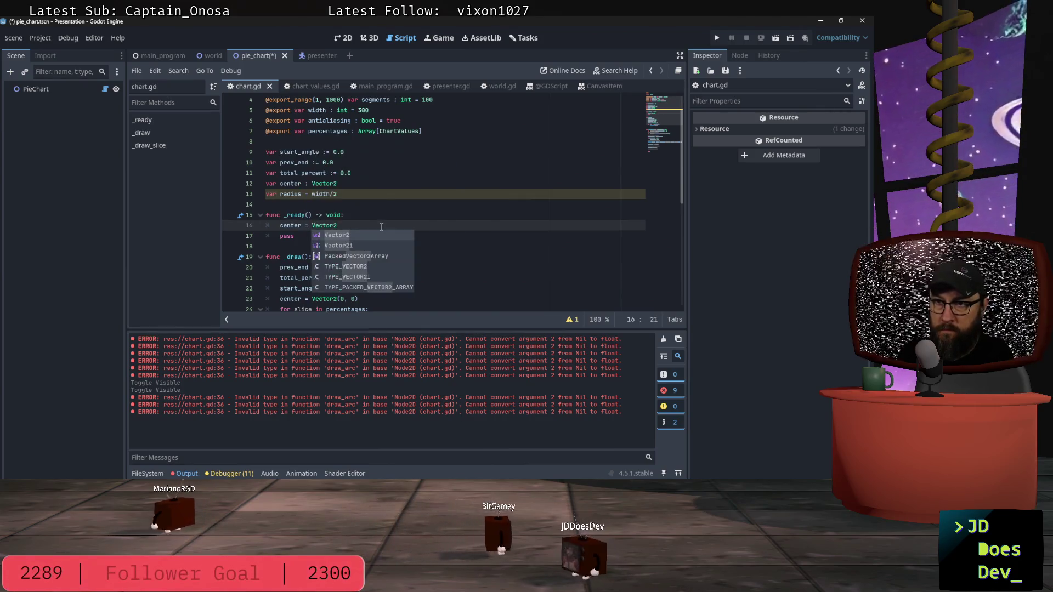
type("(0, 0")
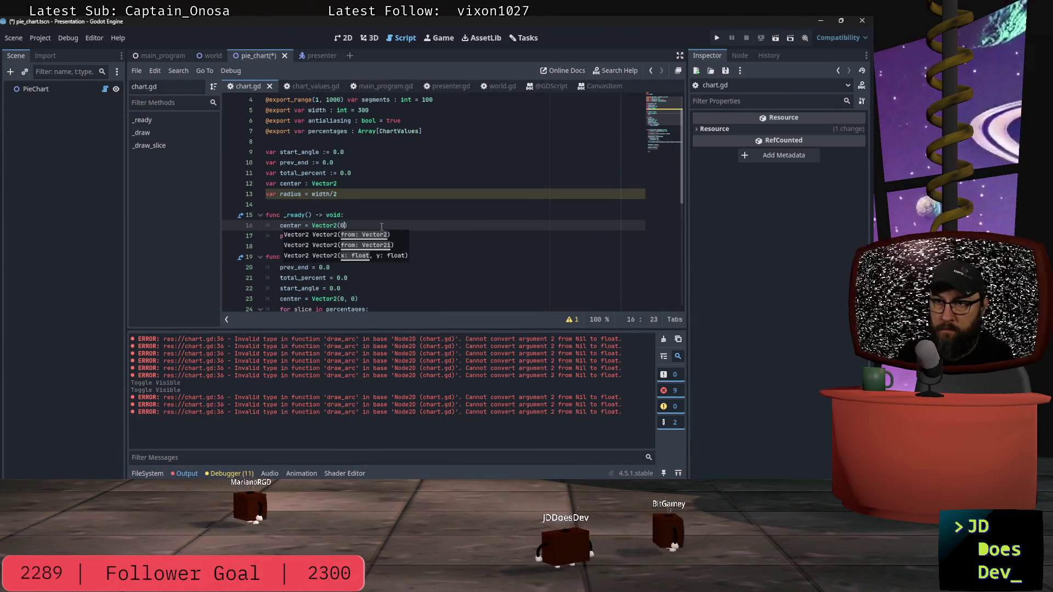
key("ctrl+s")
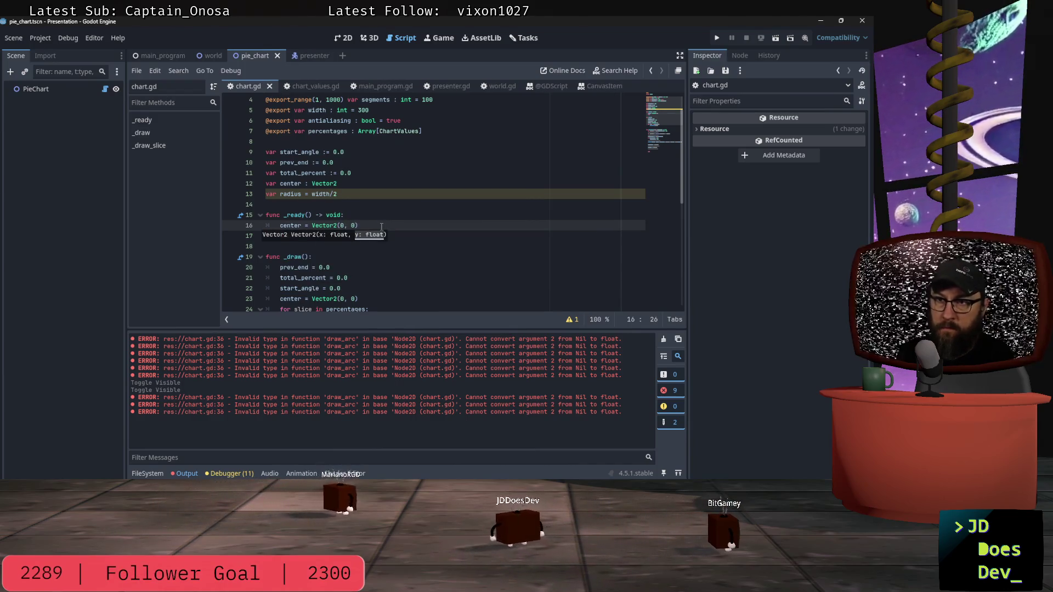
left_click(73, 89)
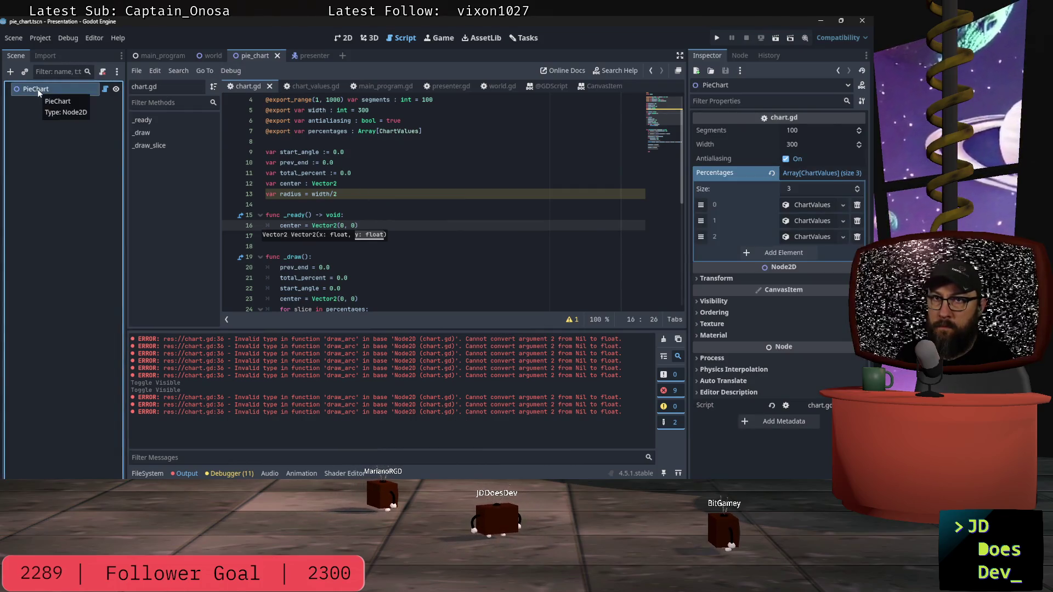
left_click(344, 39)
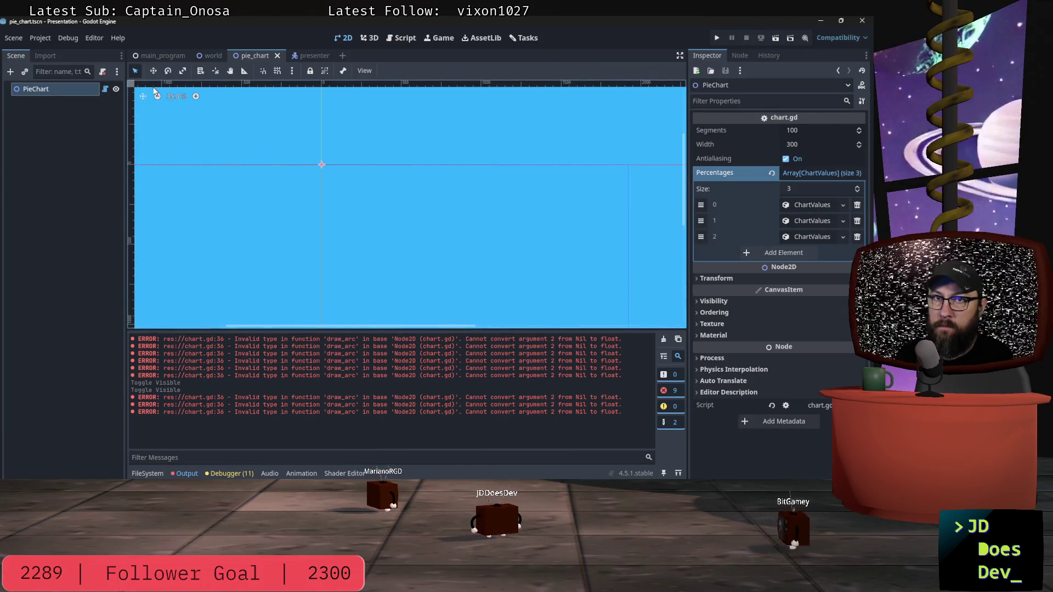
Toggle PieChart's visibility to force a redraw, then review the radius and center lines in chart.gd.
double_click(116, 90)
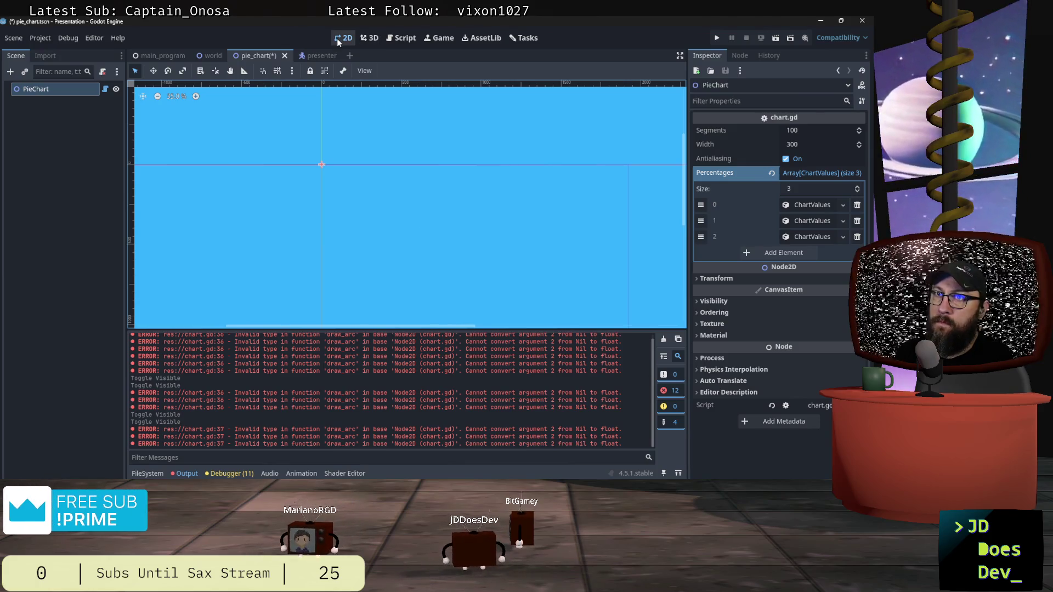
left_click(393, 38)
scroll(351, 247, "down", 4)
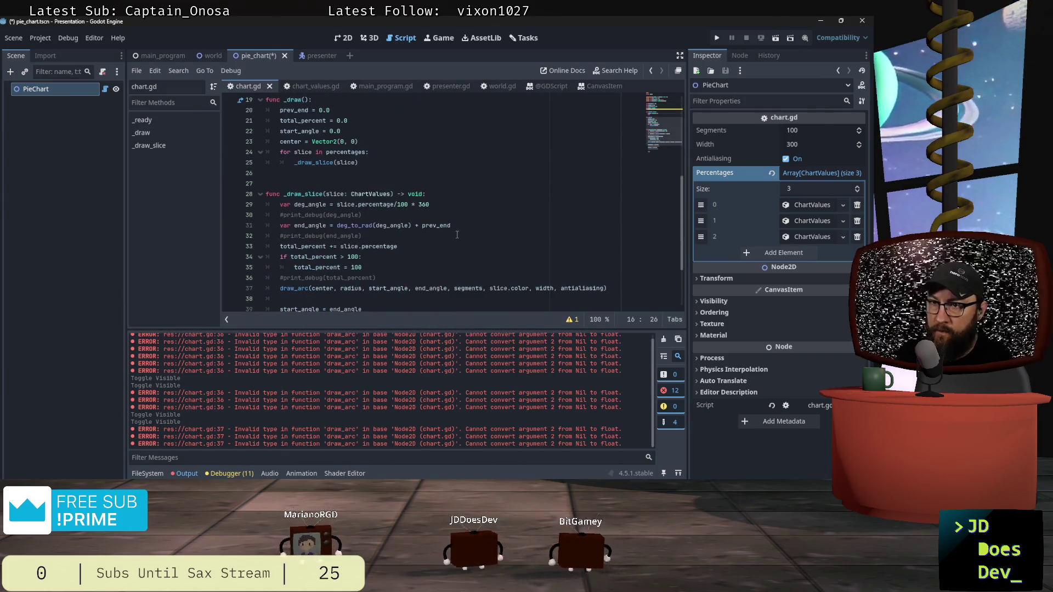
scroll(373, 210, "up", 3)
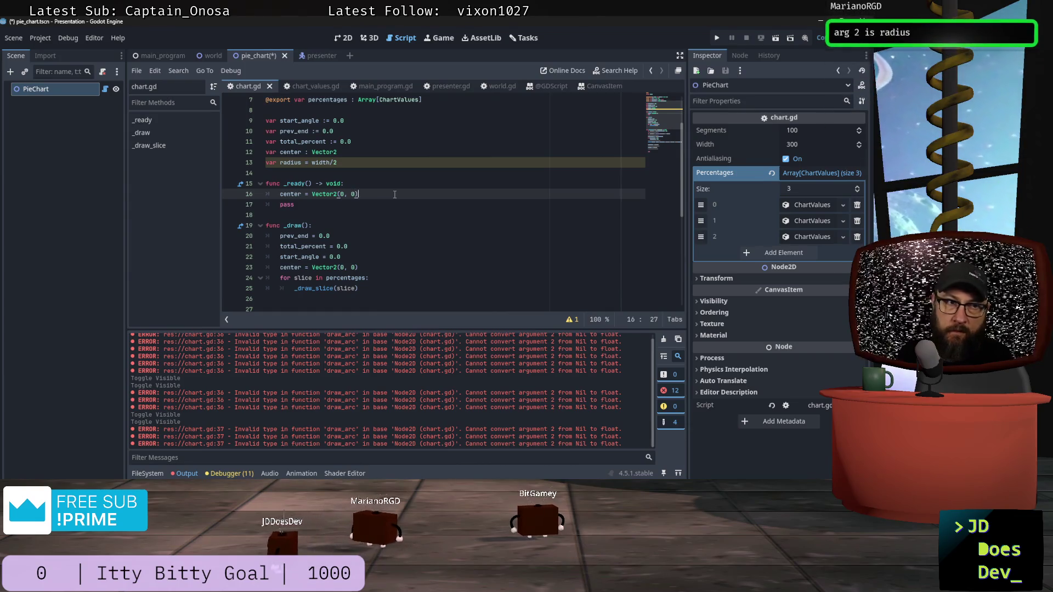
left_click(365, 160)
left_click(375, 198)
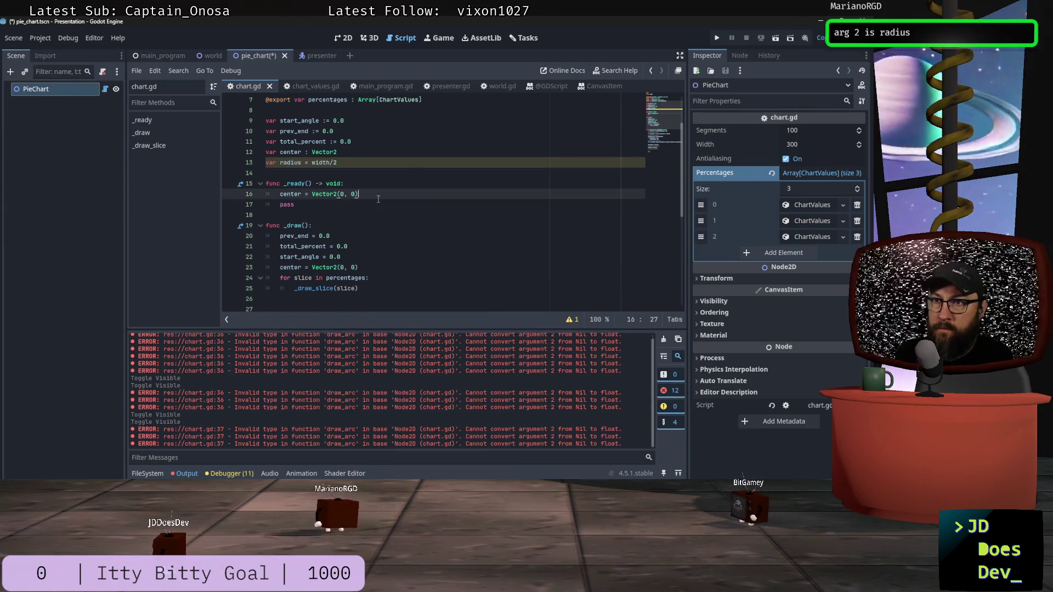
left_click(364, 165)
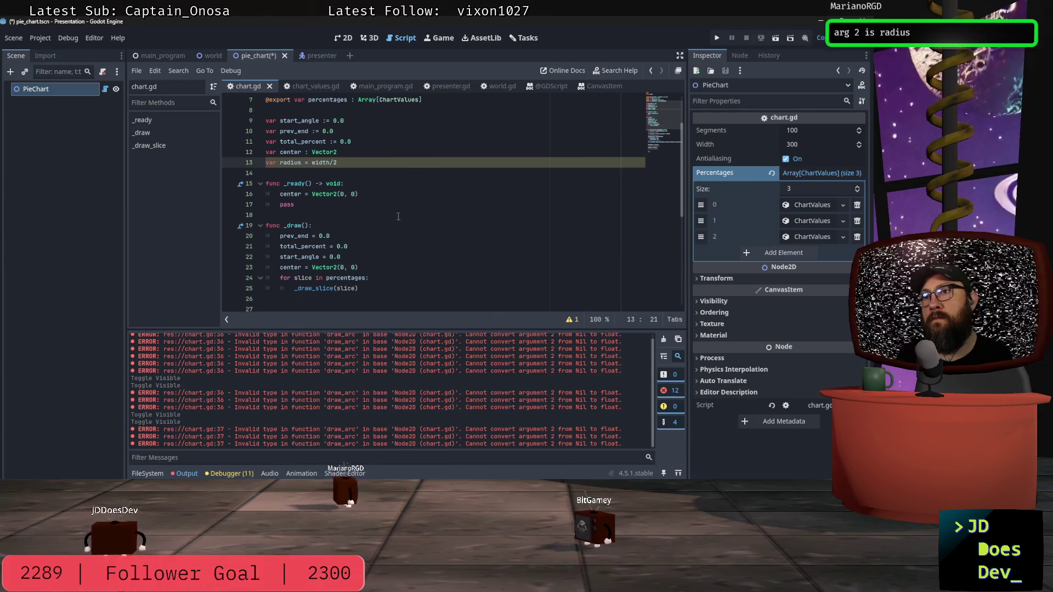
scroll(428, 228, "up", 2)
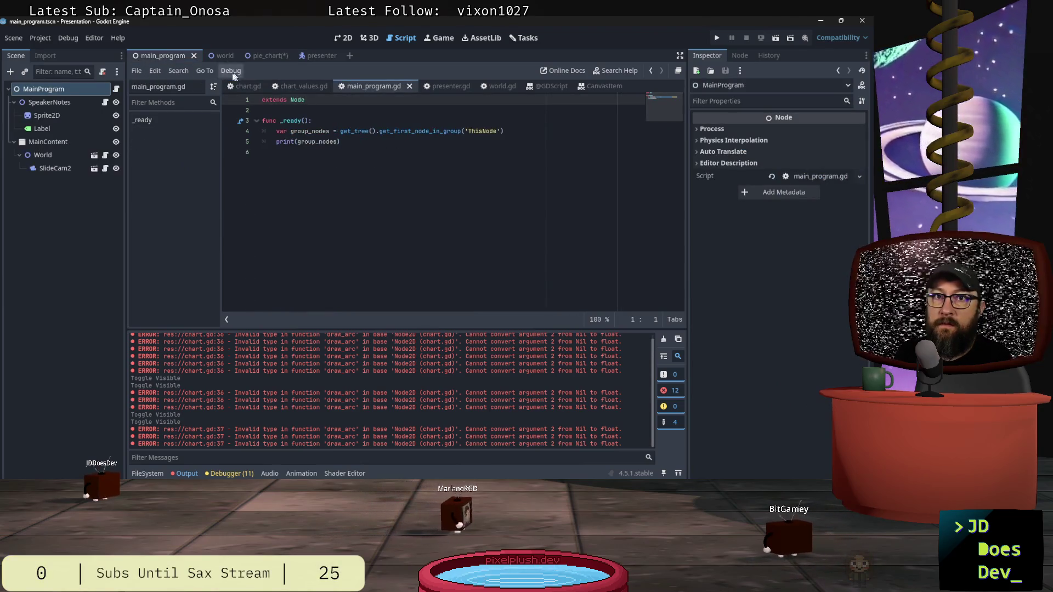
left_click(221, 55)
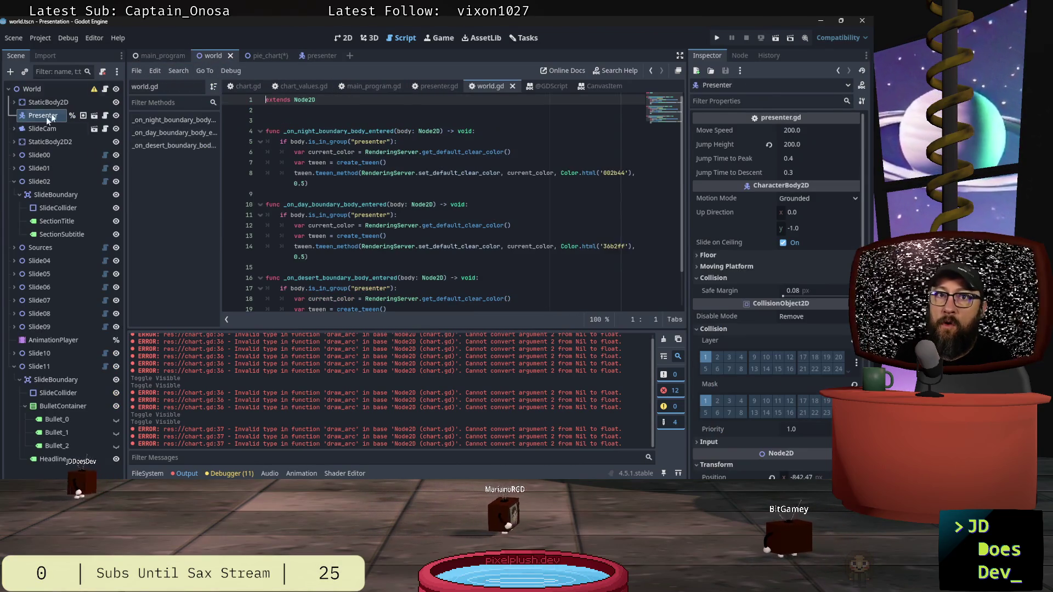
Open Slide00's TitleSlide.gd and read through its byline setter and background Texture2D property.
left_click(105, 156)
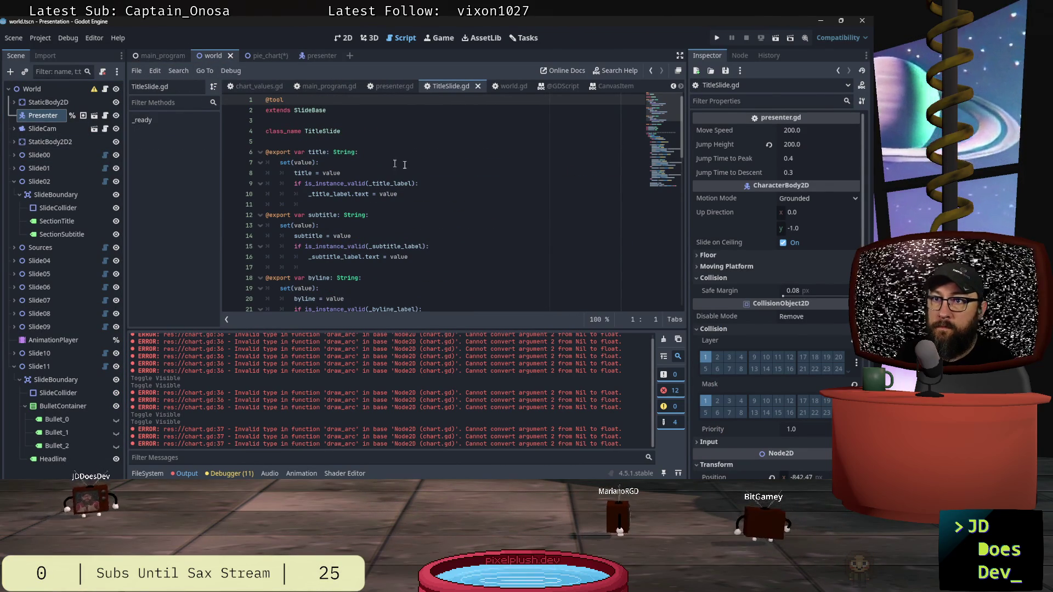
scroll(442, 200, "down", 1)
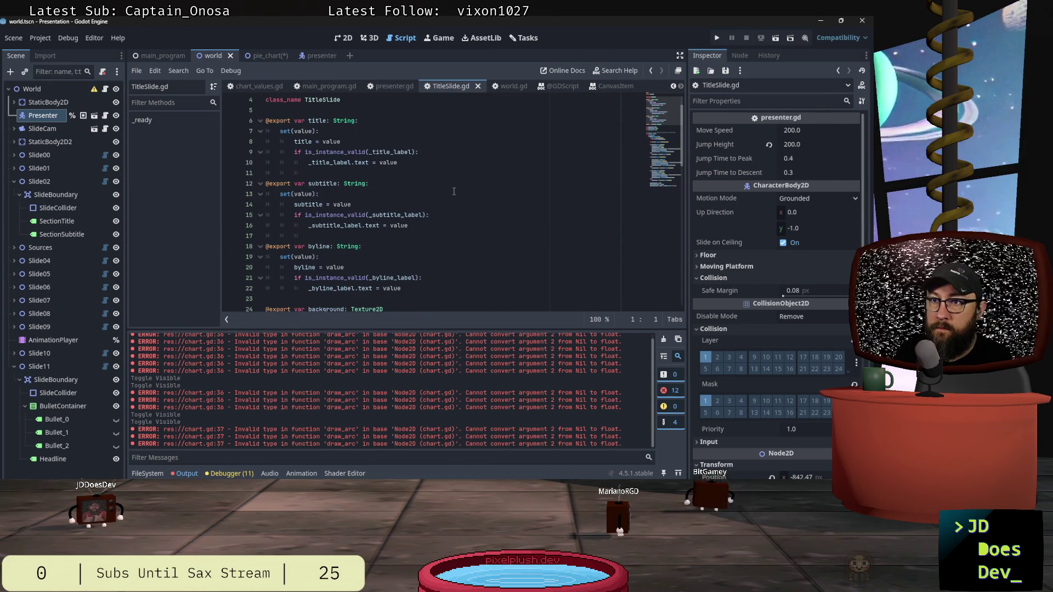
scroll(453, 191, "up", 1)
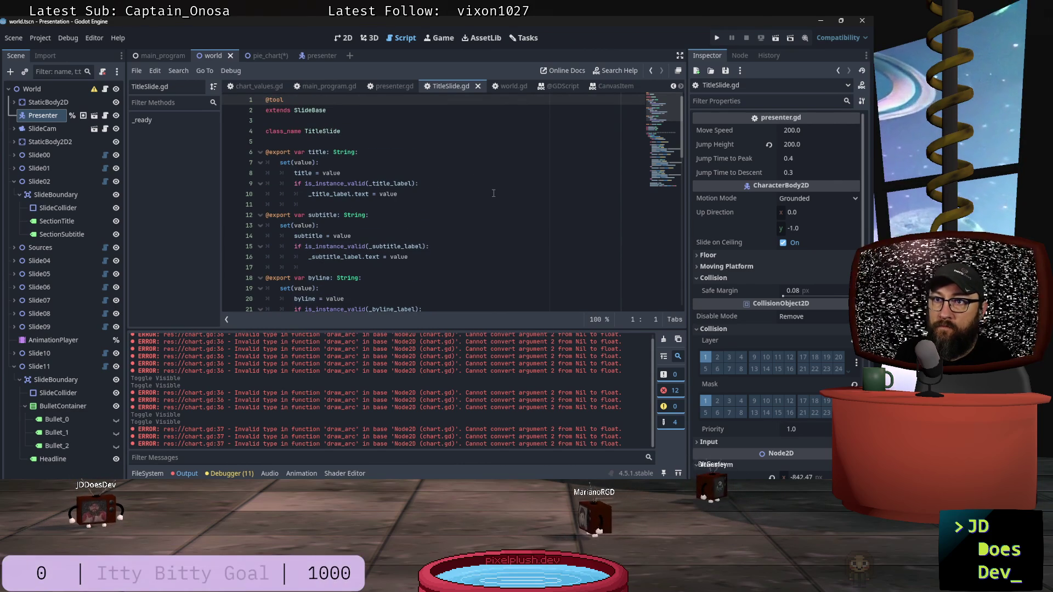
scroll(494, 193, "down", 2)
scroll(494, 194, "down", 3)
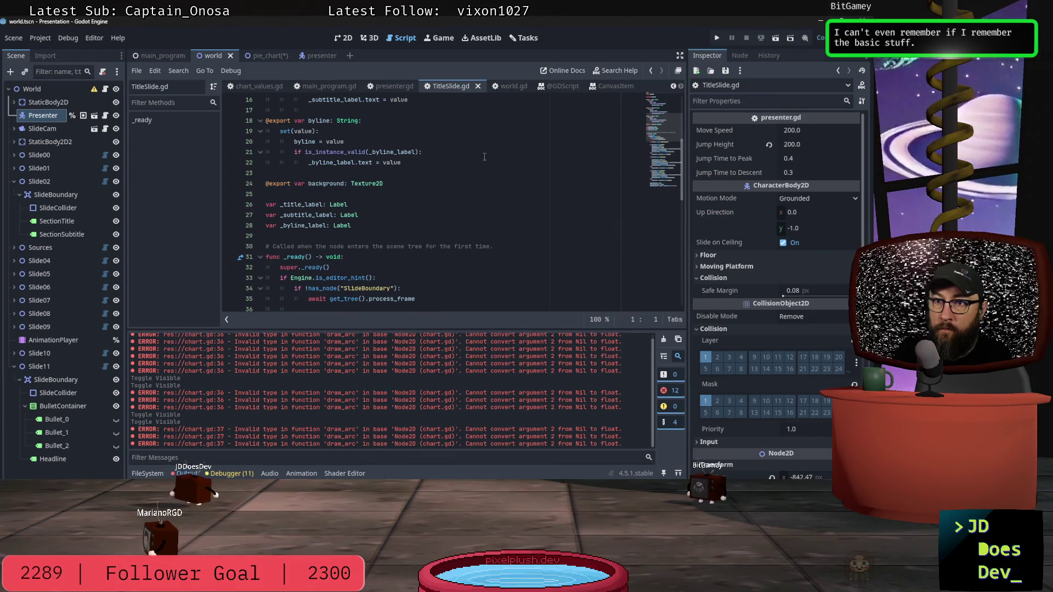
scroll(485, 157, "down", 2)
scroll(485, 156, "down", 2)
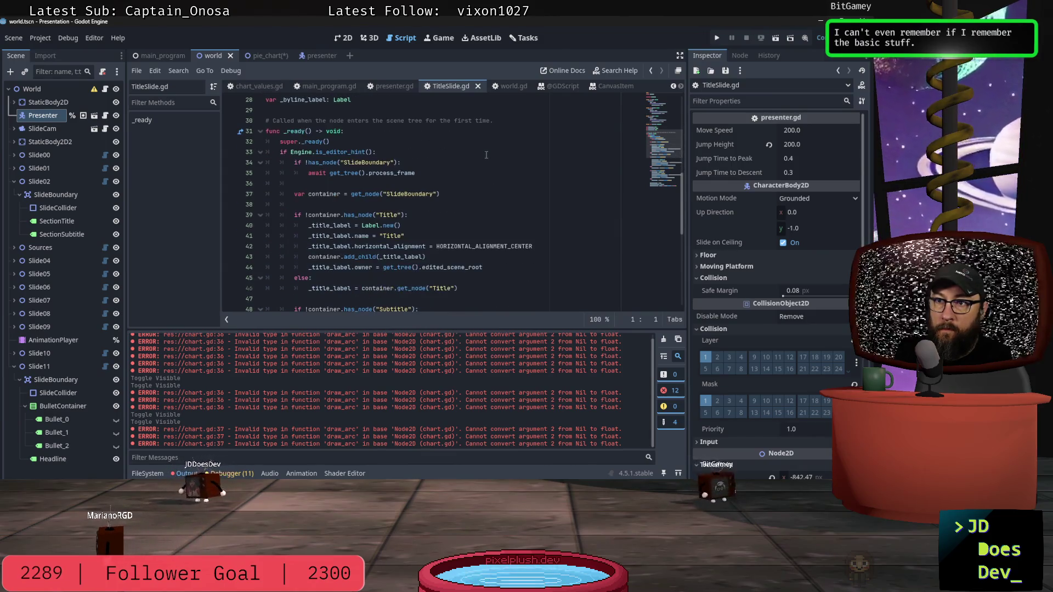
scroll(486, 156, "up", 5)
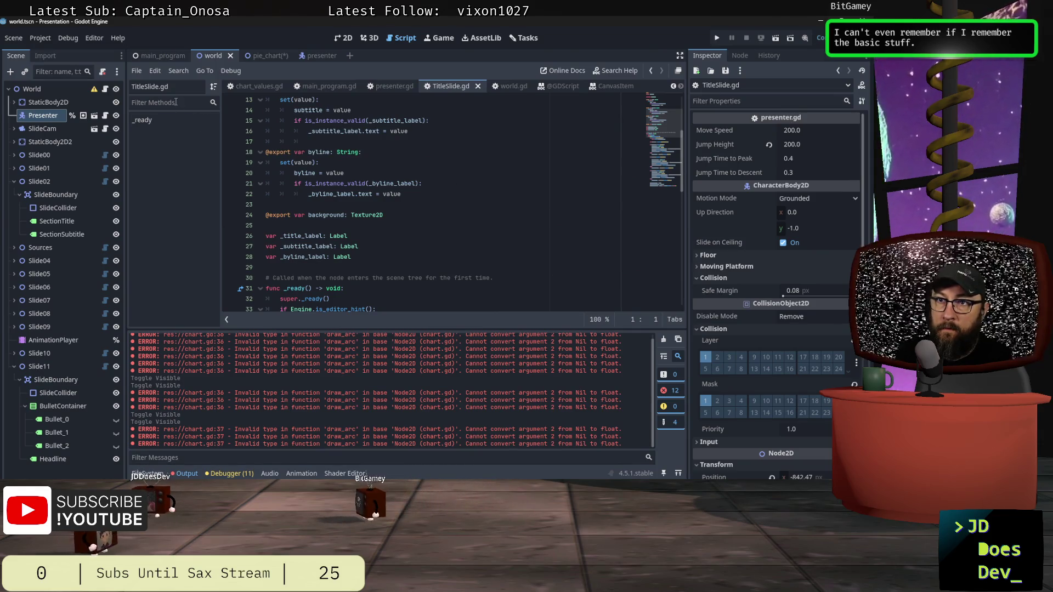
mouse_move(263, 60)
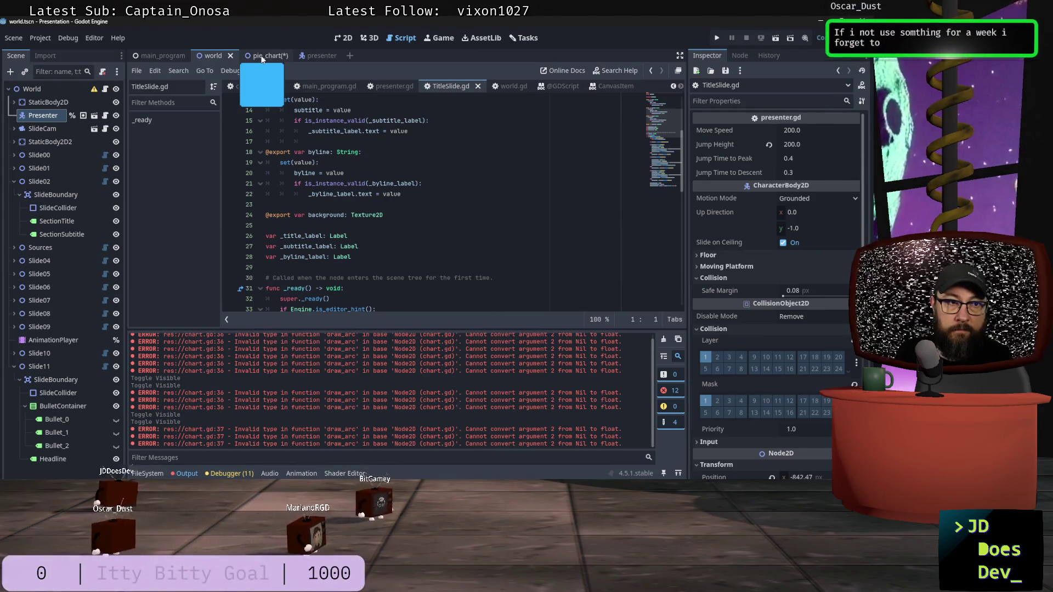
In the pie_chart scene, change chart.gd line 13 to 'var radius := width/2'.
left_click(262, 56)
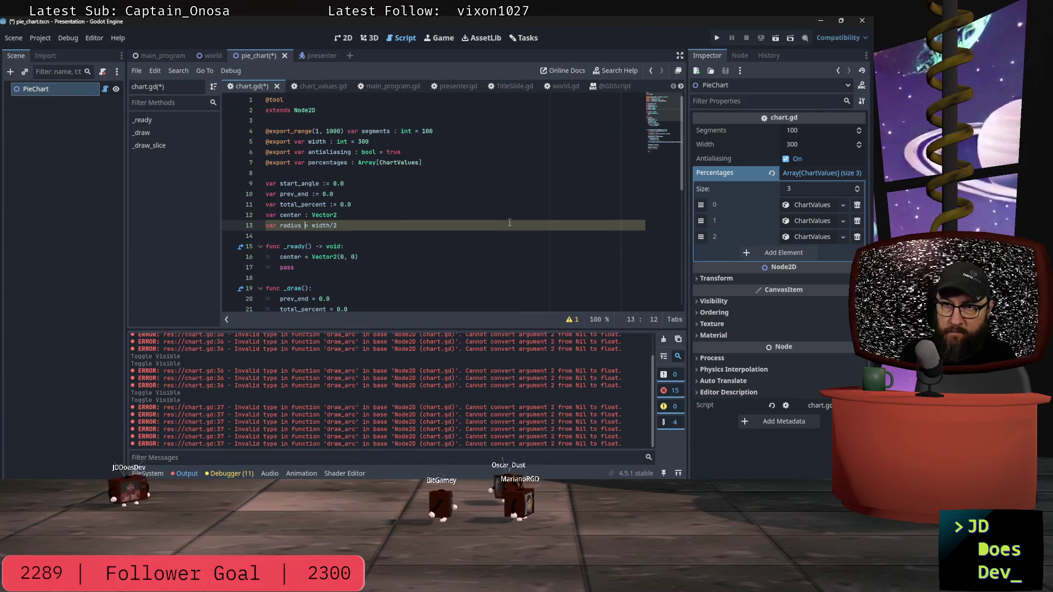
type(":")
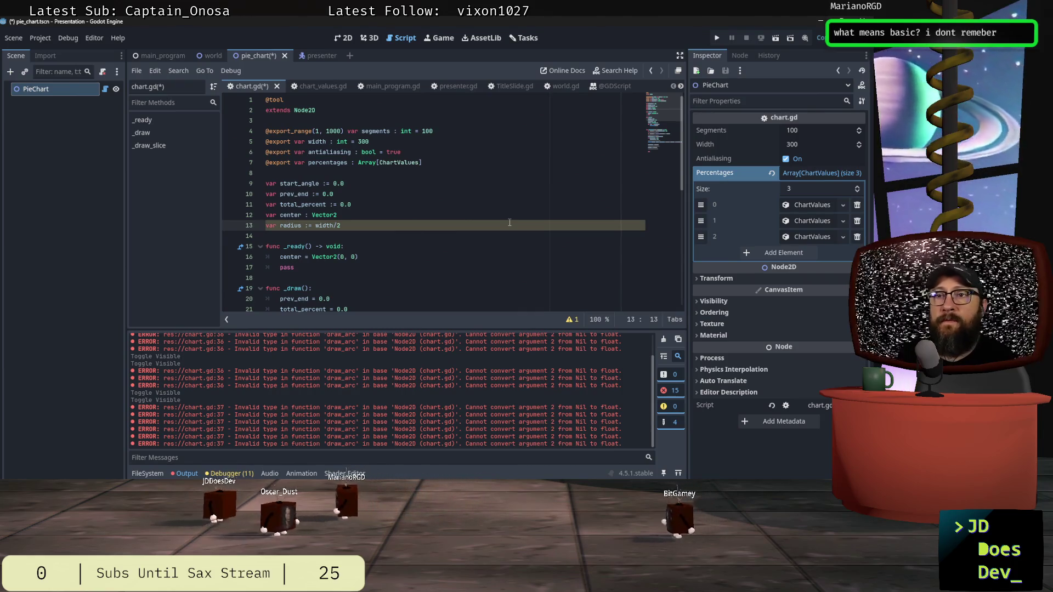
left_click(352, 228)
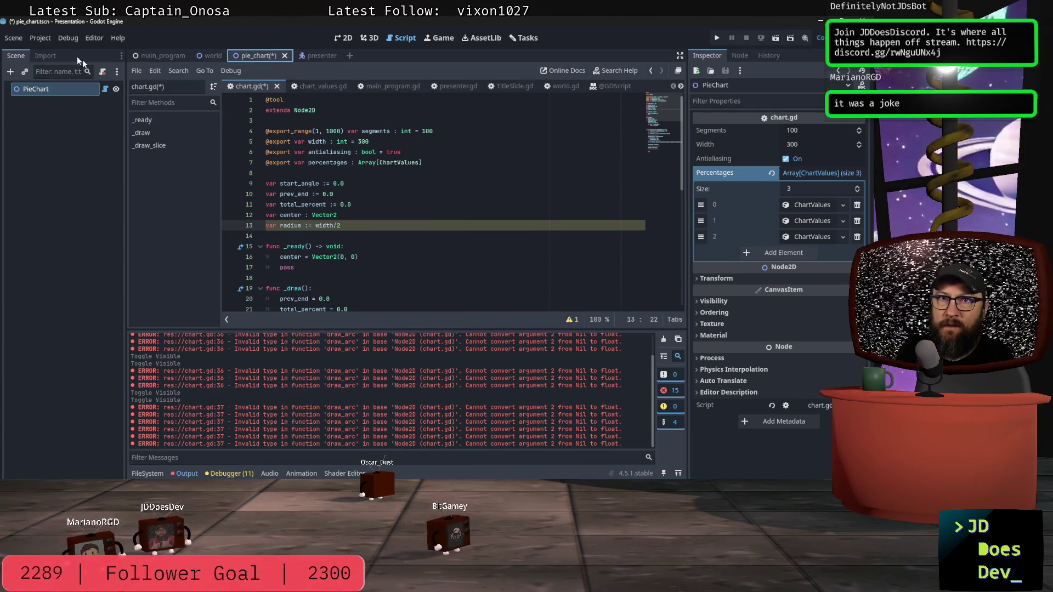
Back in the world scene's TitleSlide.gd, look up help for 'set' in the byline setter.
left_click(213, 56)
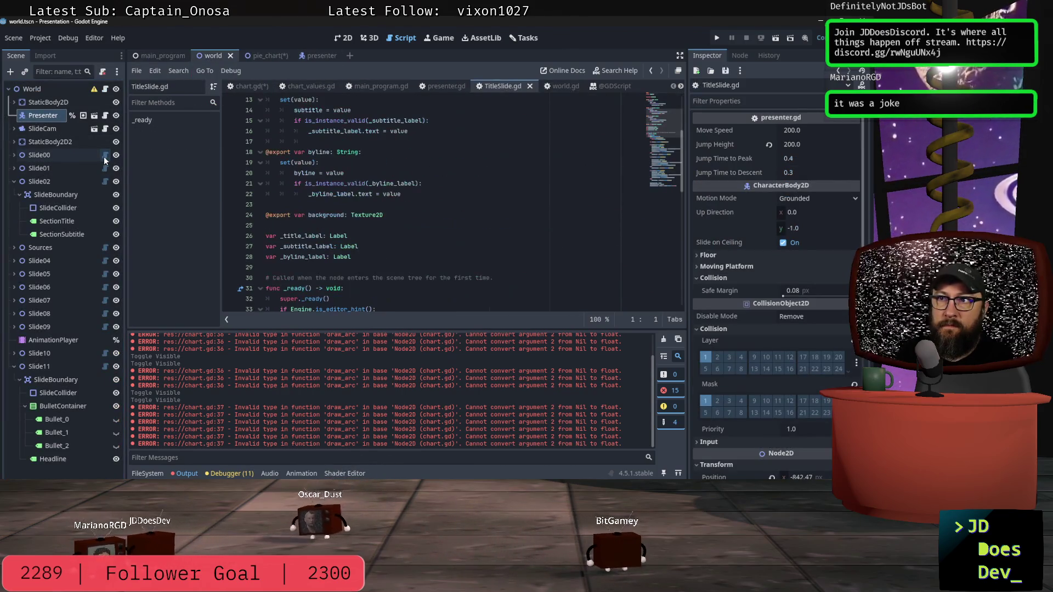
scroll(485, 157, "up", 2)
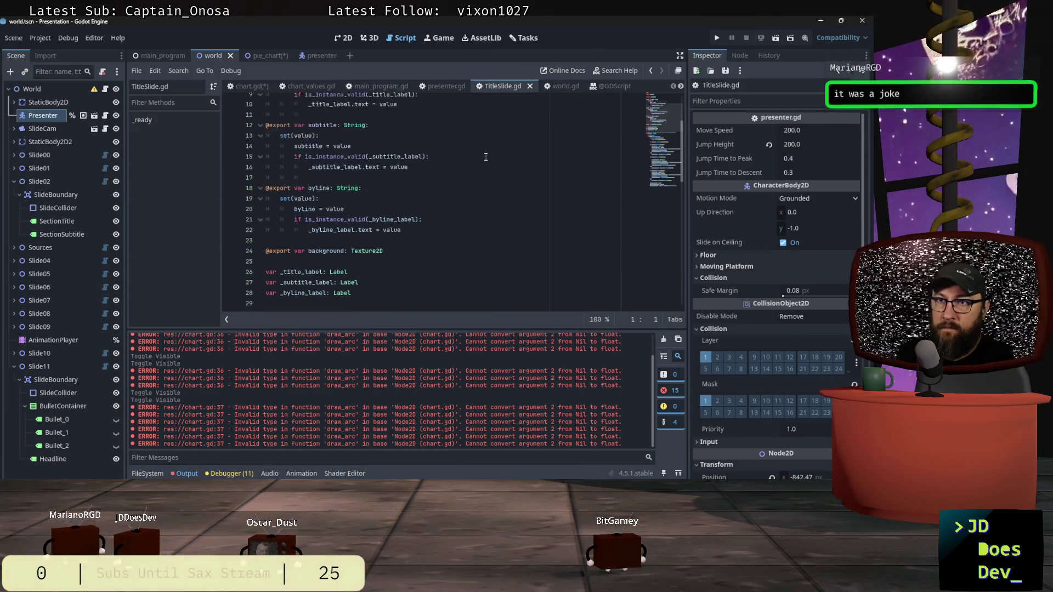
scroll(486, 157, "up", 3)
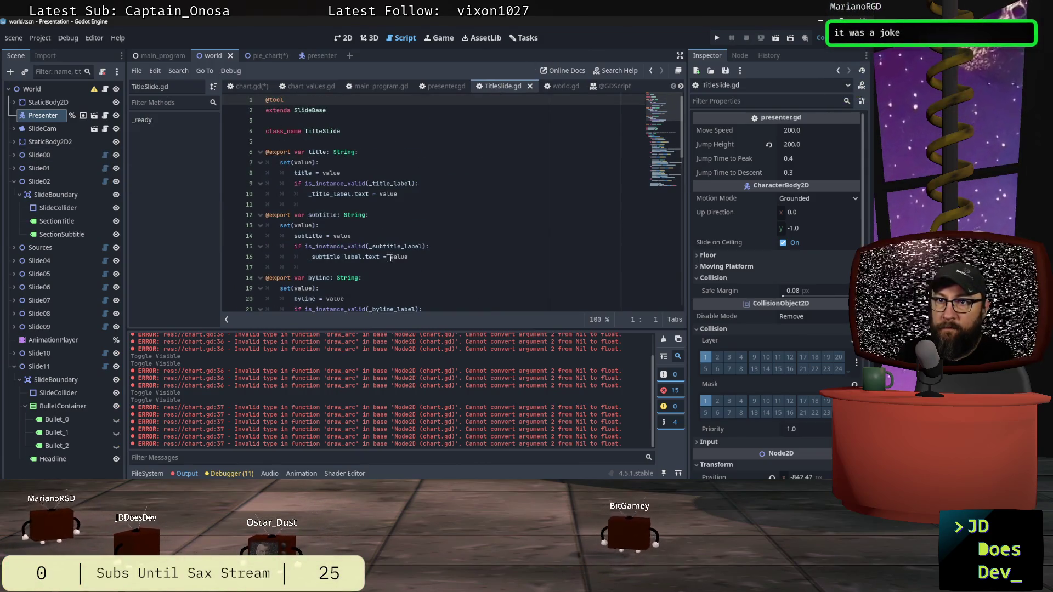
scroll(429, 196, "down", 5)
scroll(430, 196, "up", 3)
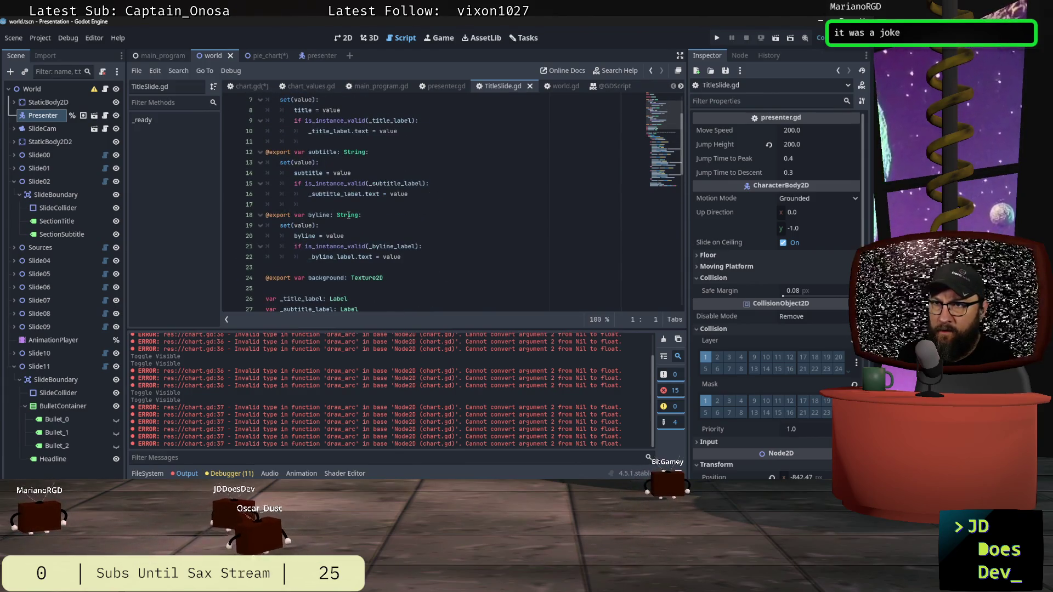
left_click(285, 226)
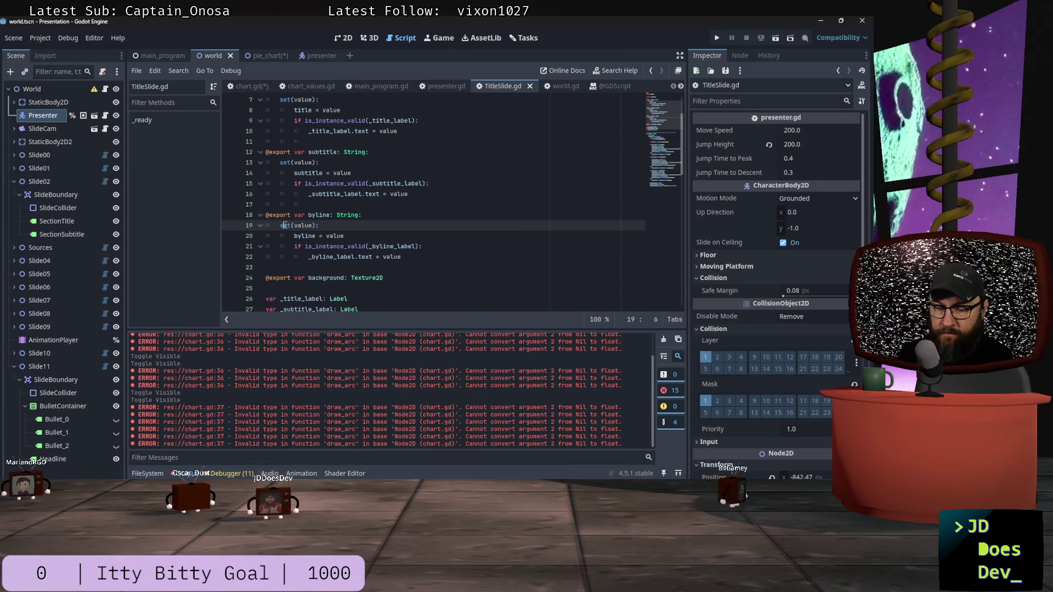
key("alt+F1")
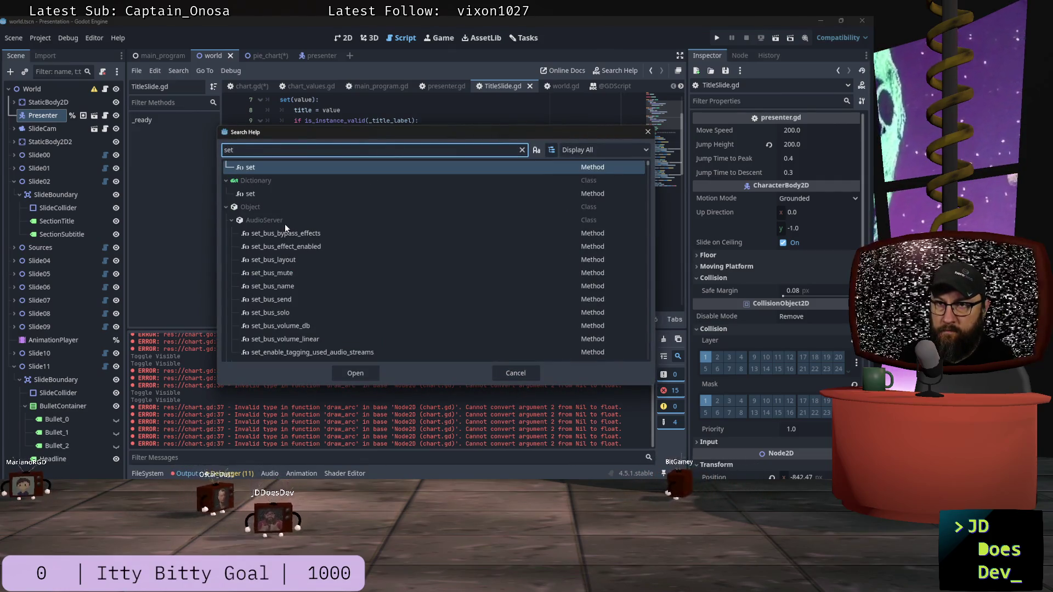
left_click(252, 246)
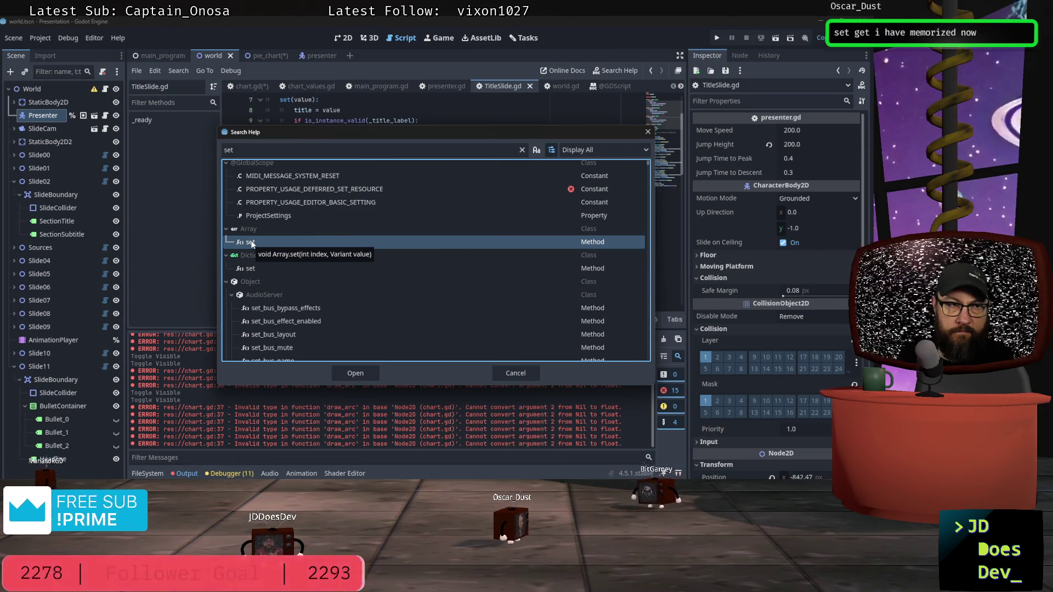
scroll(251, 242, "down", 3)
scroll(252, 241, "down", 15)
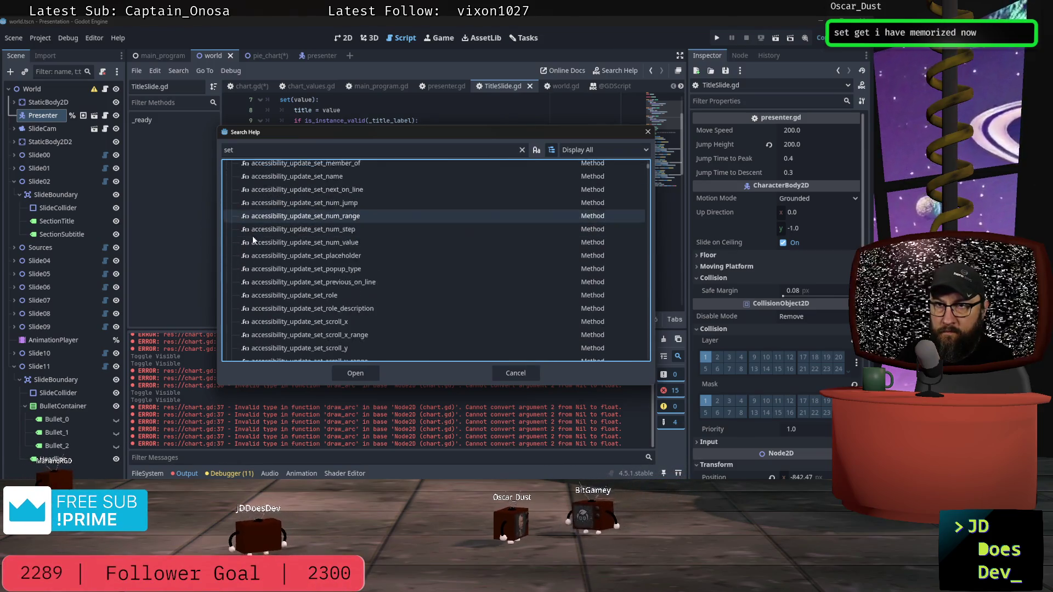
scroll(252, 235, "down", 20)
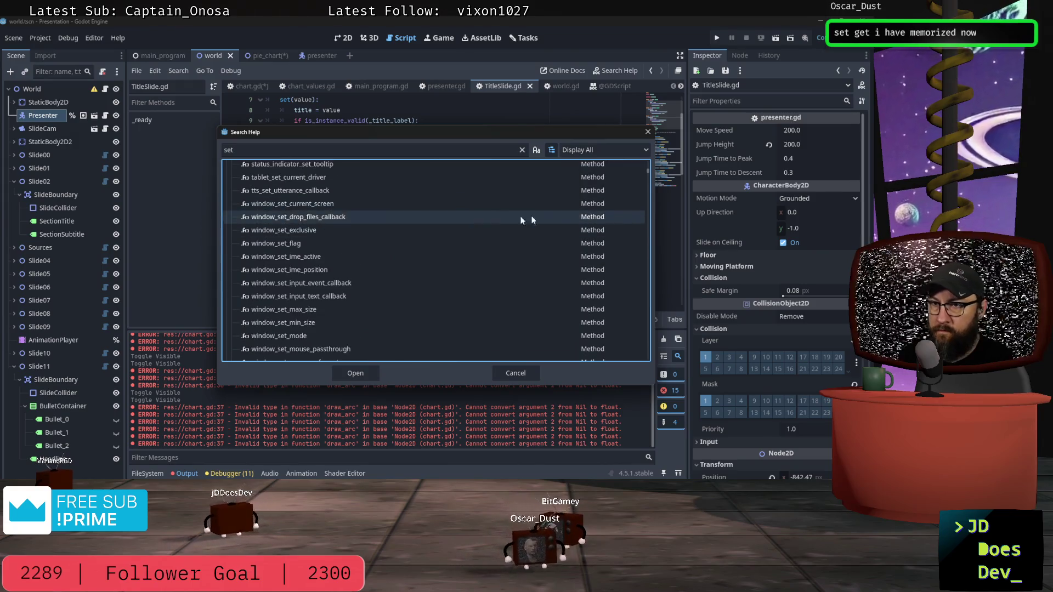
left_click(284, 149)
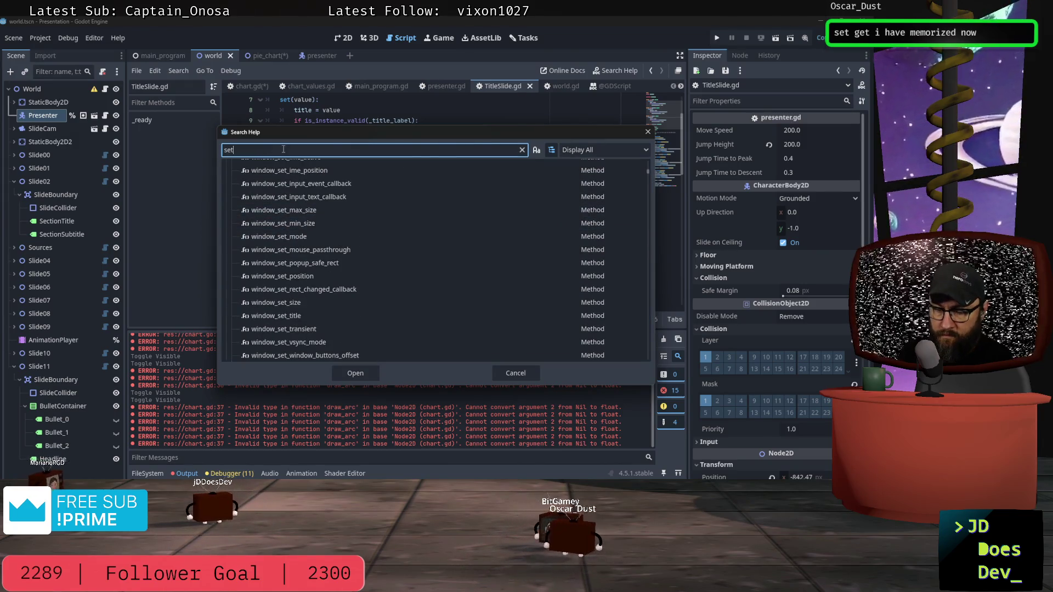
type("(")
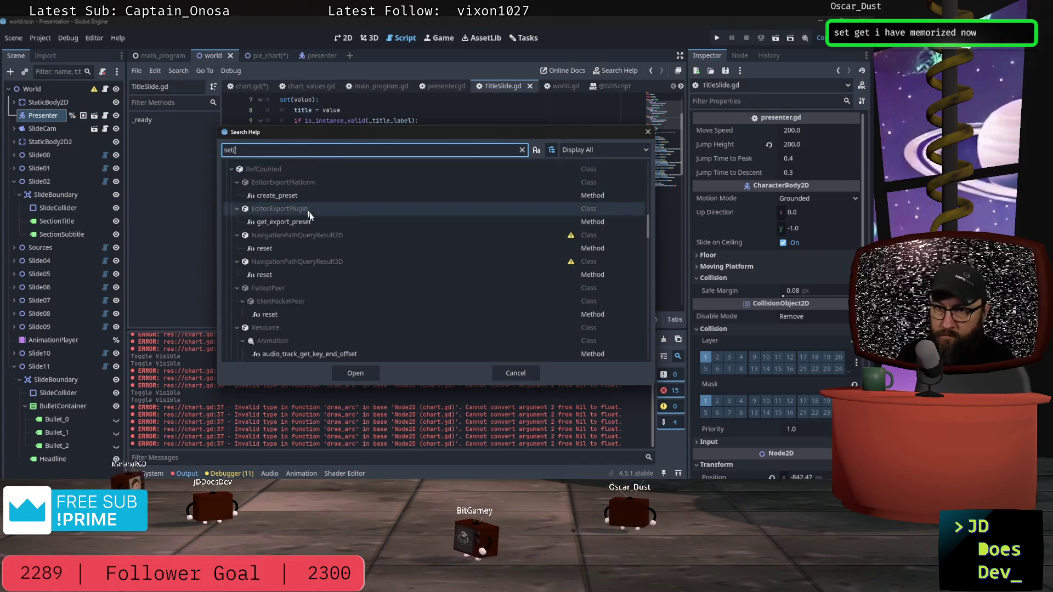
scroll(326, 226, "down", 15)
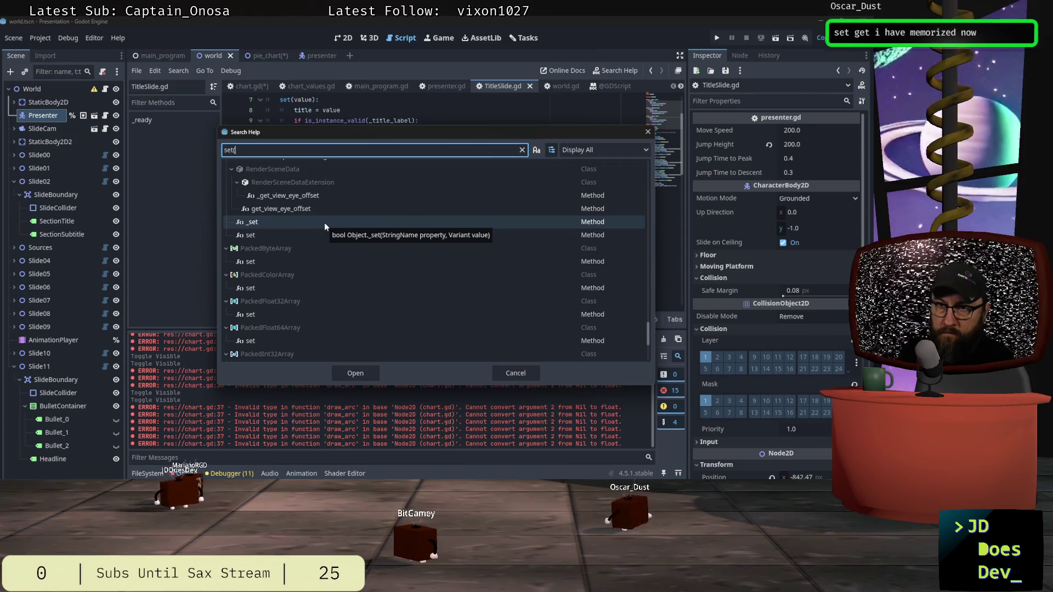
scroll(324, 222, "down", 3)
scroll(324, 222, "up", 3)
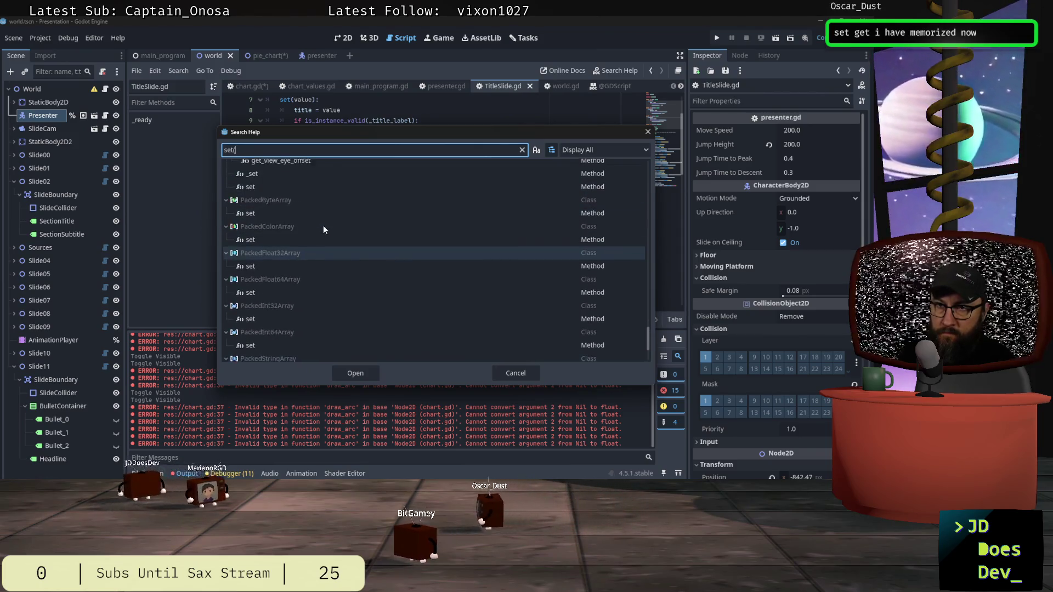
scroll(324, 226, "down", 10)
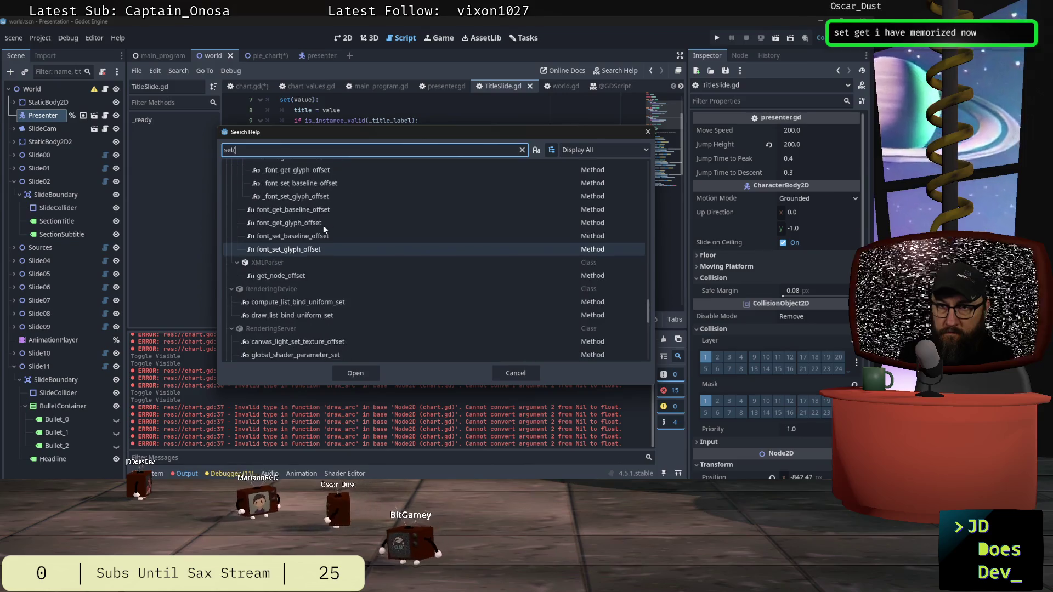
left_click(520, 372)
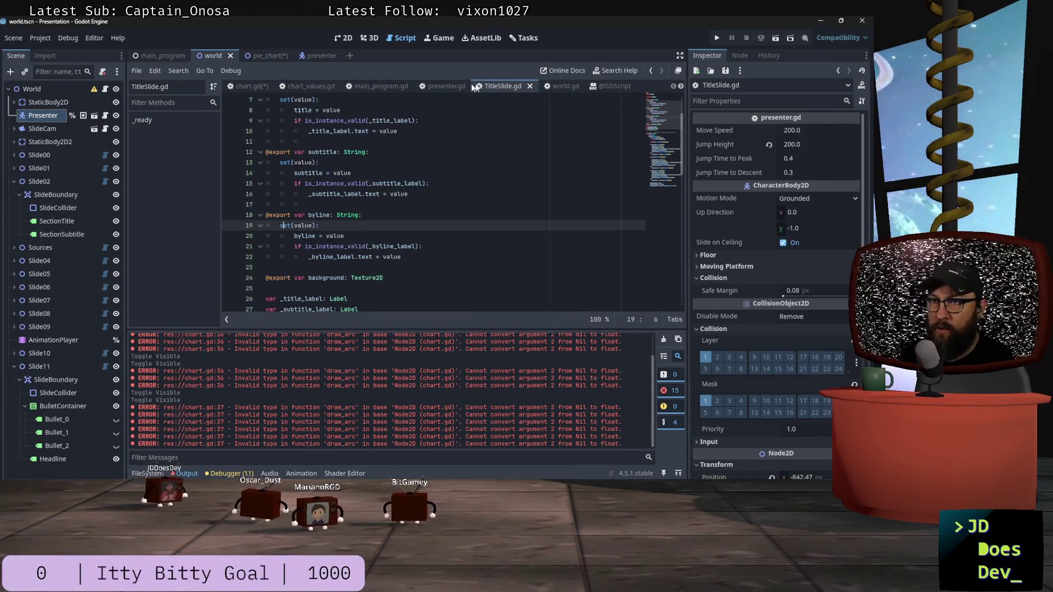
Compare TitleSlide.gd's setter syntax while starting the radius declaration in chart.gd.
left_click(240, 86)
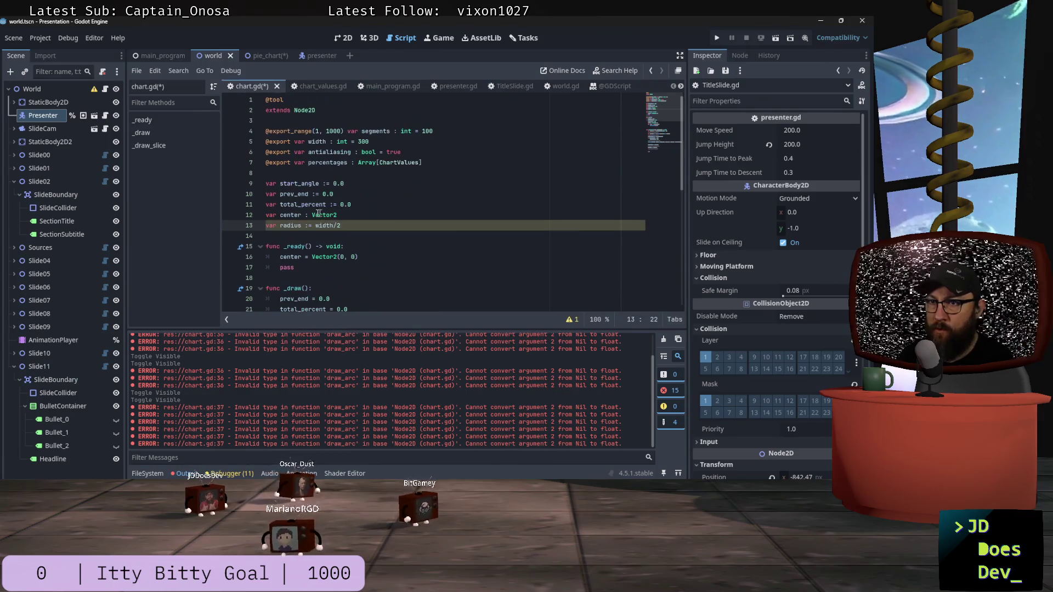
left_click(508, 86)
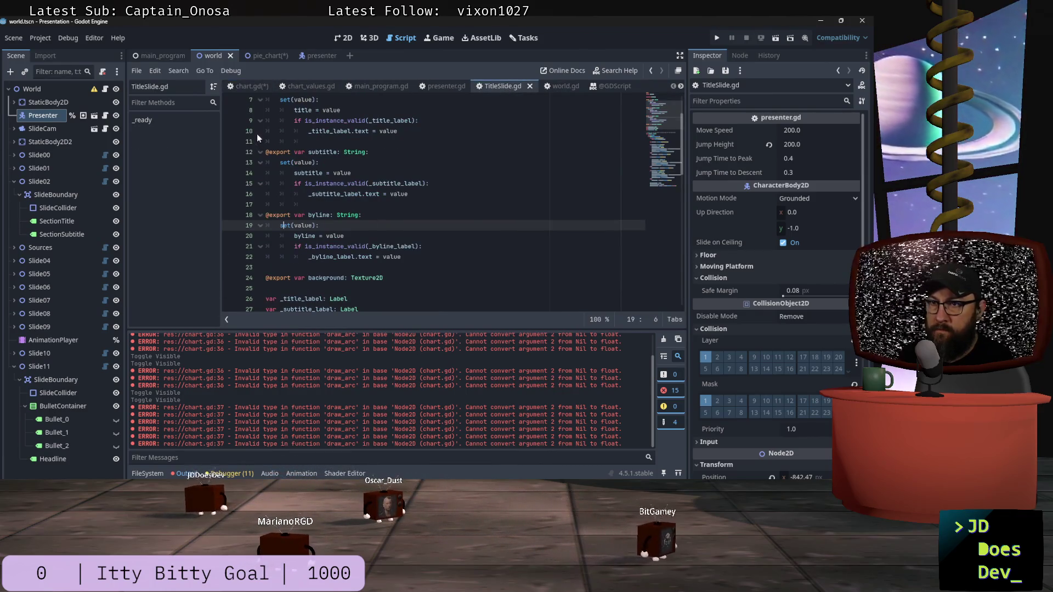
left_click(255, 87)
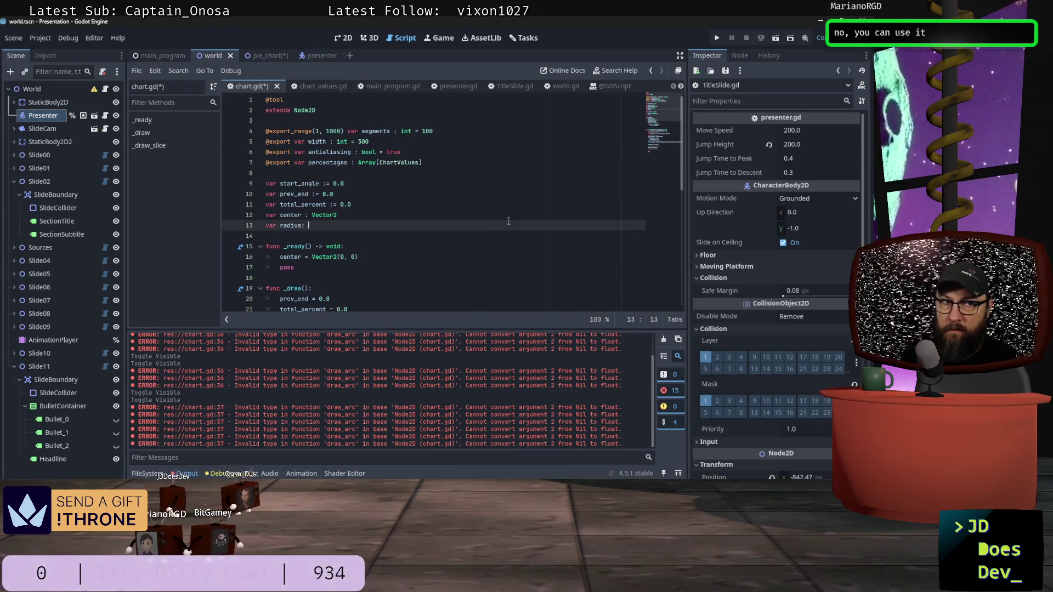
type("set")
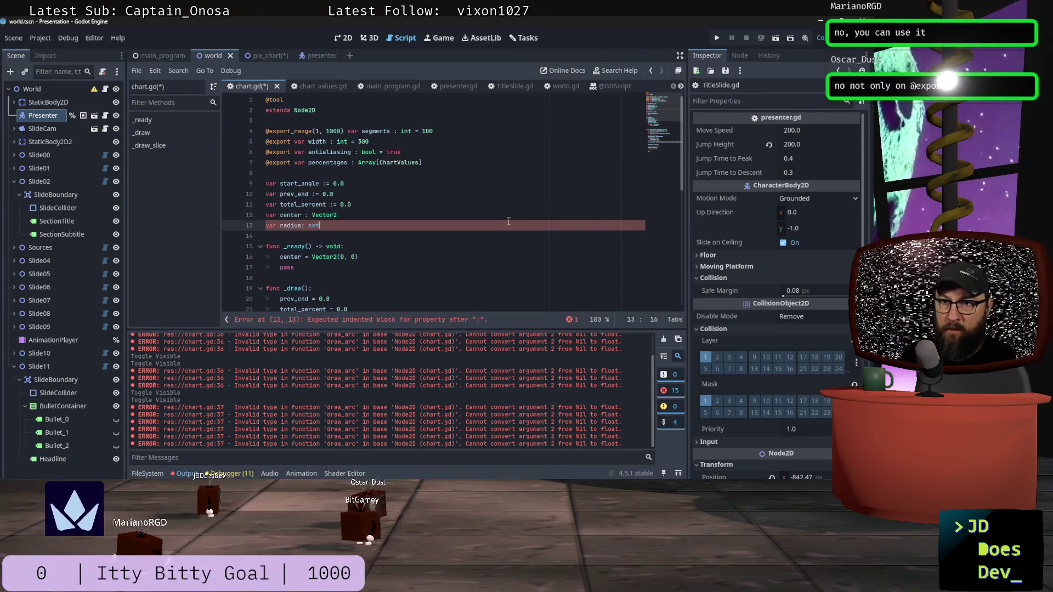
left_click(499, 86)
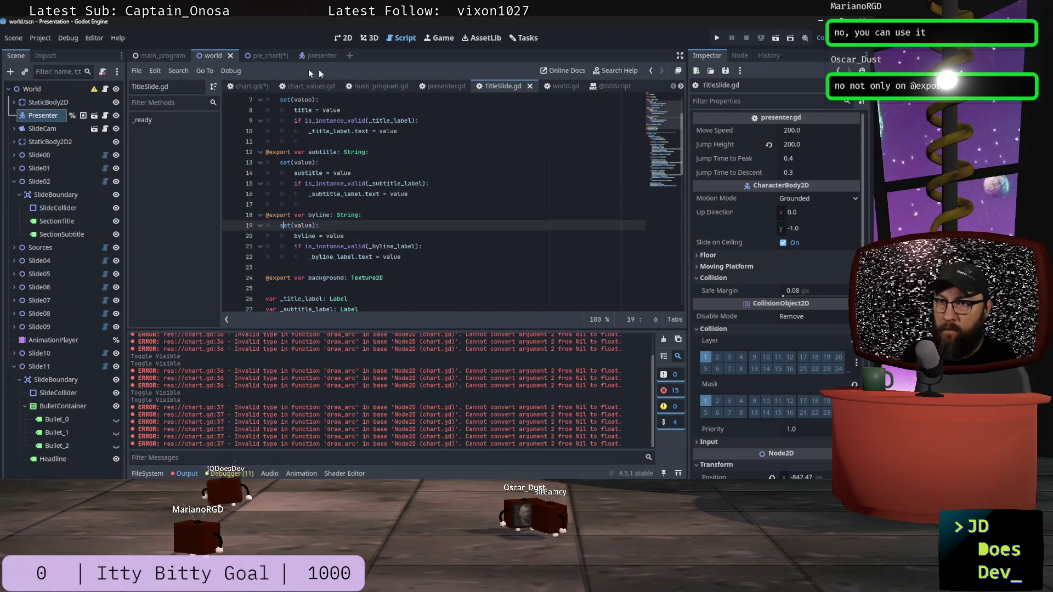
left_click(252, 88)
type("var radius: f")
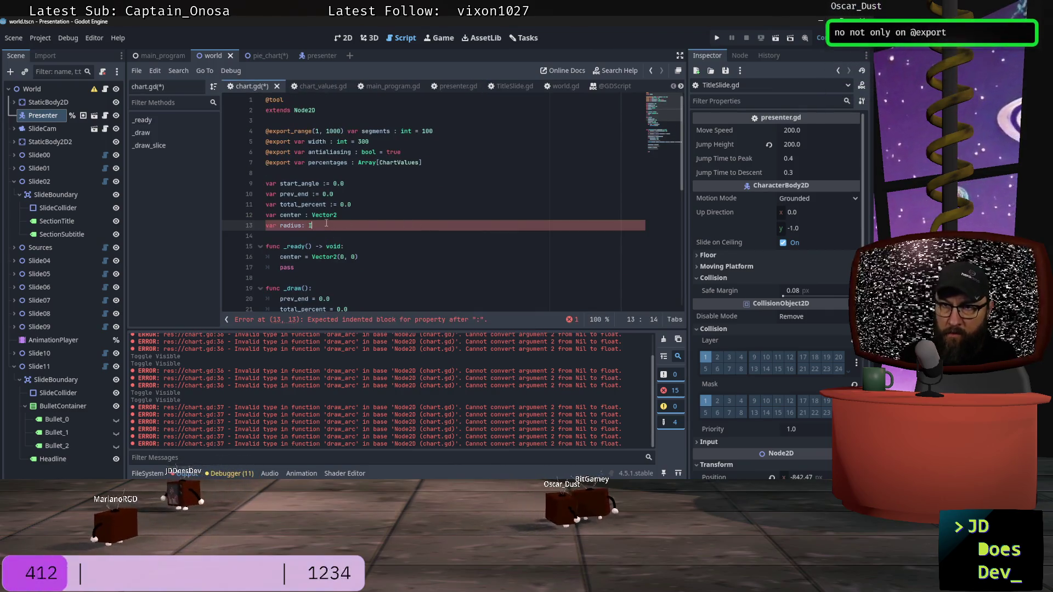
Type radius as a float with a set(value) line, checking TitleSlide.gd's setter again.
type("loat")
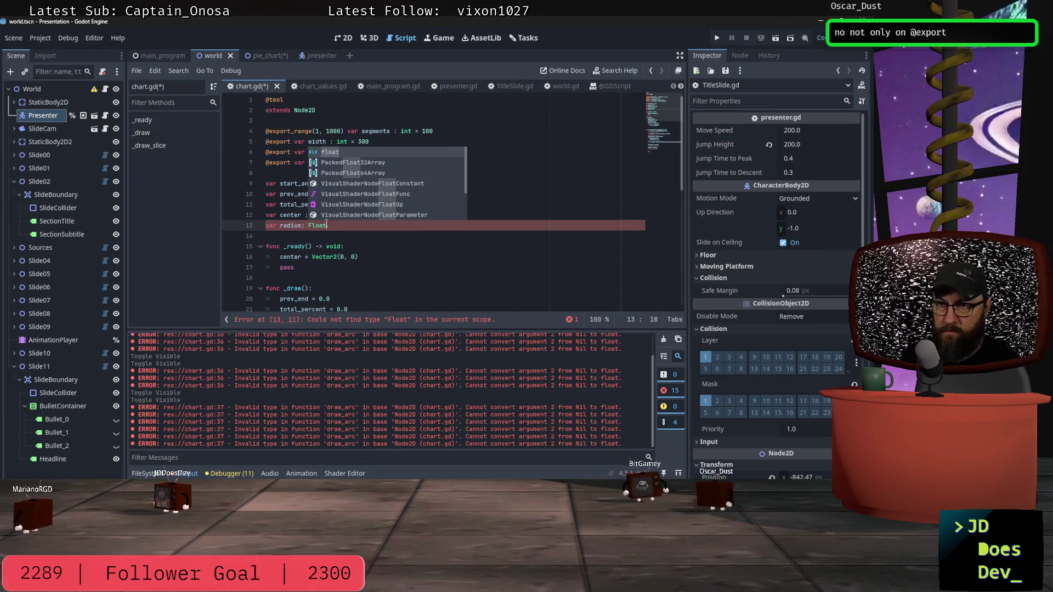
type(":")
key("Return")
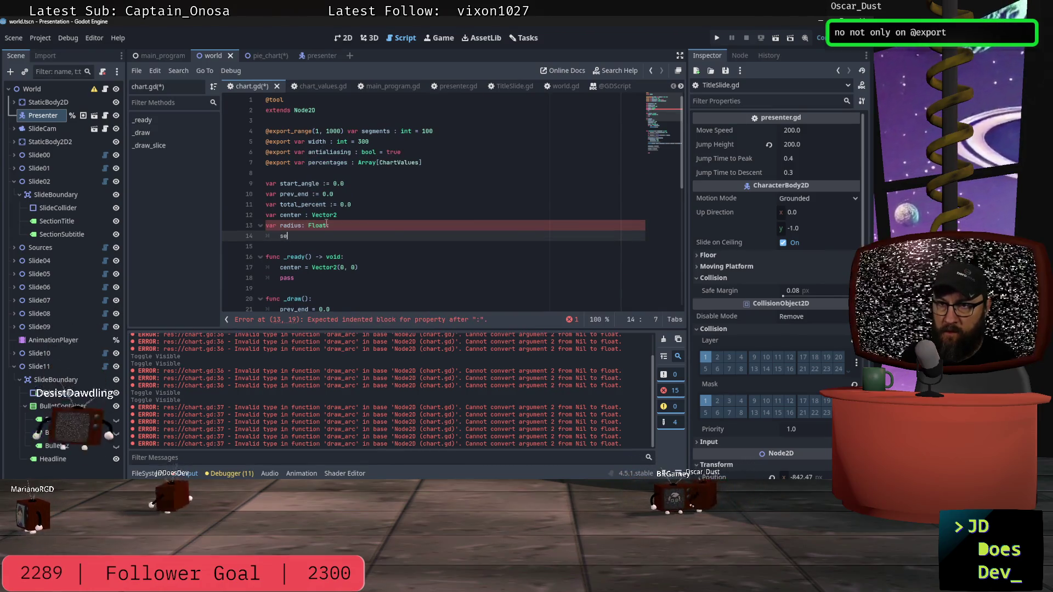
type("set(v")
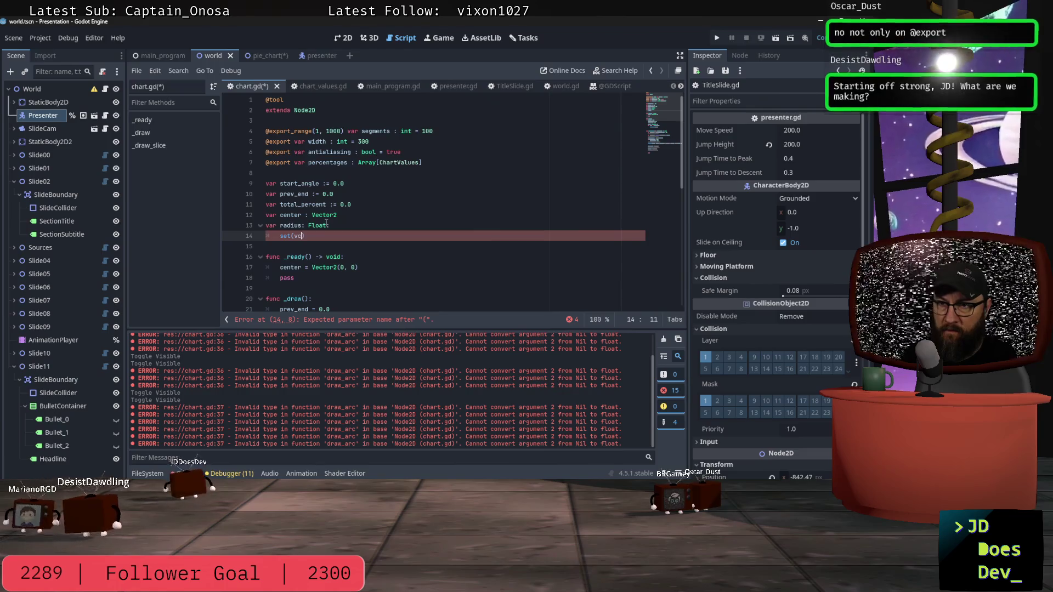
type("alue")
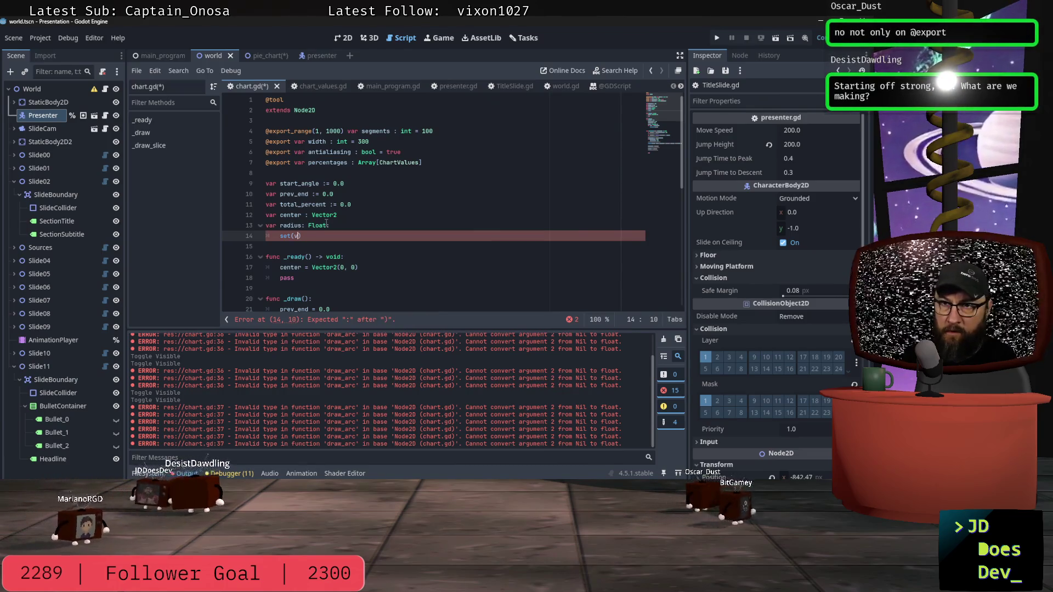
type(")")
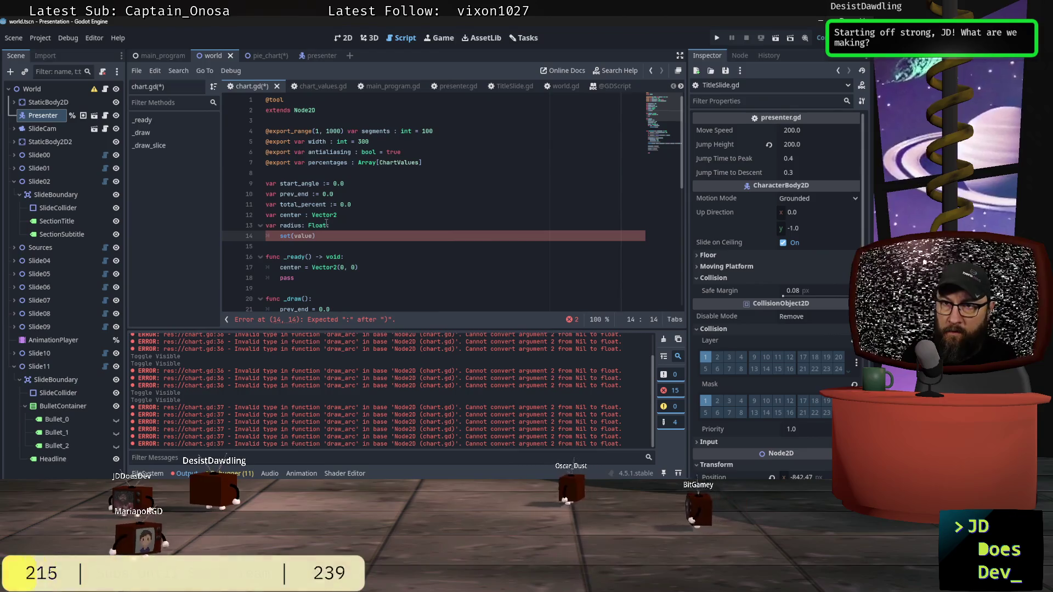
left_click(531, 86)
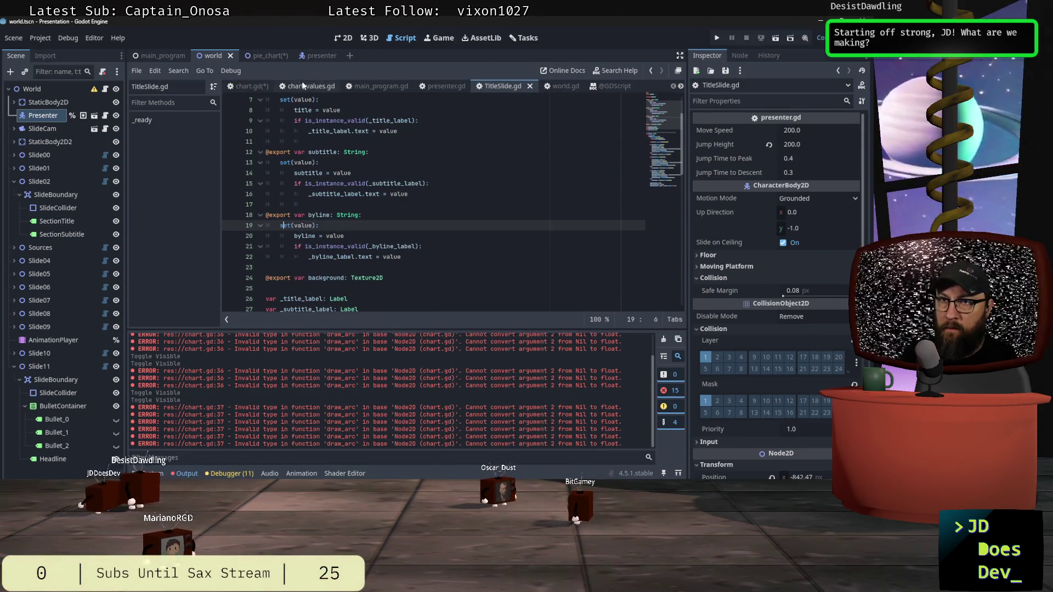
left_click(243, 86)
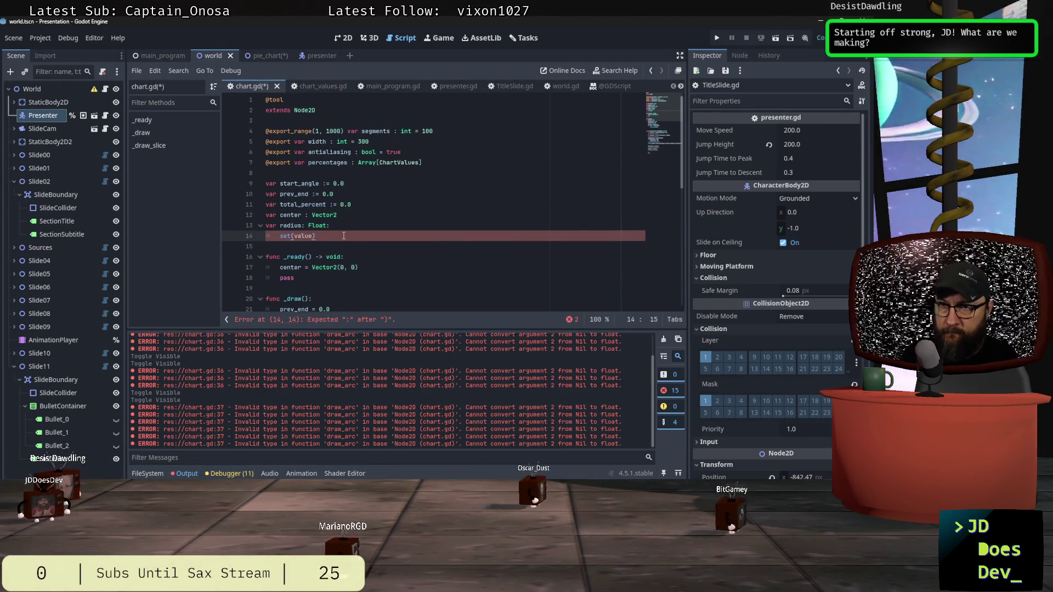
left_click(515, 86)
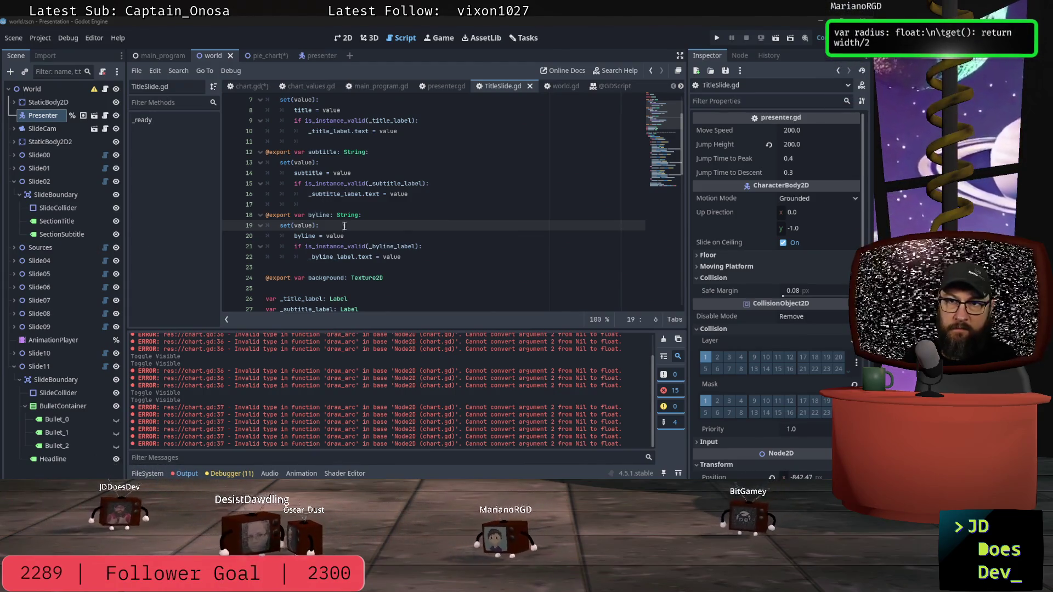
left_click(245, 88)
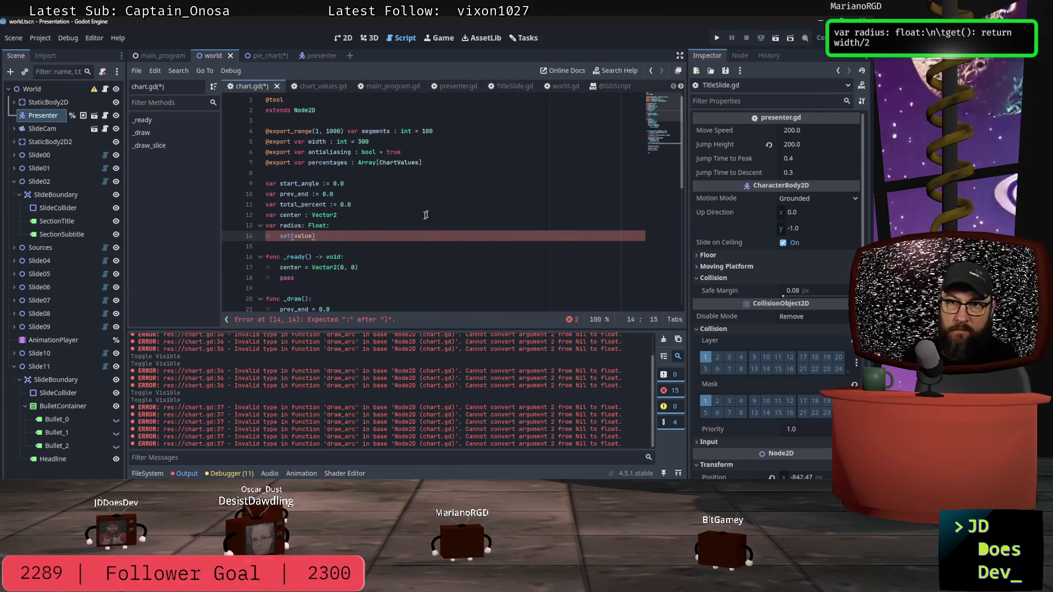
Replace the radius setter with a getter returning width/2.
key("shift+Home")
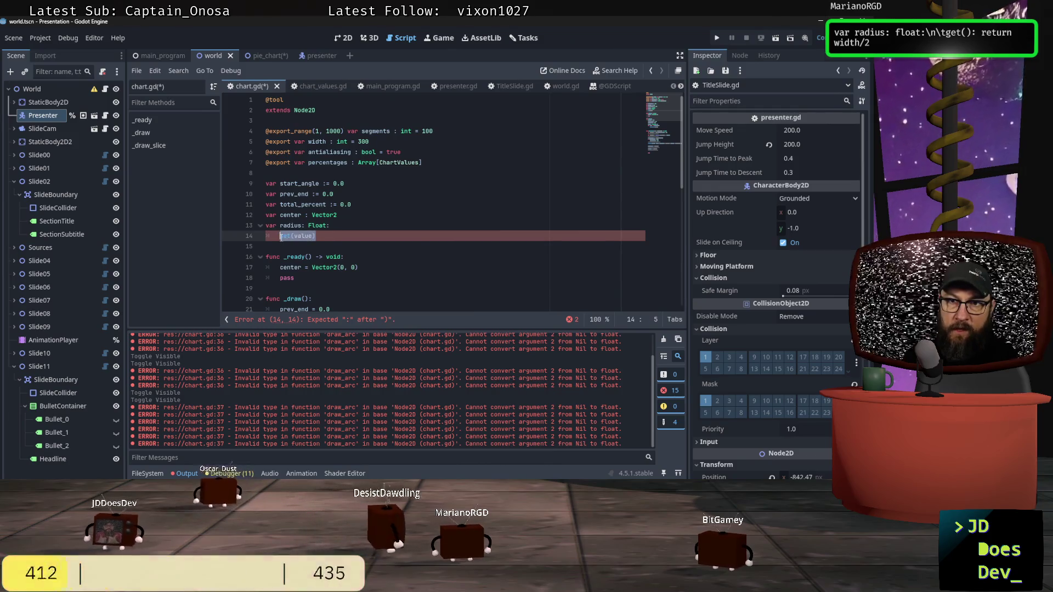
type("get():")
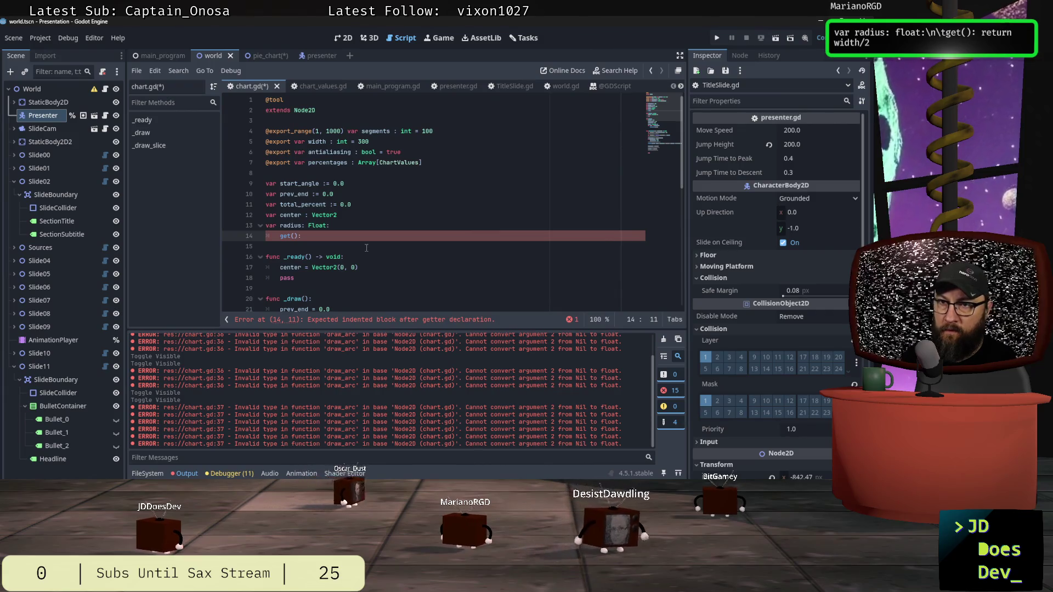
key("Return")
key("Tab")
type("return ")
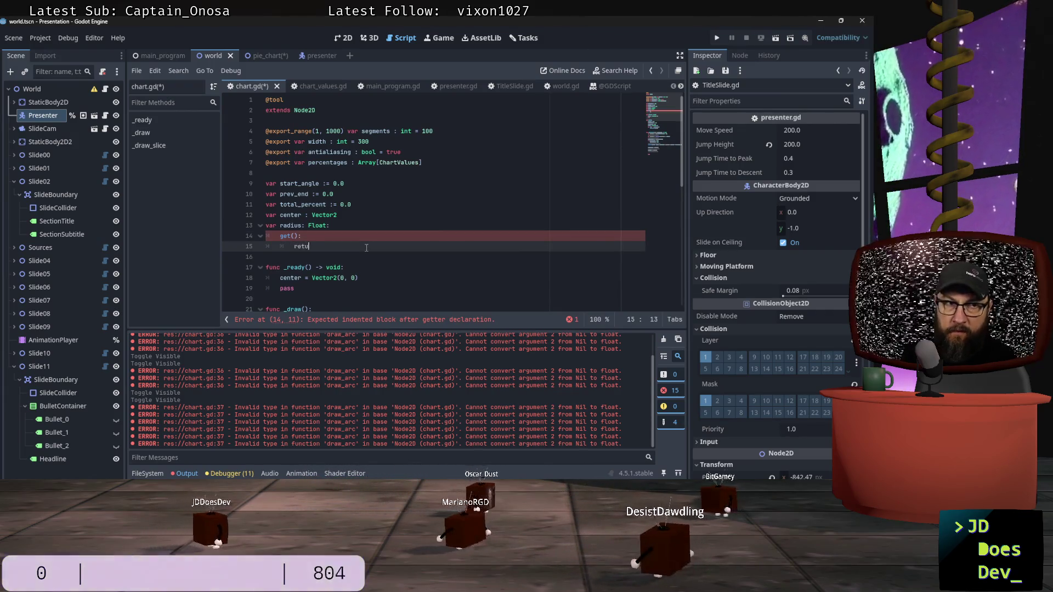
type("width/2")
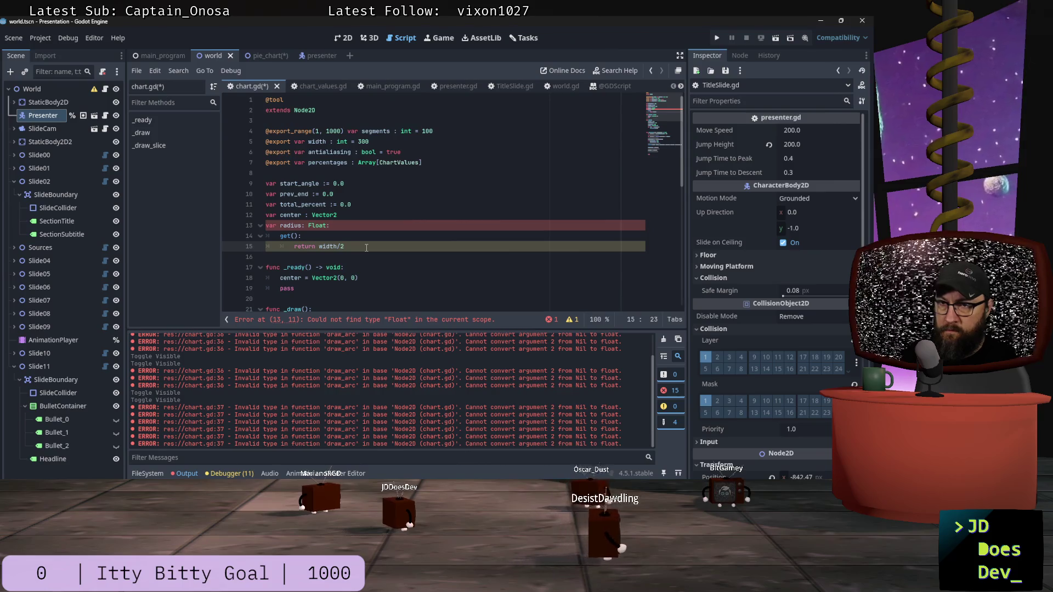
Change the Float type to lowercase float, save chart.gd, and switch to the pie_chart scene.
key("Up")
key("Up")
key("Right")
key("Right")
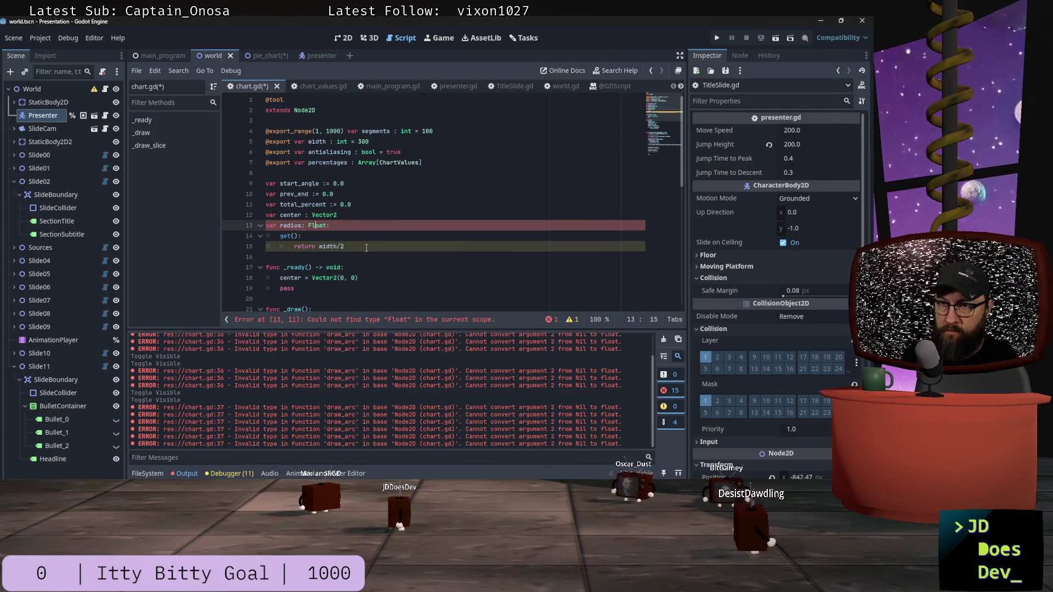
key("Delete")
type("f")
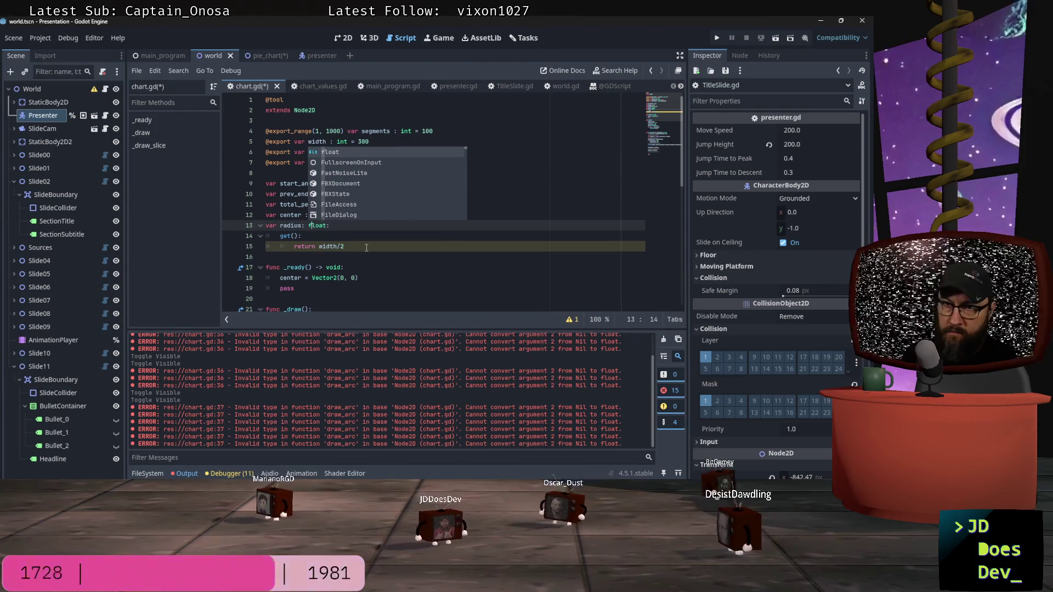
left_click(357, 244)
key("ctrl+s")
scroll(417, 233, "down", 1)
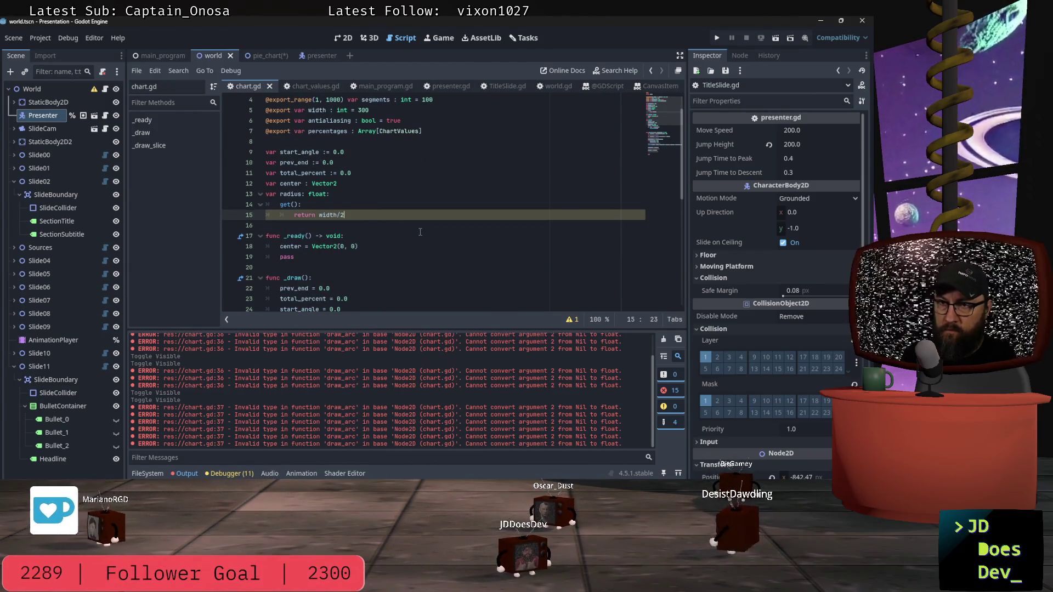
scroll(412, 225, "down", 2)
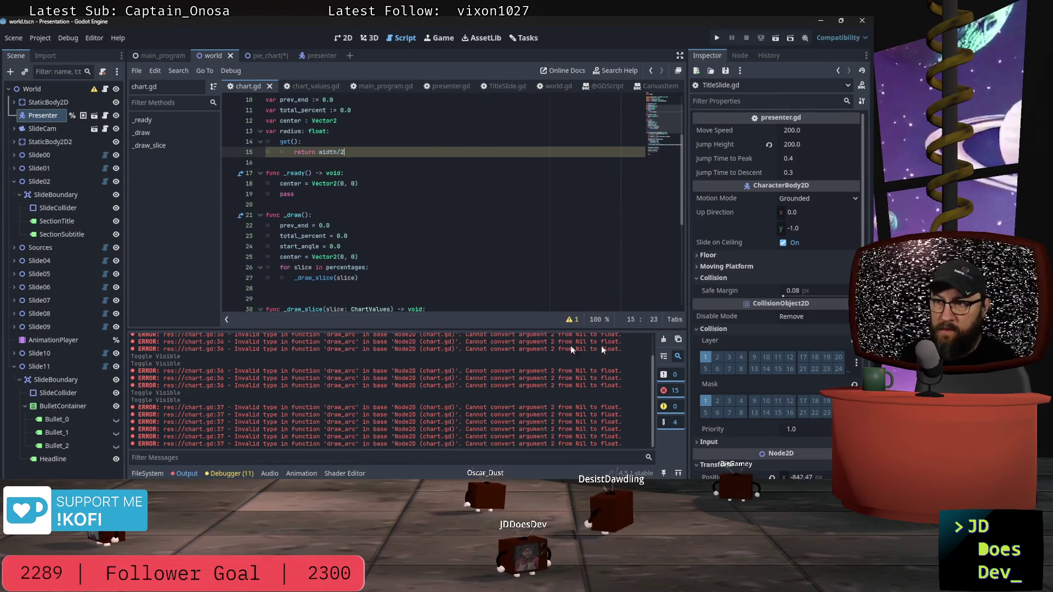
left_click(264, 56)
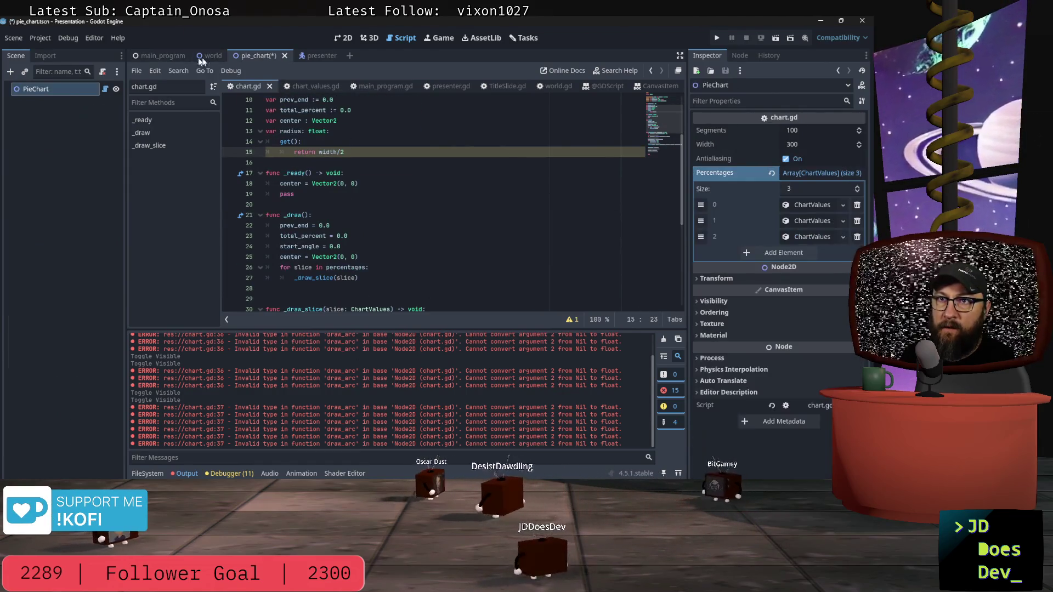
Refresh PieChart, view the pie on the 2D canvas, and save the scene.
double_click(116, 90)
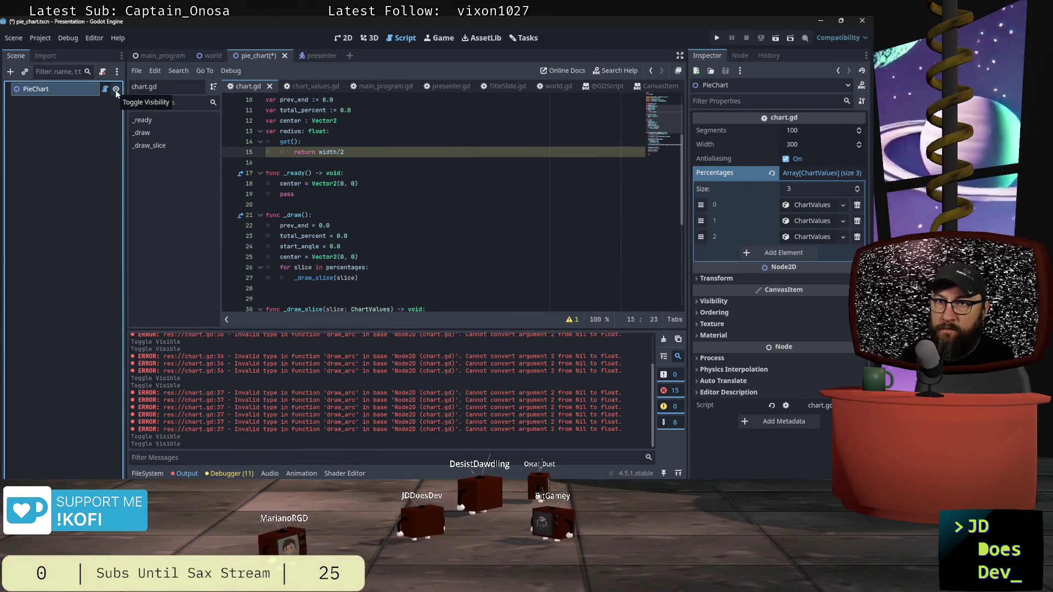
left_click(345, 38)
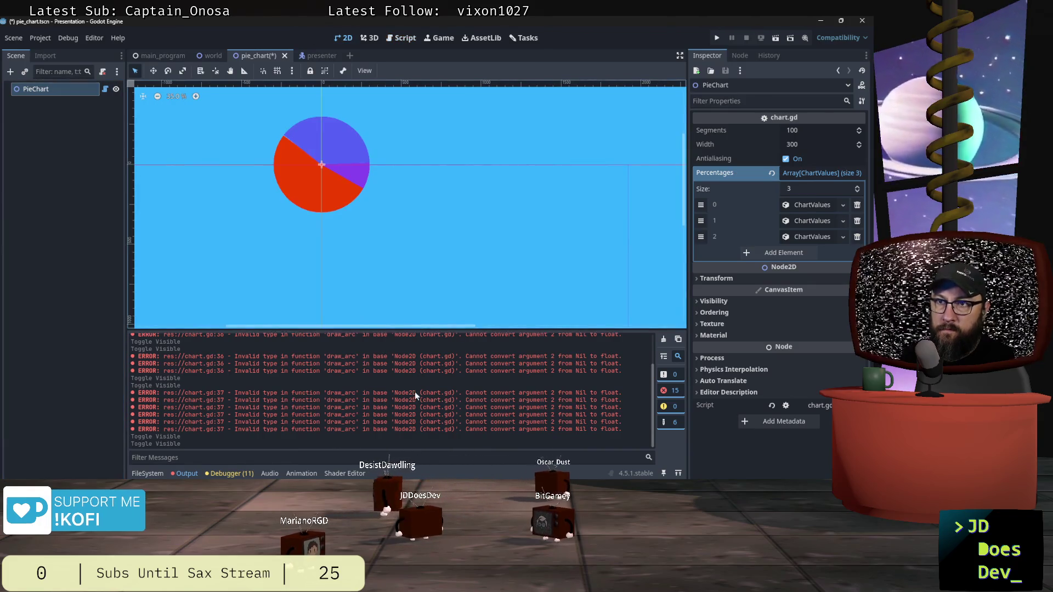
key("ctrl+s")
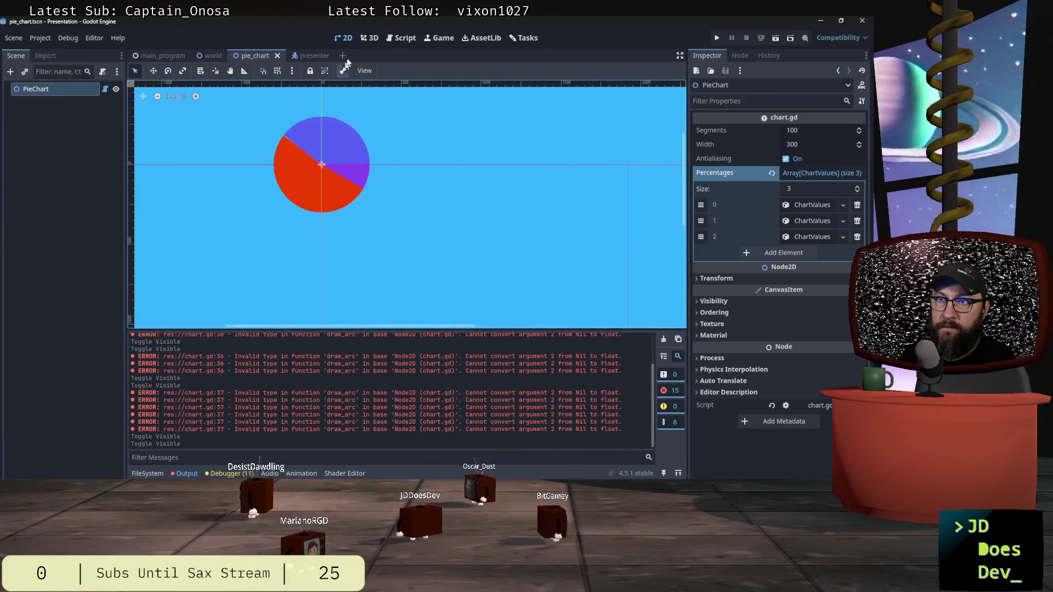
Return to chart.gd and place the caret at the end of the center declaration.
left_click(397, 39)
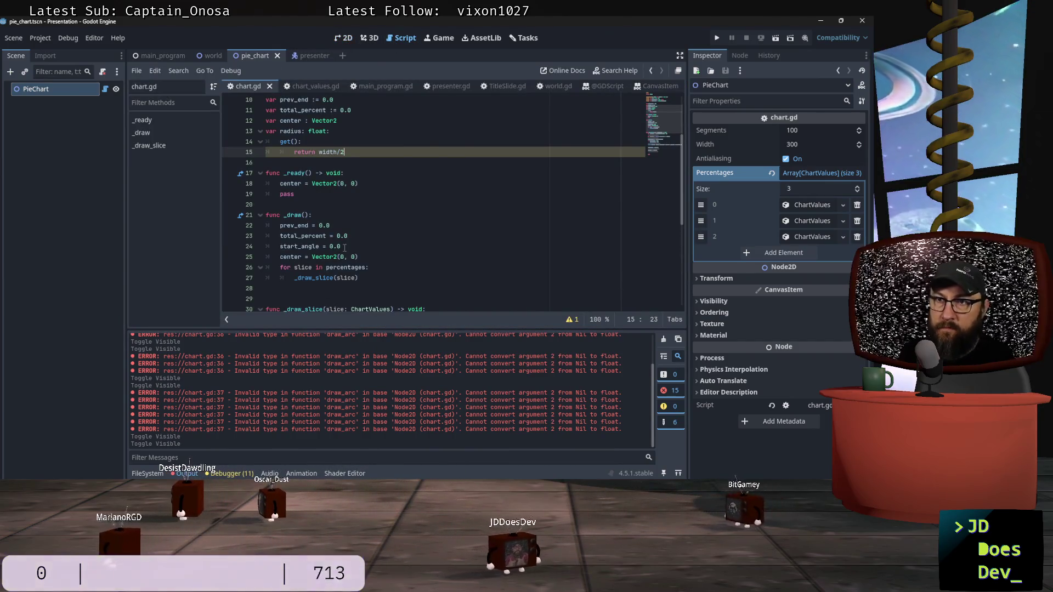
scroll(360, 196, "down", 1)
scroll(363, 196, "up", 3)
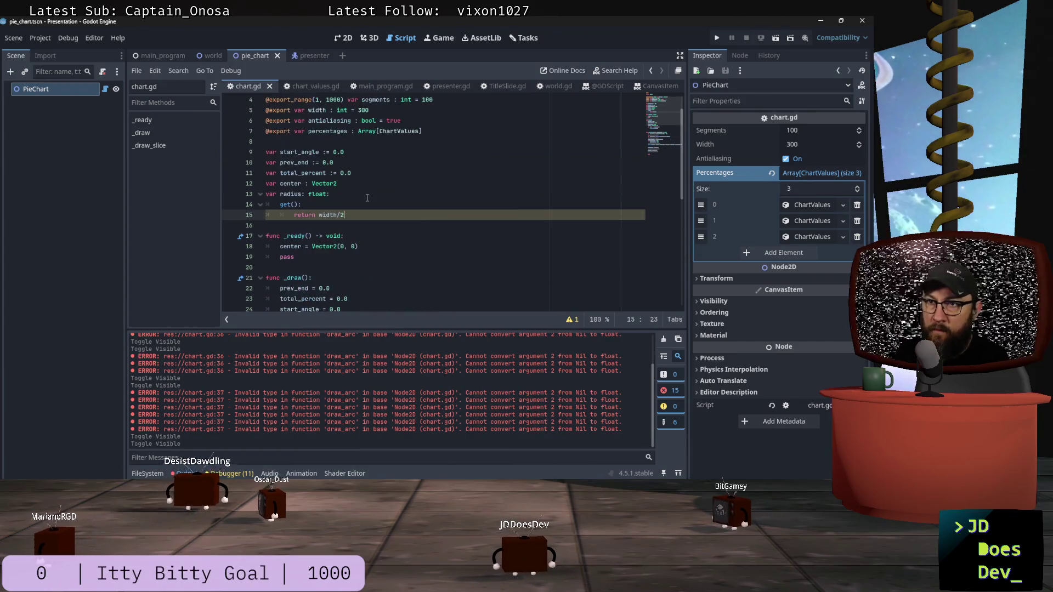
scroll(374, 213, "down", 3)
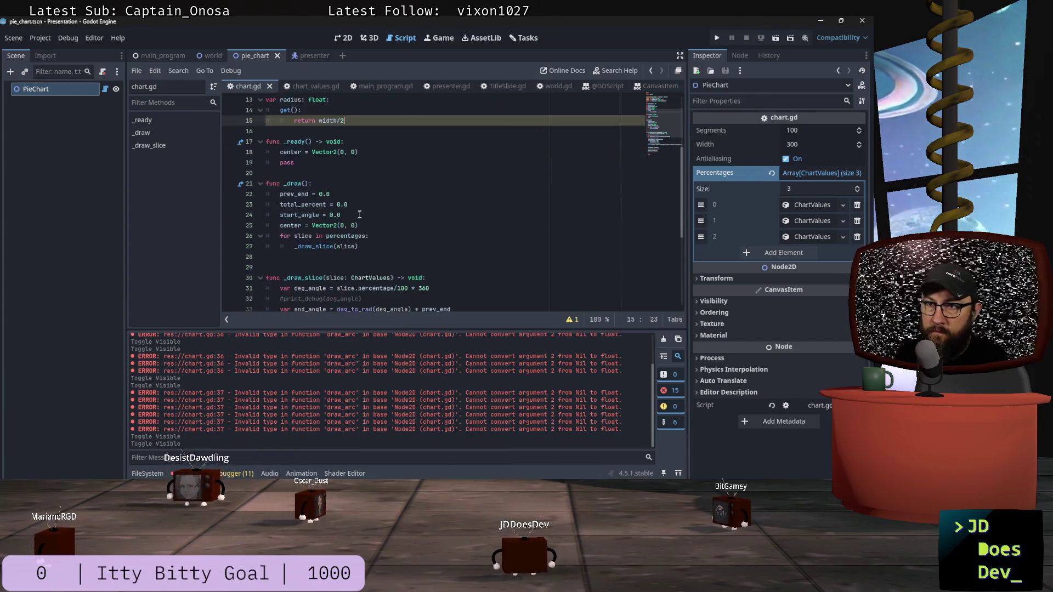
scroll(362, 220, "up", 2)
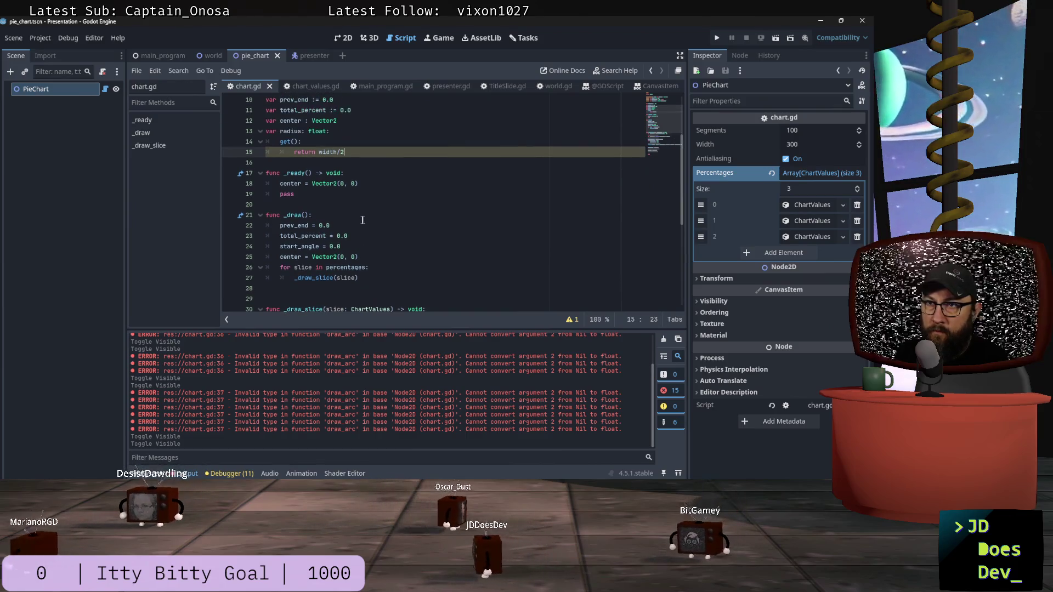
left_click(349, 143)
left_click(386, 158)
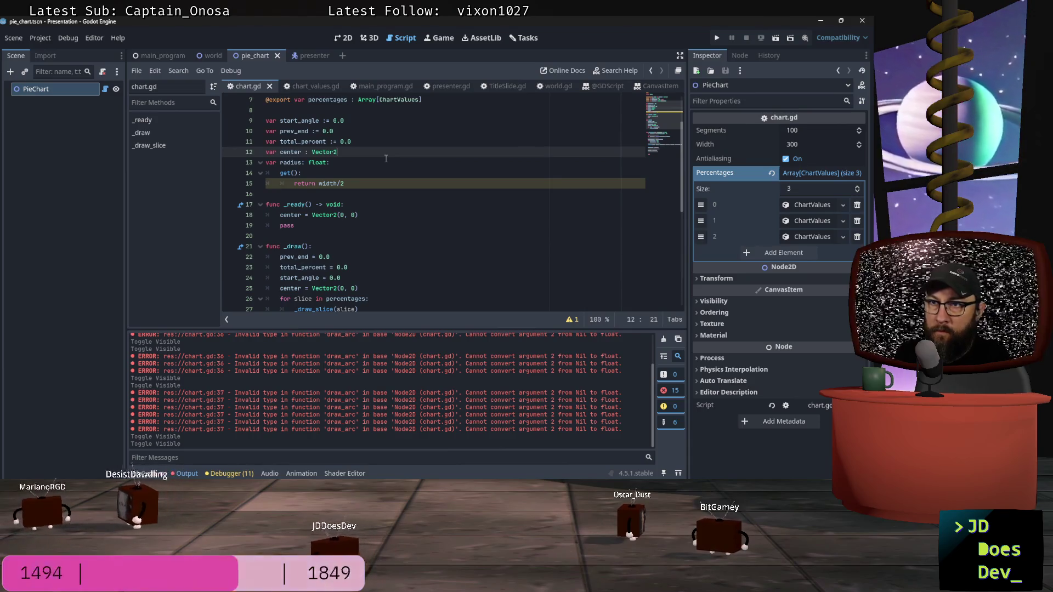
Give center a getter that returns Vector2(0, 0).
type(":")
key("Return")
type("get(")
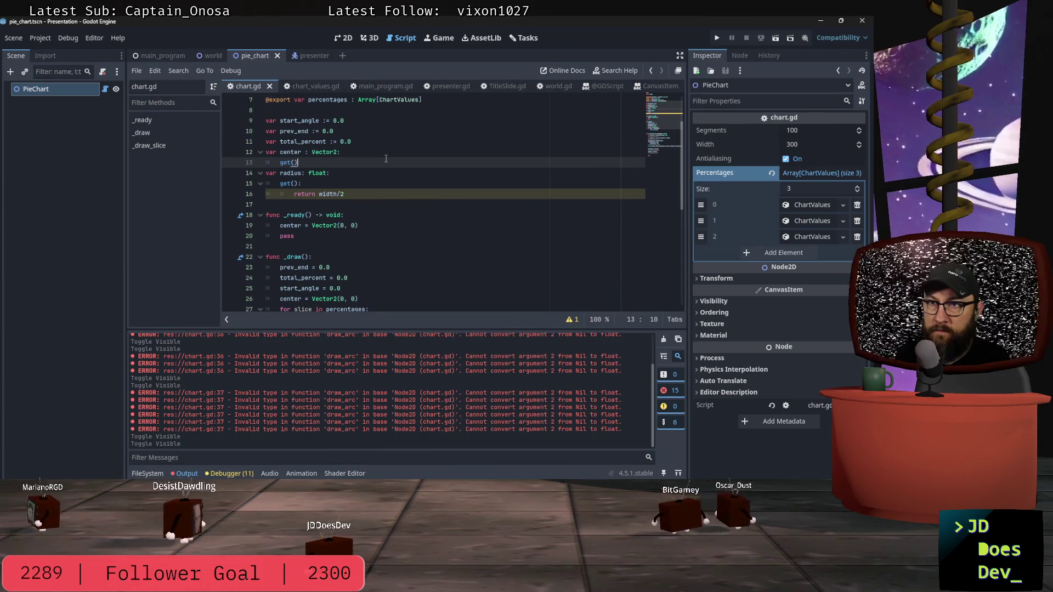
type(":")
key("Return")
type("retur")
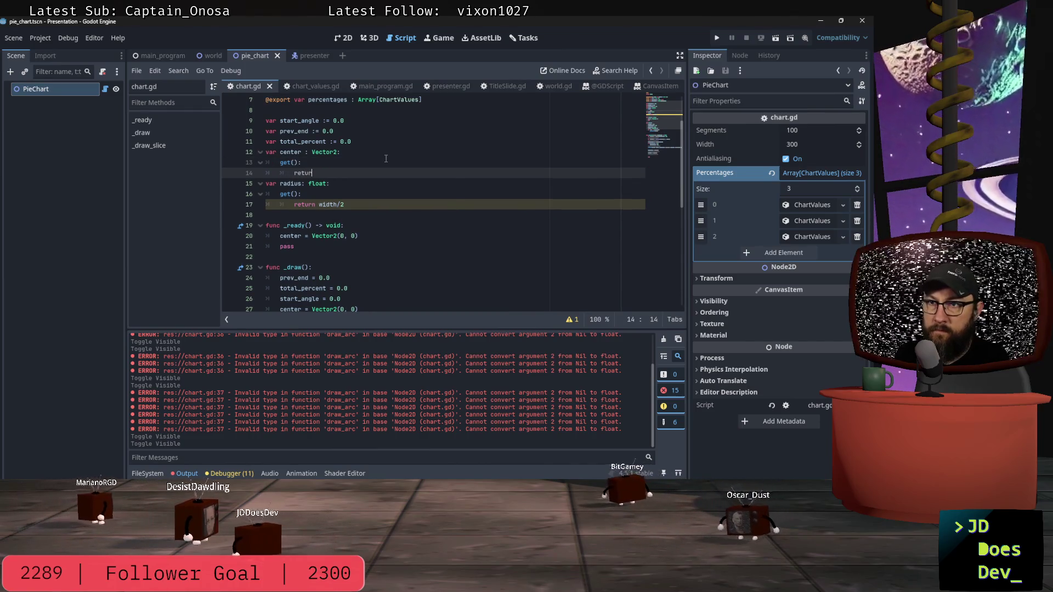
type("n")
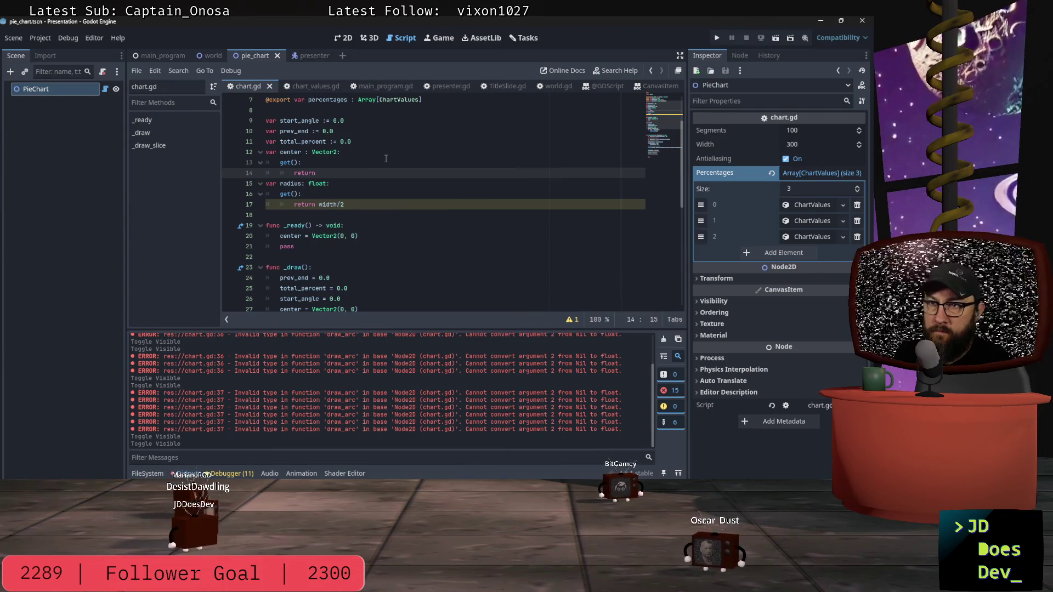
type(" Ve")
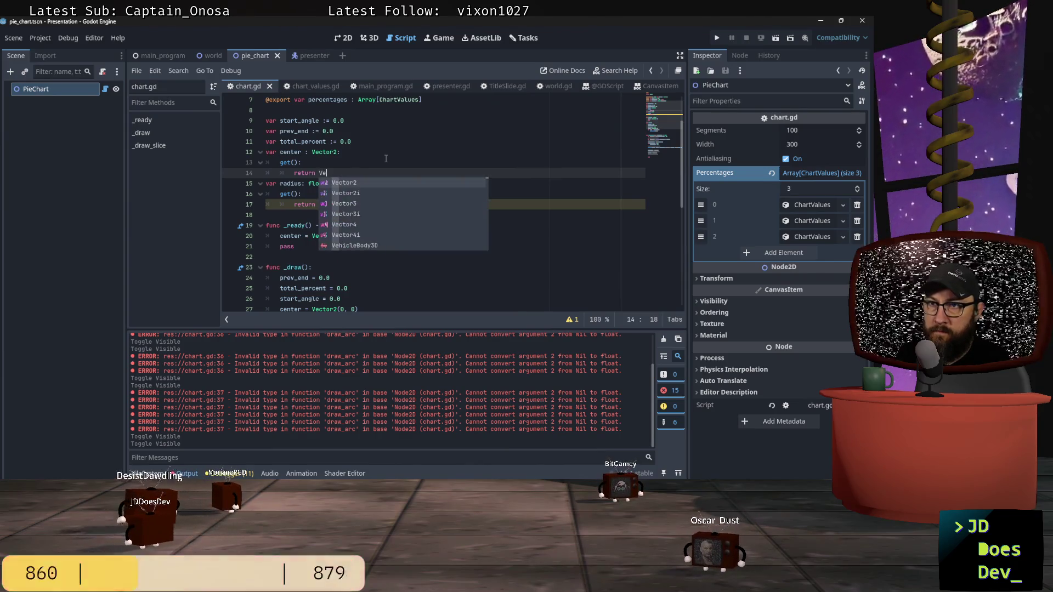
type("ctor2(0,")
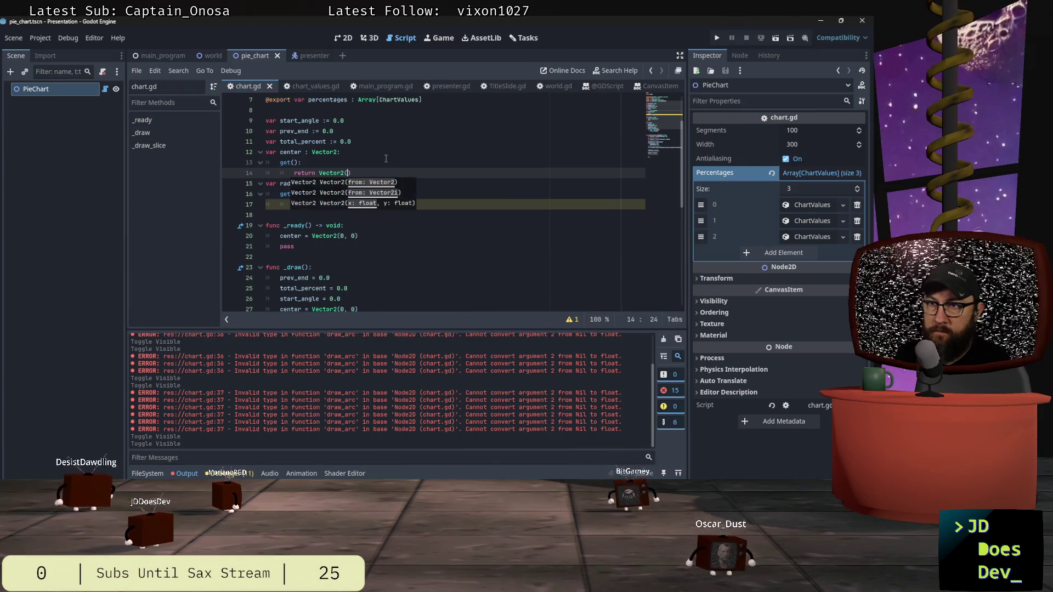
type(" 0")
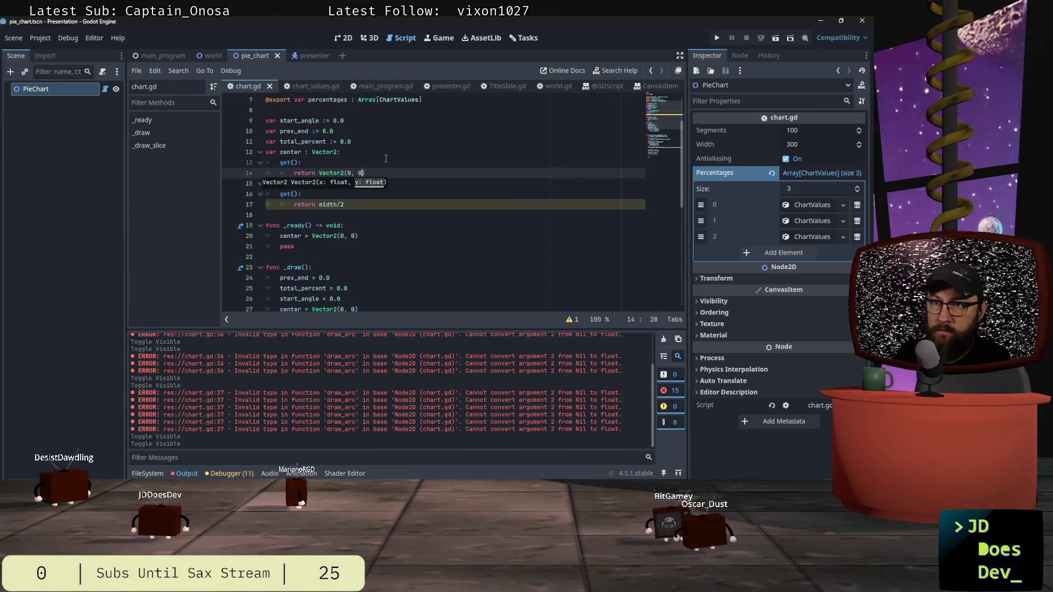
left_click(441, 223)
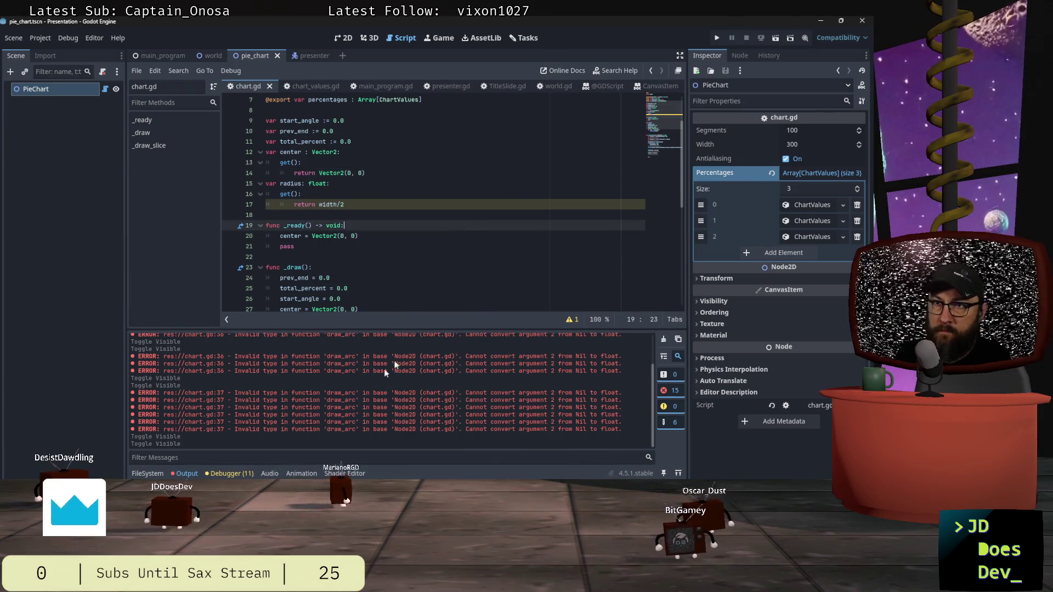
left_click(382, 173)
key("Return")
Comment out the center reset in _draw, save chart.gd, and view the pie canvas.
scroll(305, 234, "down", 3)
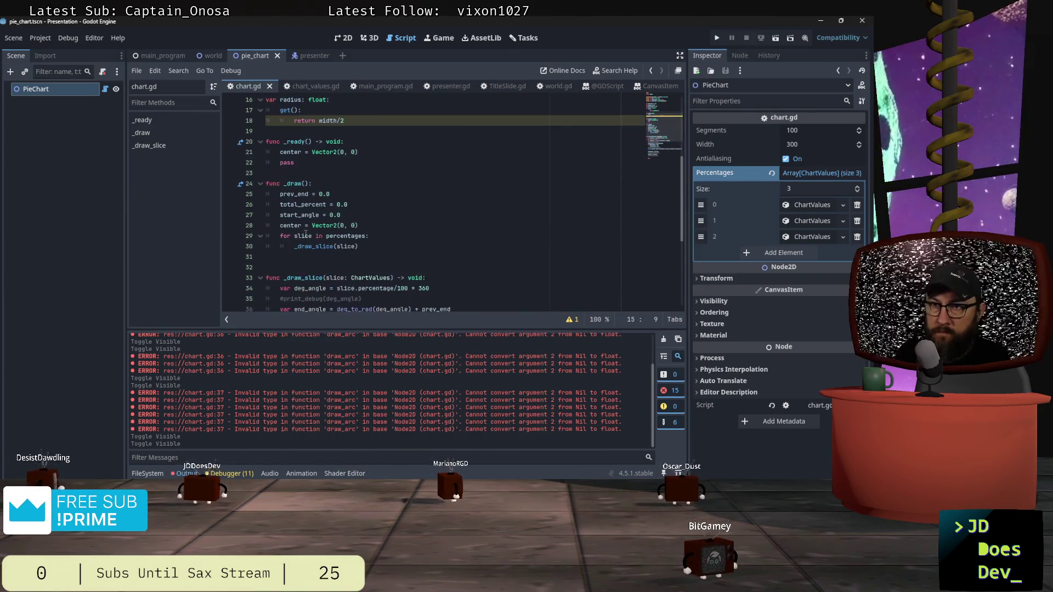
left_click(360, 225)
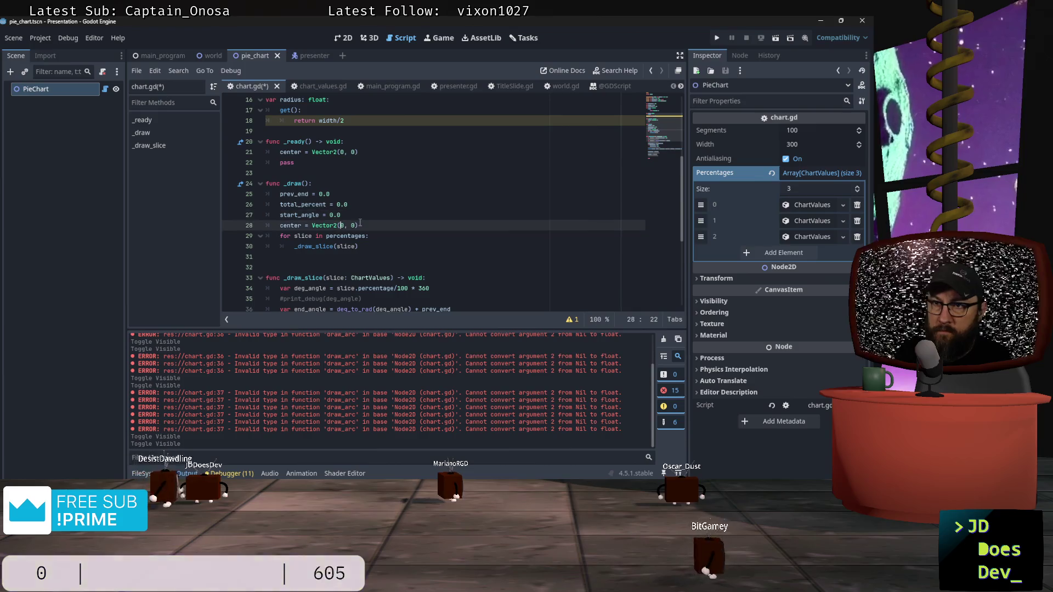
key("ctrl+k")
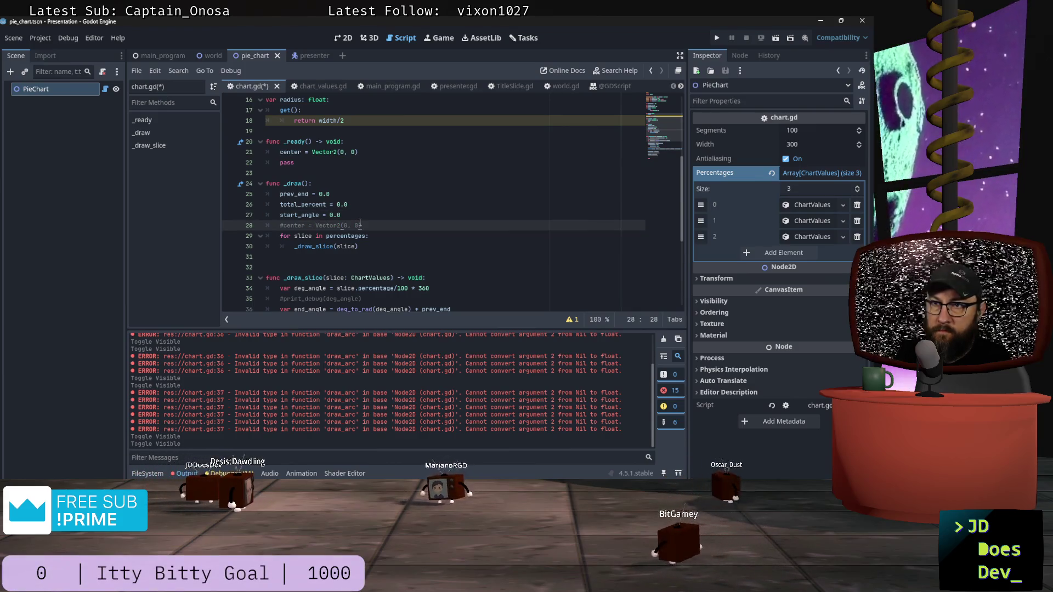
key("ctrl+s")
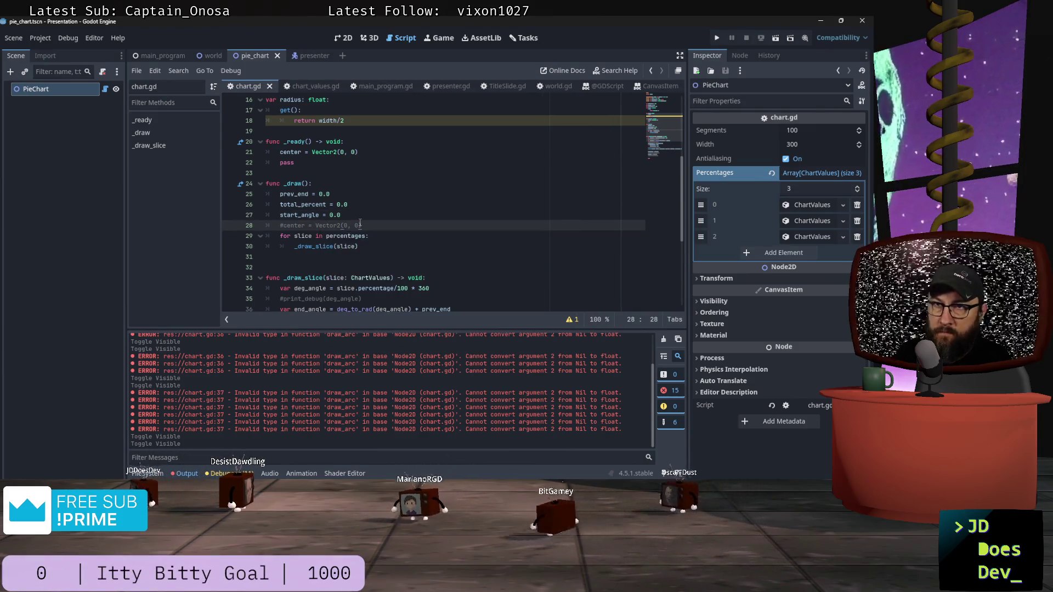
left_click(344, 38)
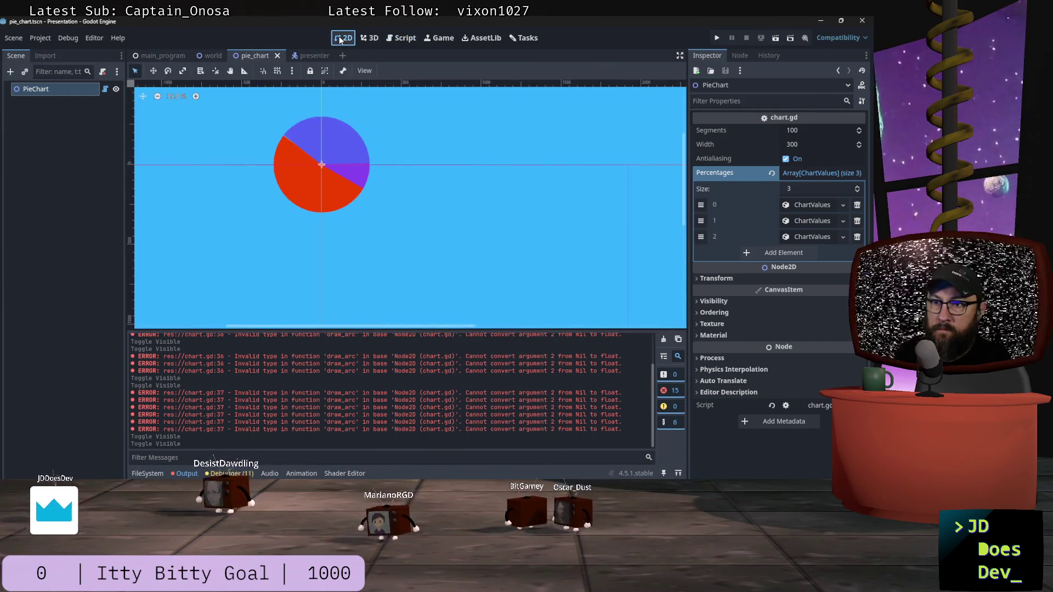
left_click(116, 90)
left_click(115, 89)
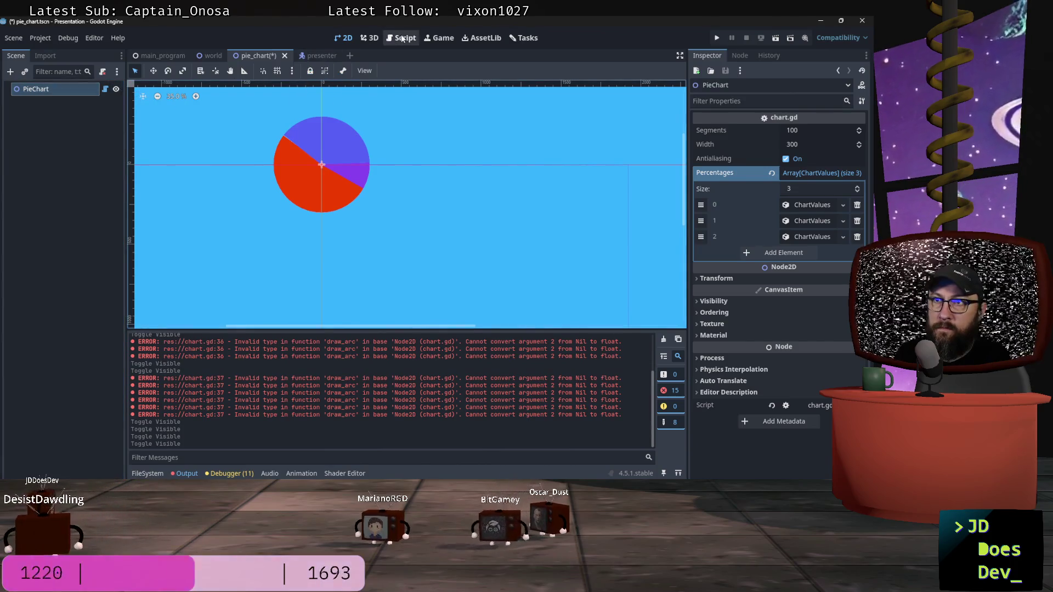
left_click(402, 38)
scroll(408, 187, "up", 4)
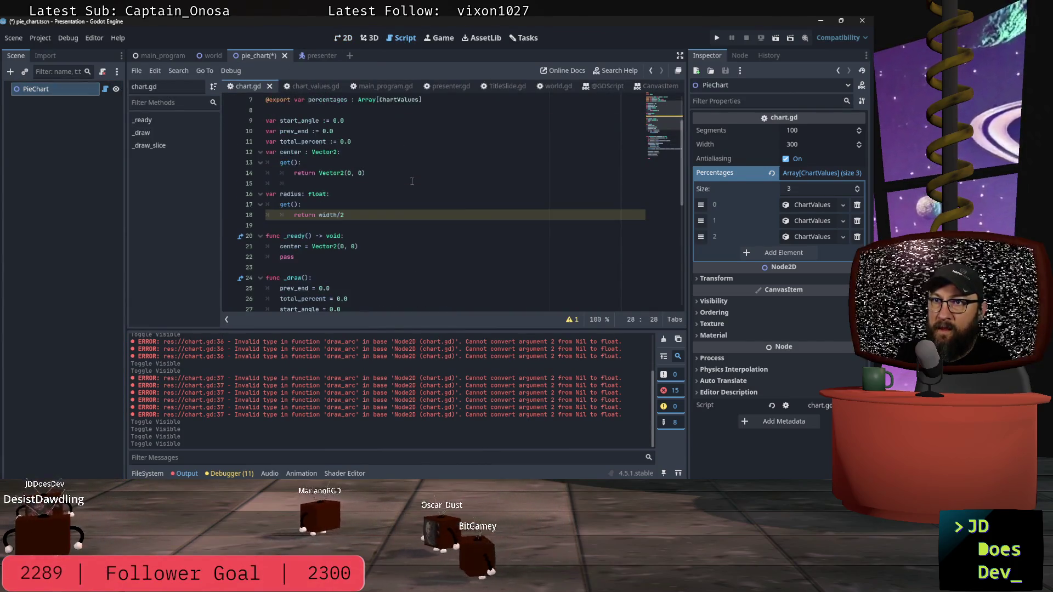
left_click(378, 175)
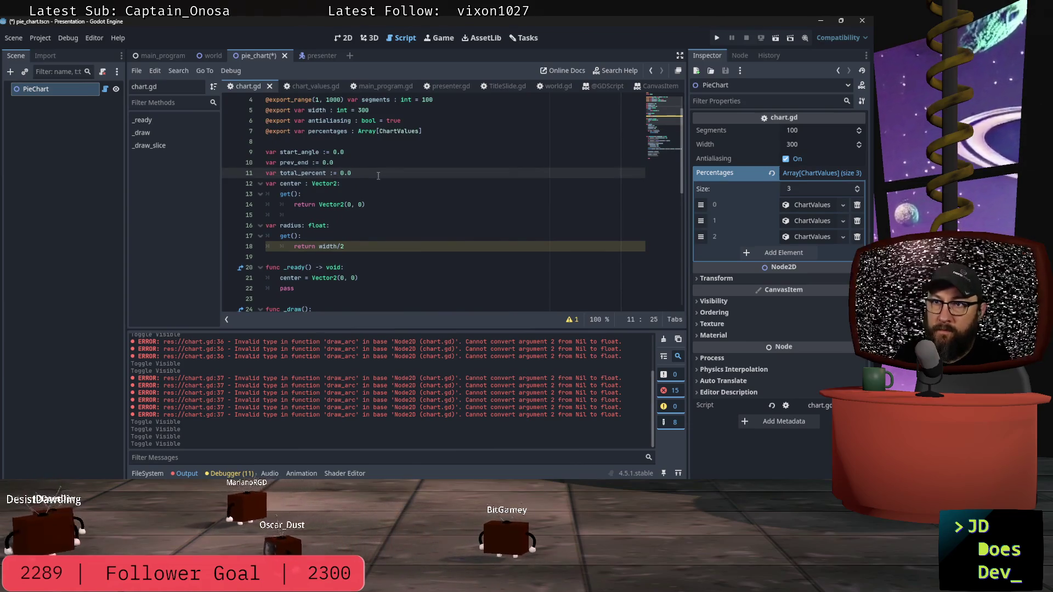
scroll(379, 176, "up", 1)
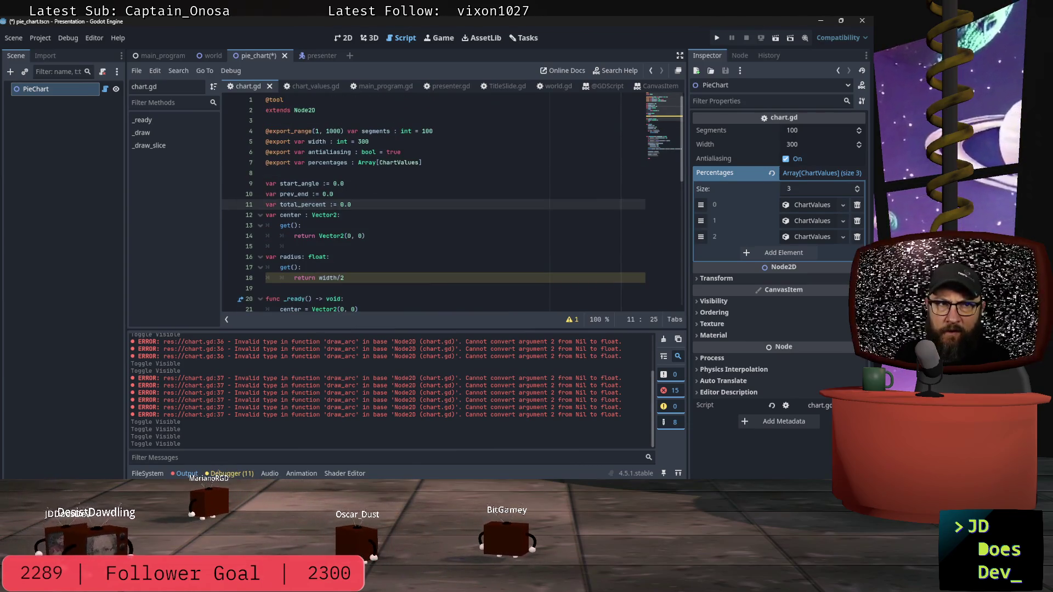
scroll(358, 231, "down", 1)
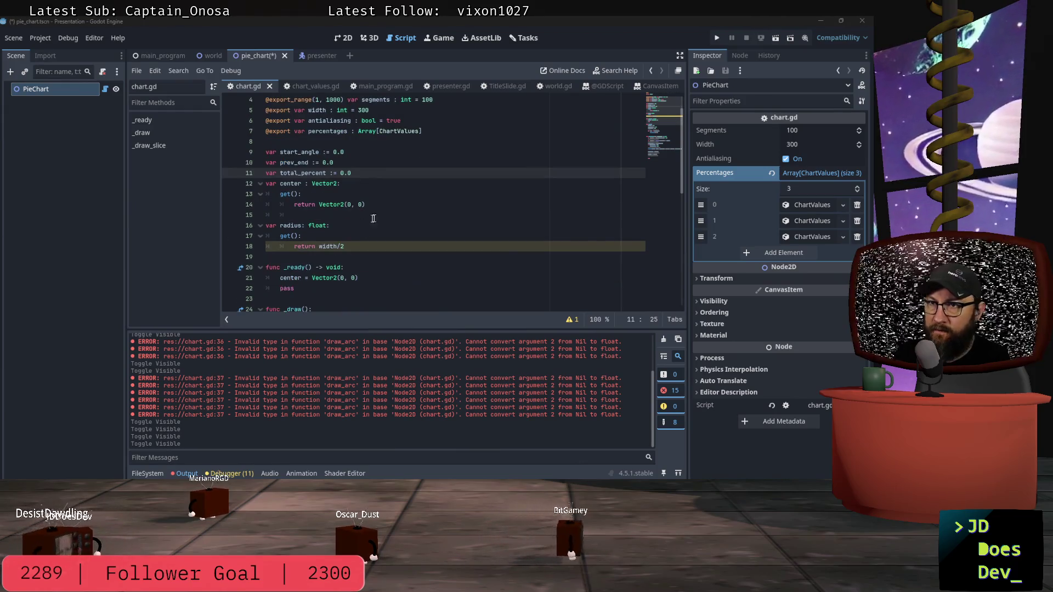
scroll(329, 225, "down", 1)
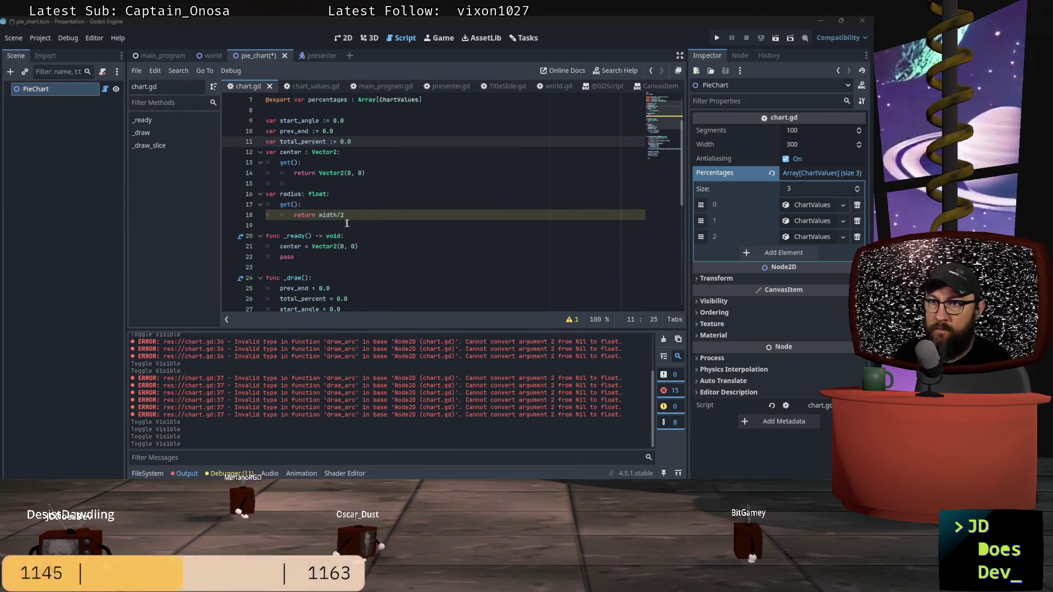
Review the script warning details for the radius getter's return line.
left_click(308, 214)
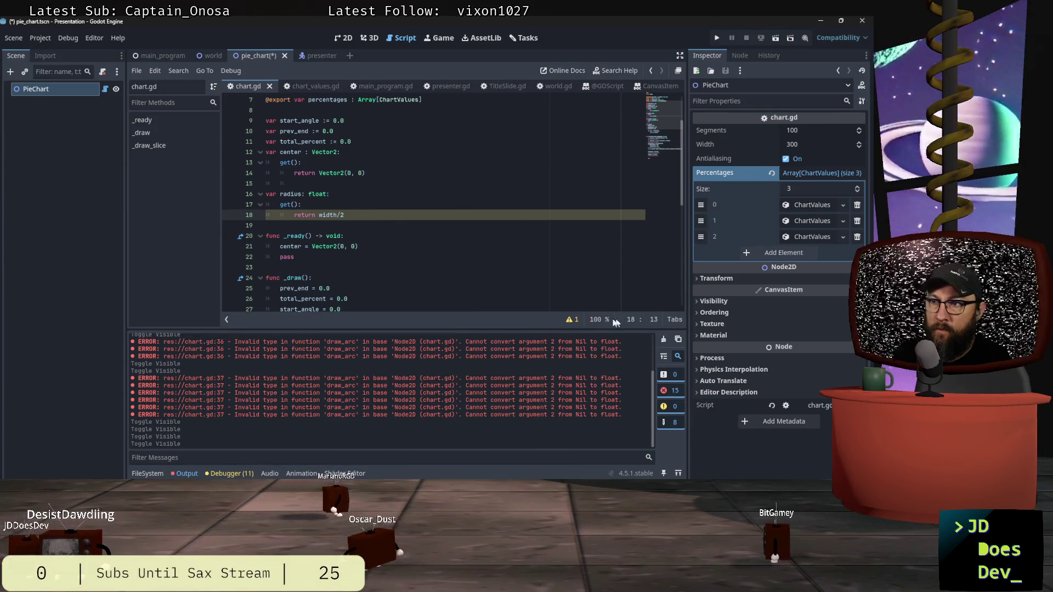
left_click(571, 320)
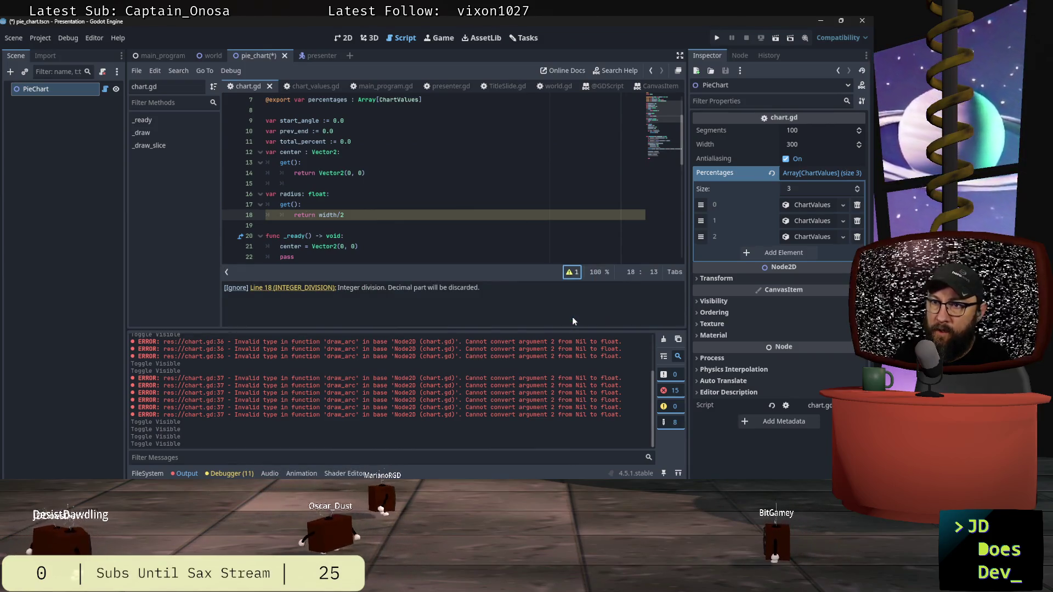
left_click(572, 273)
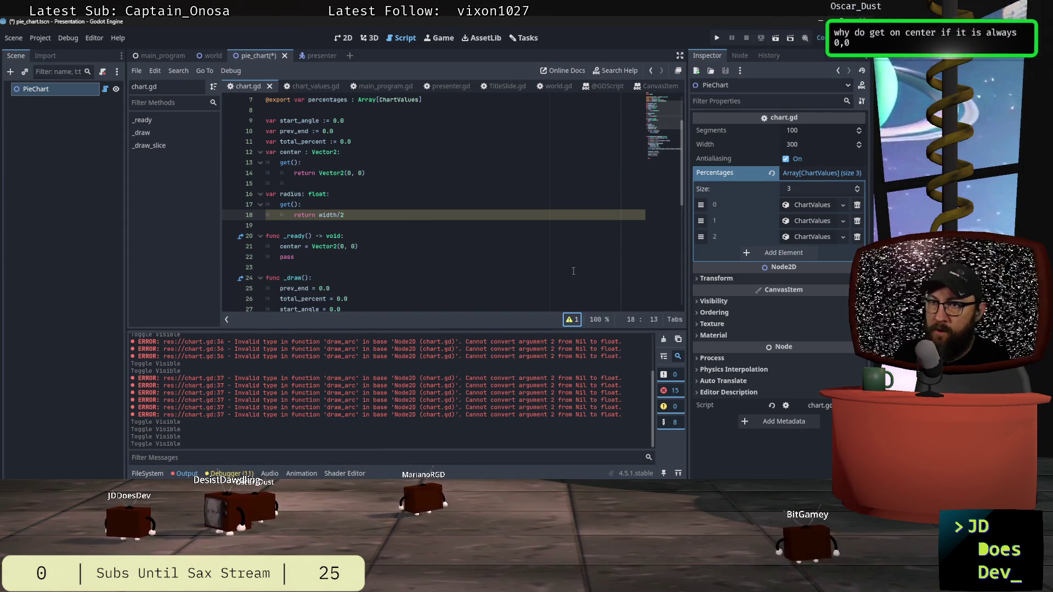
left_click(366, 215)
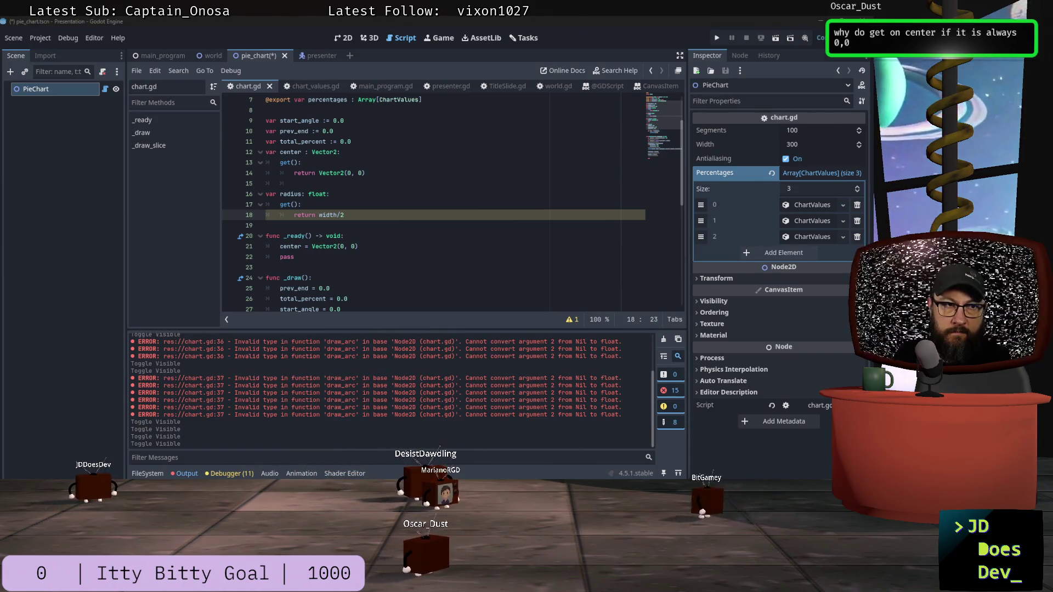
scroll(380, 192, "up", 2)
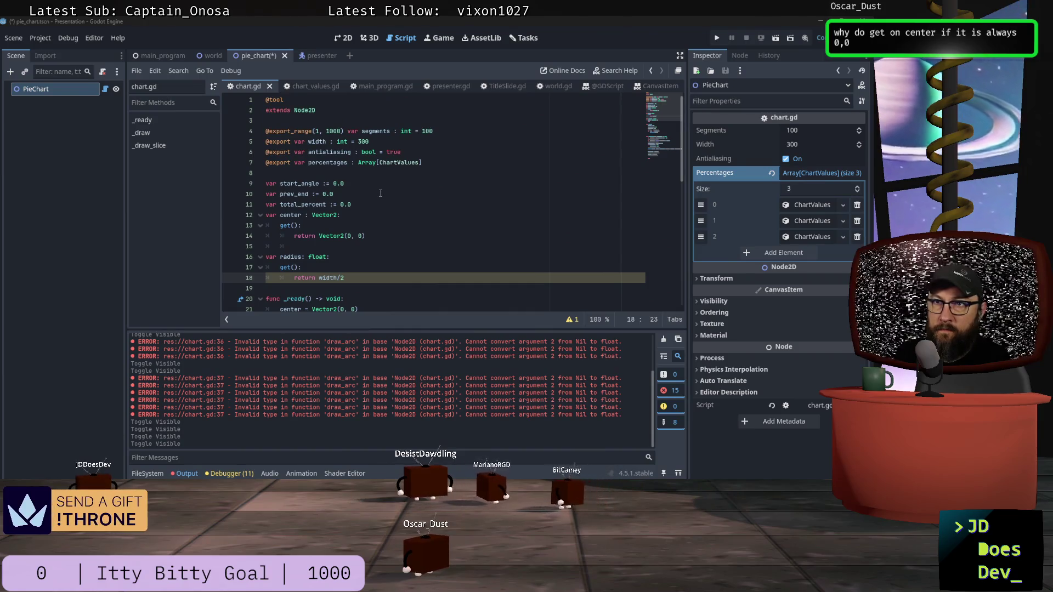
scroll(381, 192, "down", 5)
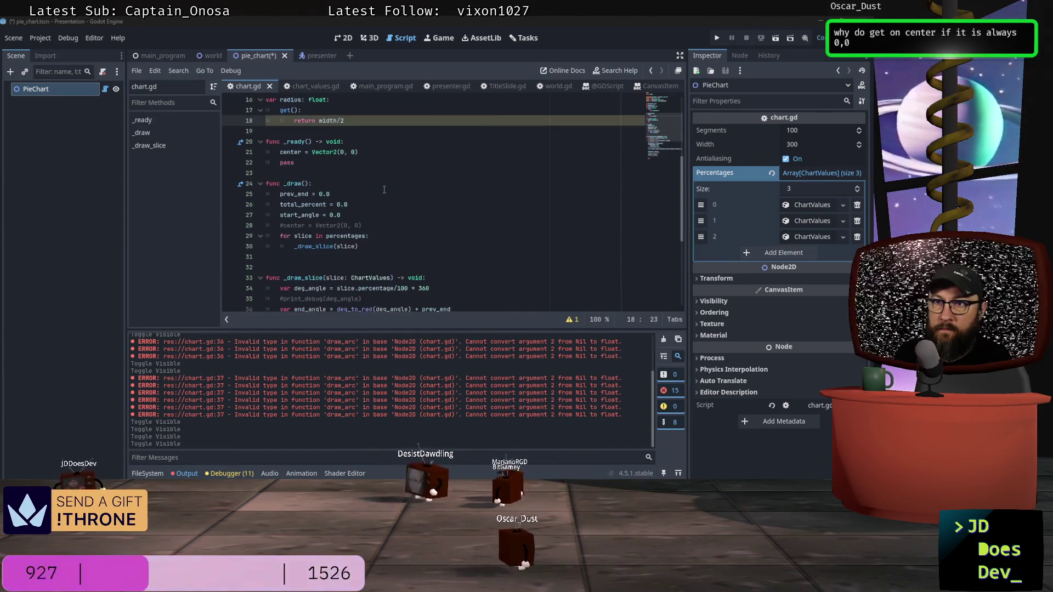
scroll(384, 189, "up", 2)
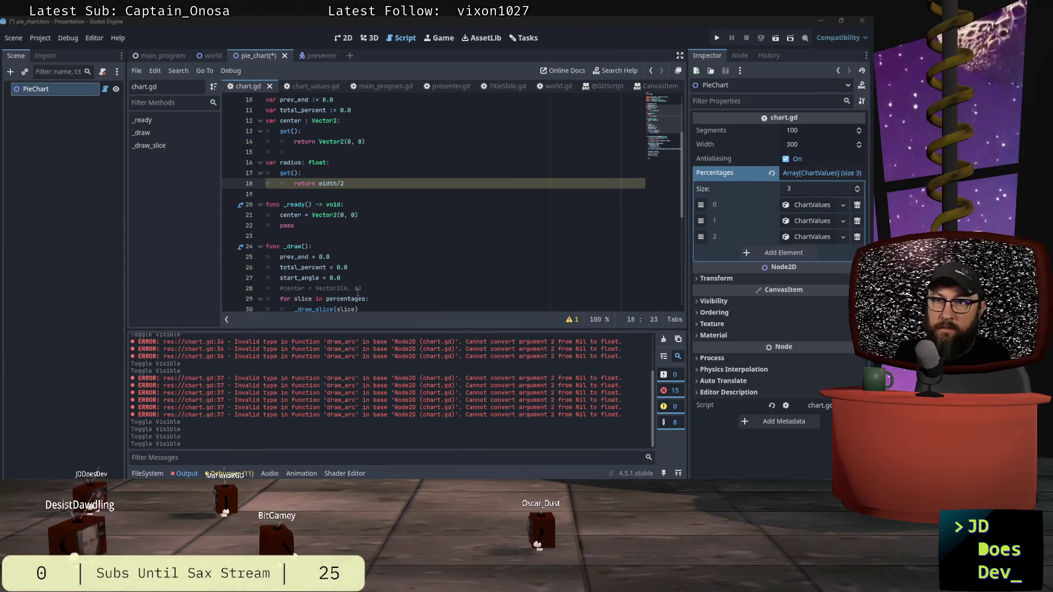
scroll(325, 227, "up", 3)
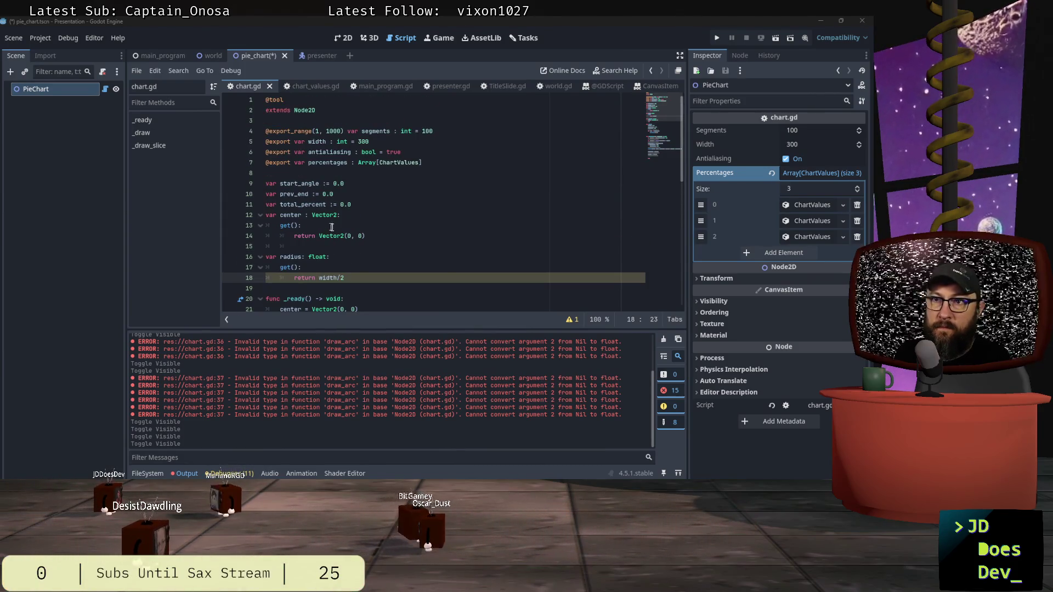
left_click(371, 237)
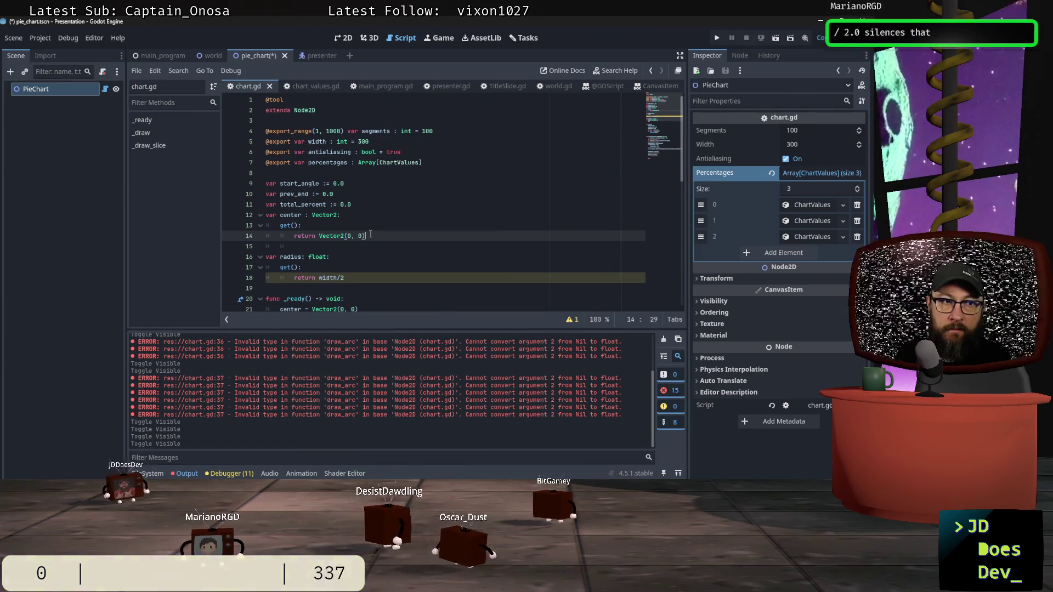
Change the radius return to width/2.0, comment out line 21's center assignment, and save.
left_click(357, 278)
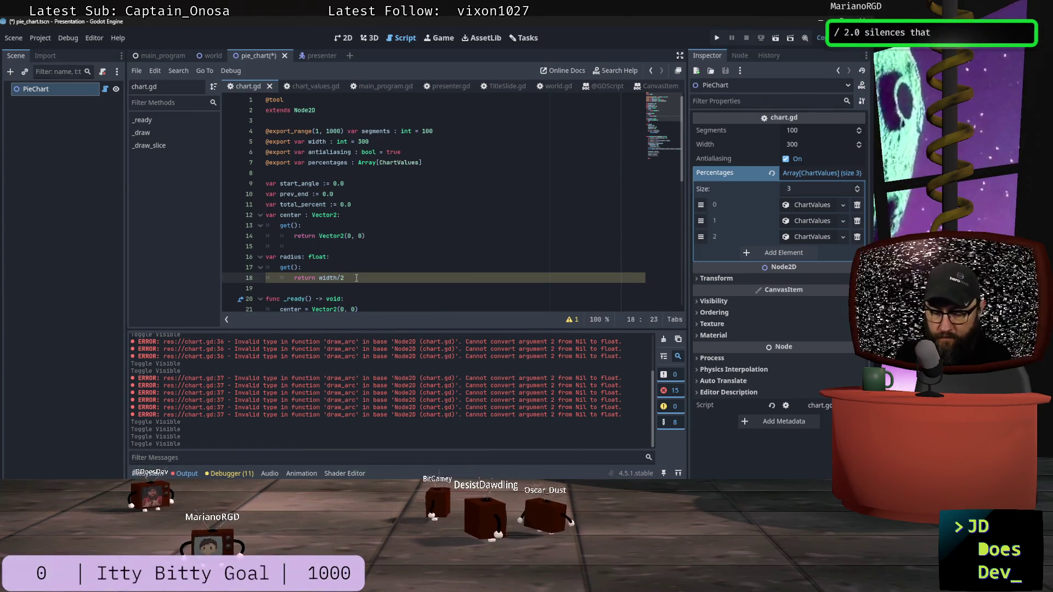
type(".0")
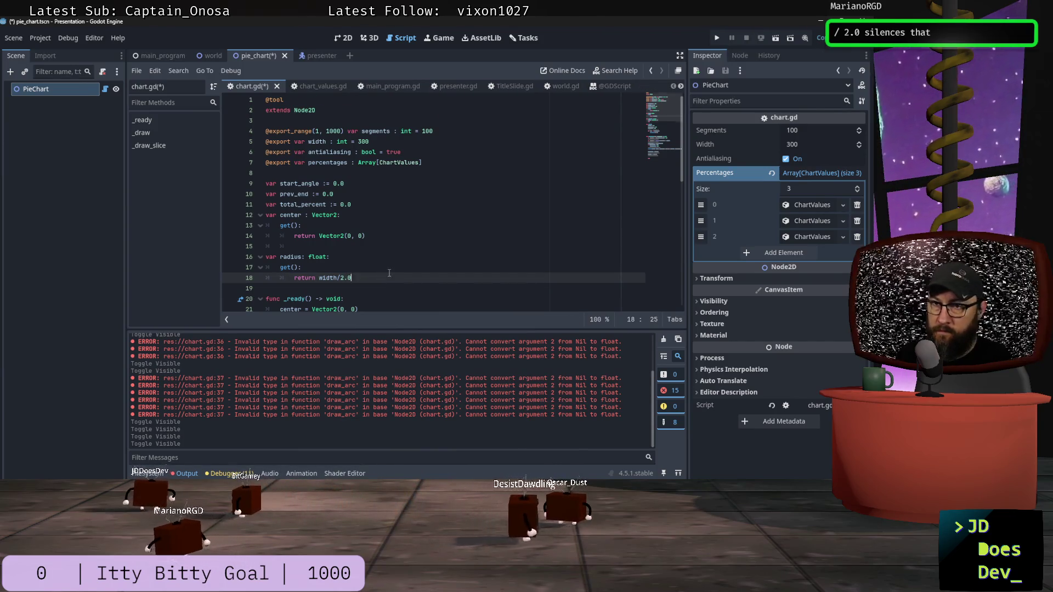
scroll(390, 271, "down", 2)
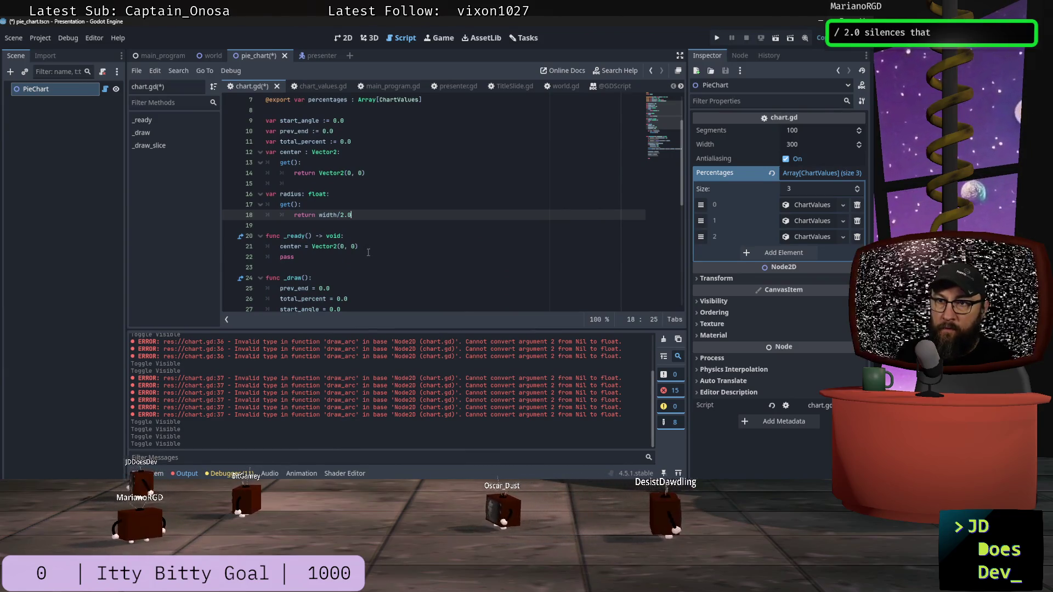
left_click(369, 247)
key("ctrl+k")
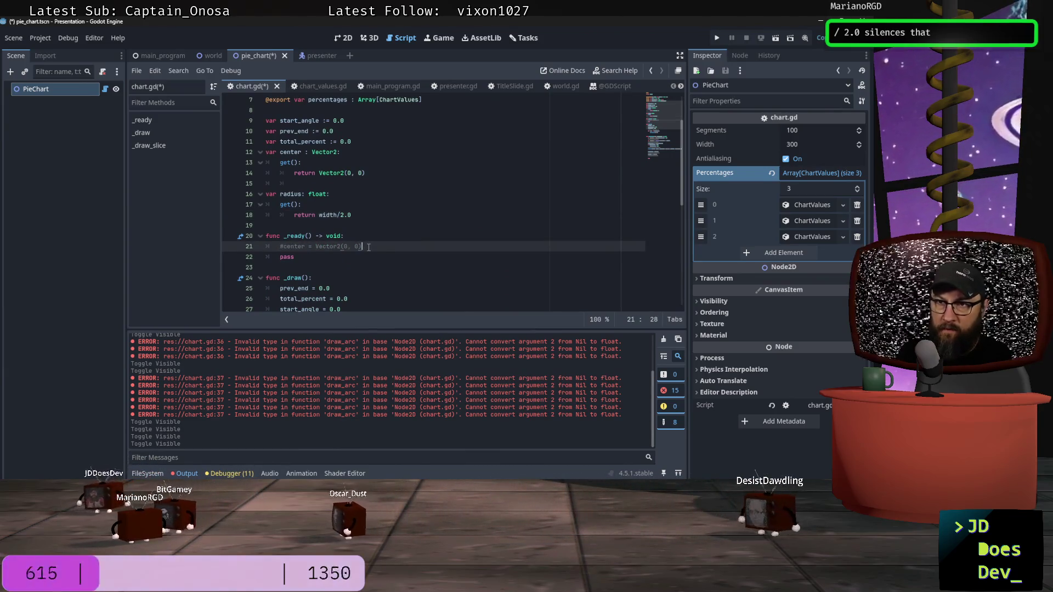
key("ctrl+s")
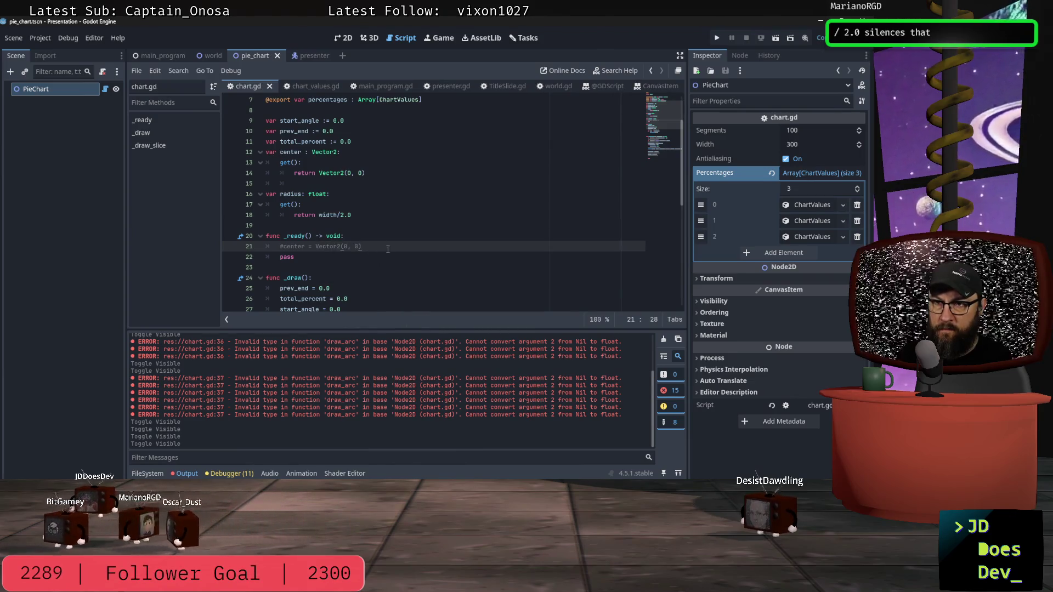
left_click(340, 38)
left_click(116, 89)
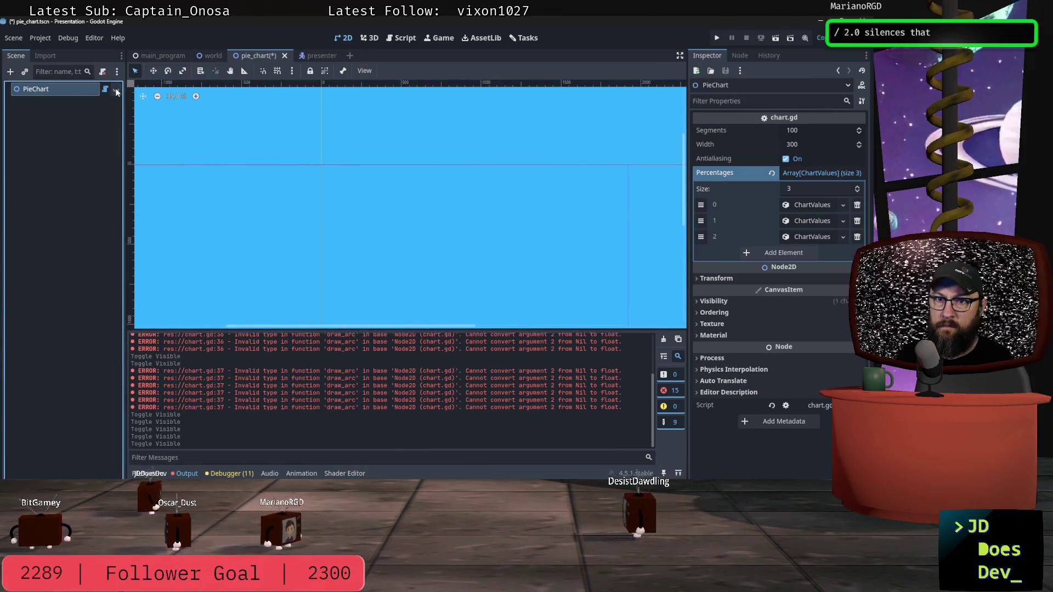
left_click(116, 89)
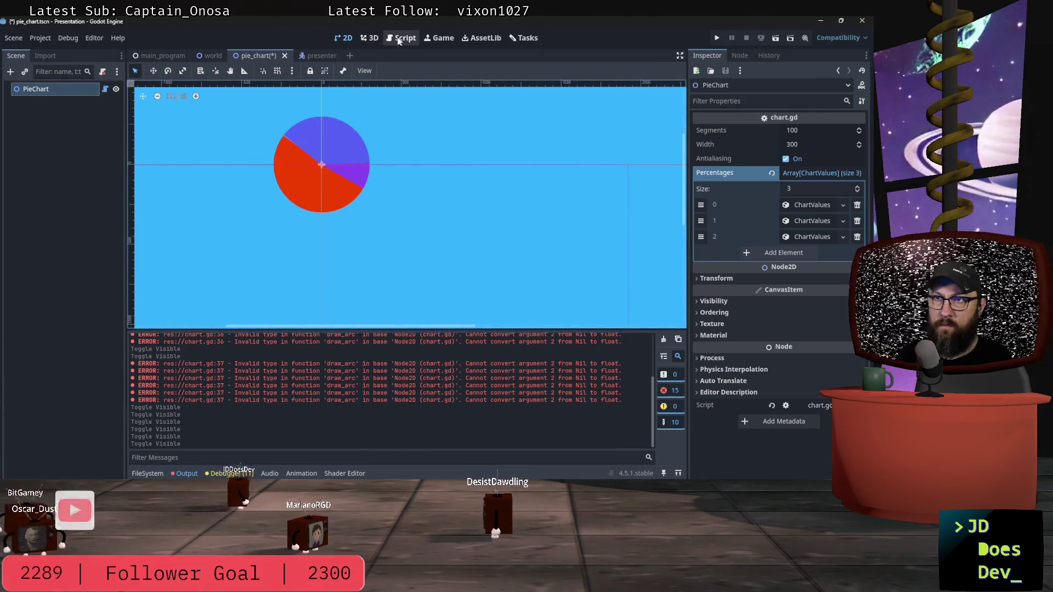
left_click(370, 37)
left_click(346, 40)
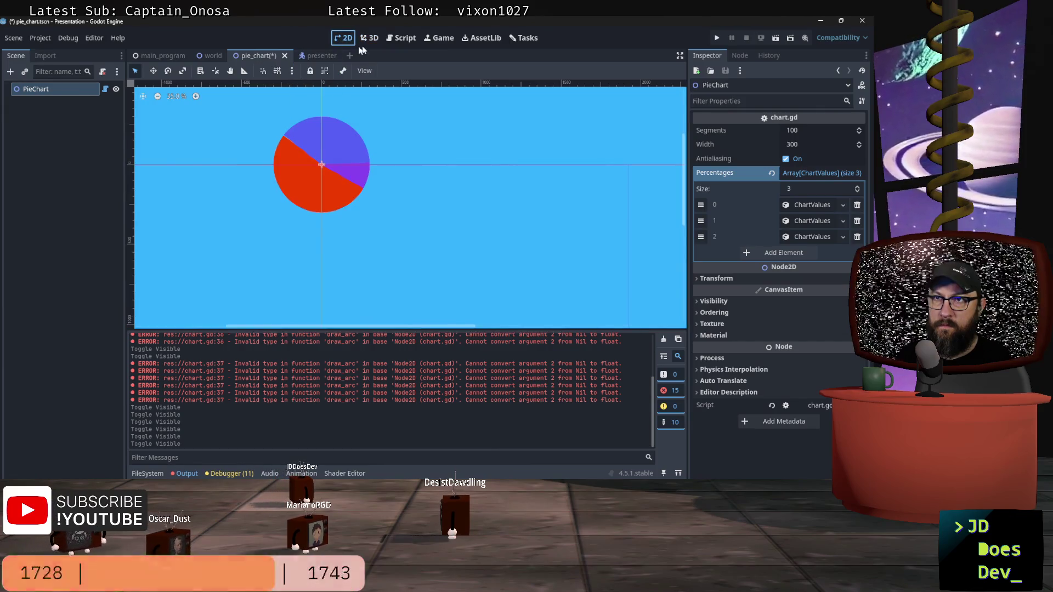
left_click(402, 38)
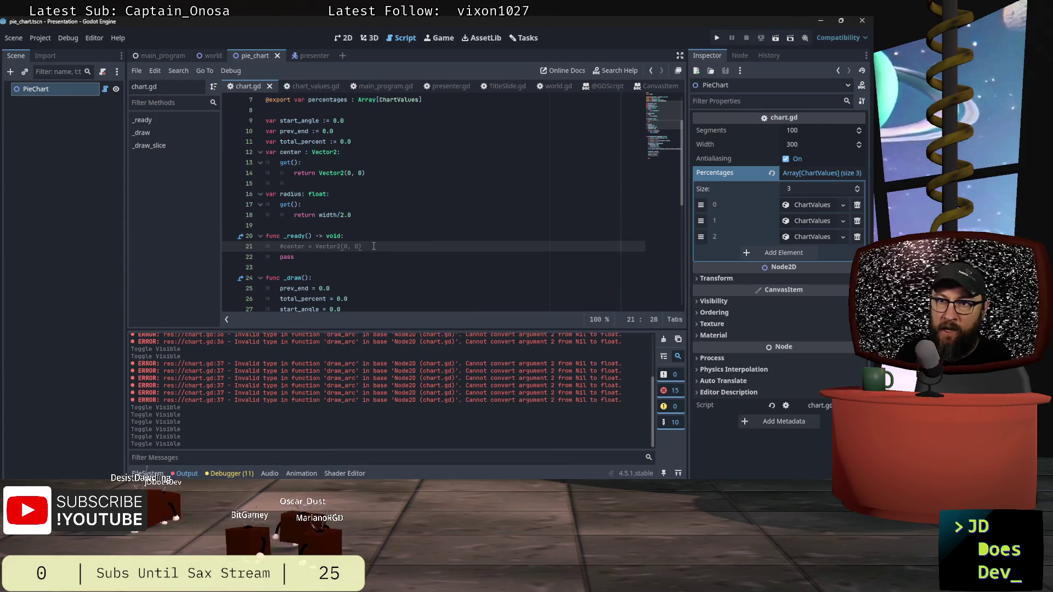
Scroll through chart.gd to review the radius and center code.
scroll(379, 241, "down", 2)
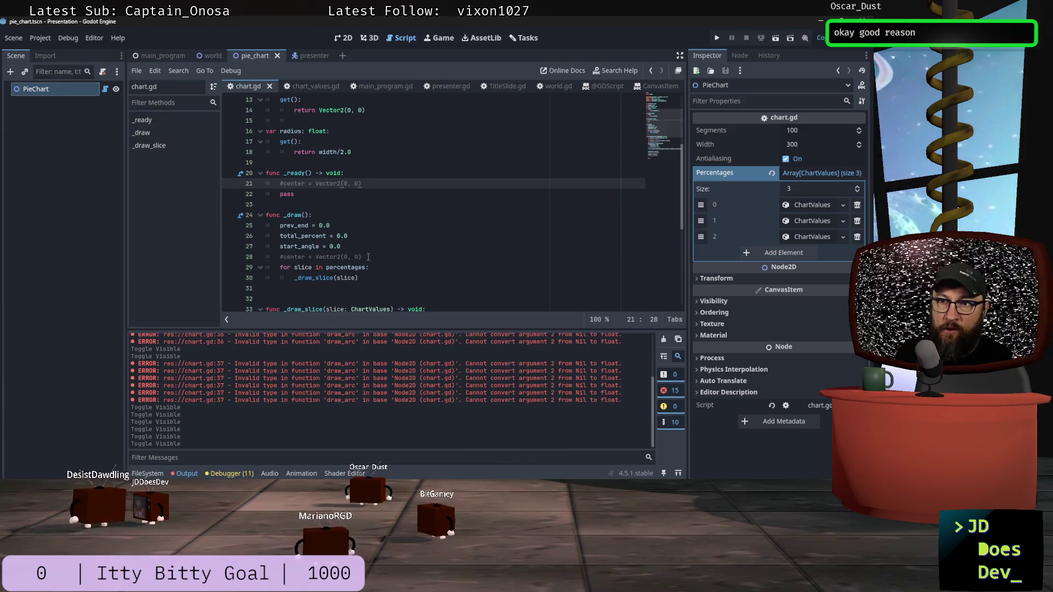
scroll(379, 252, "up", 2)
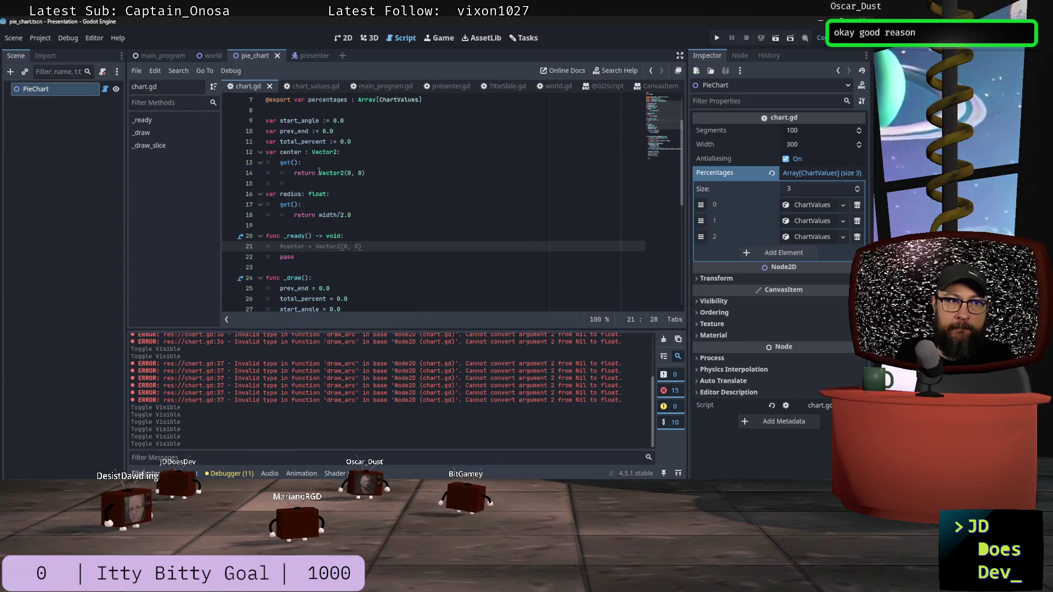
mouse_move(322, 170)
left_click(418, 173)
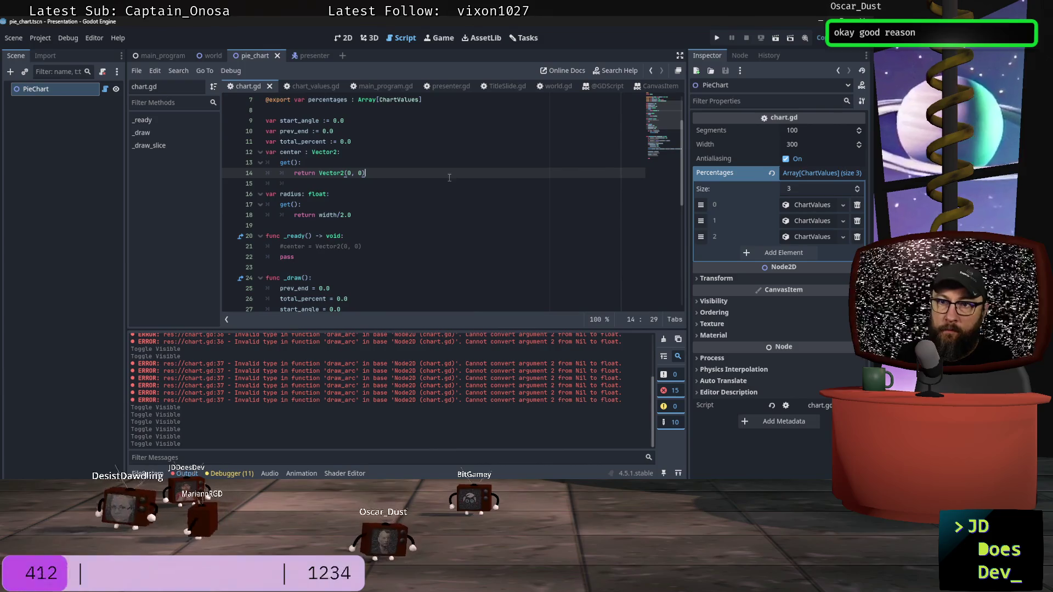
scroll(439, 179, "down", 5)
scroll(452, 175, "down", 2)
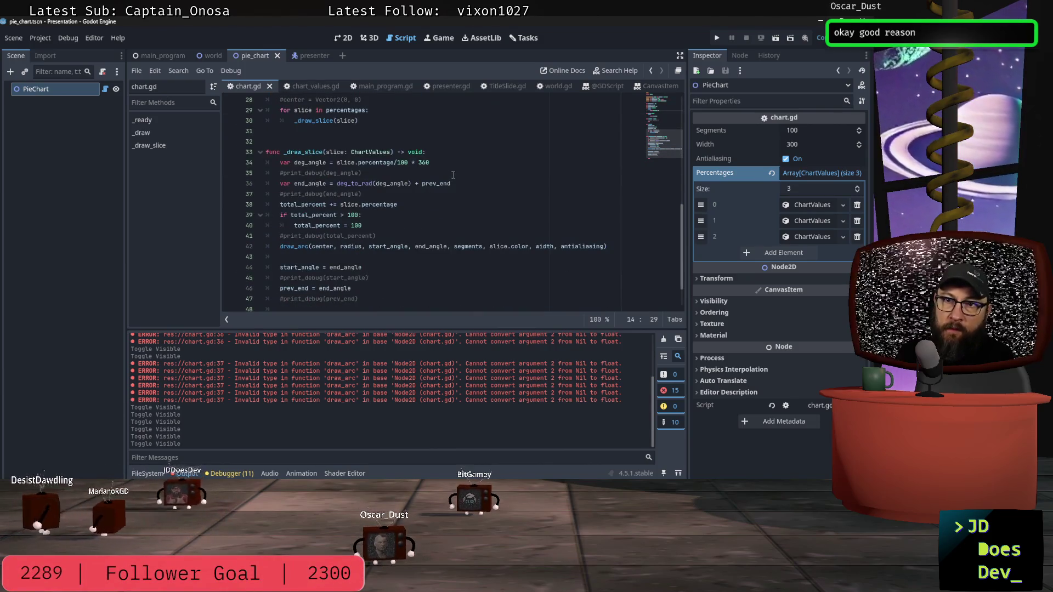
scroll(454, 174, "up", 7)
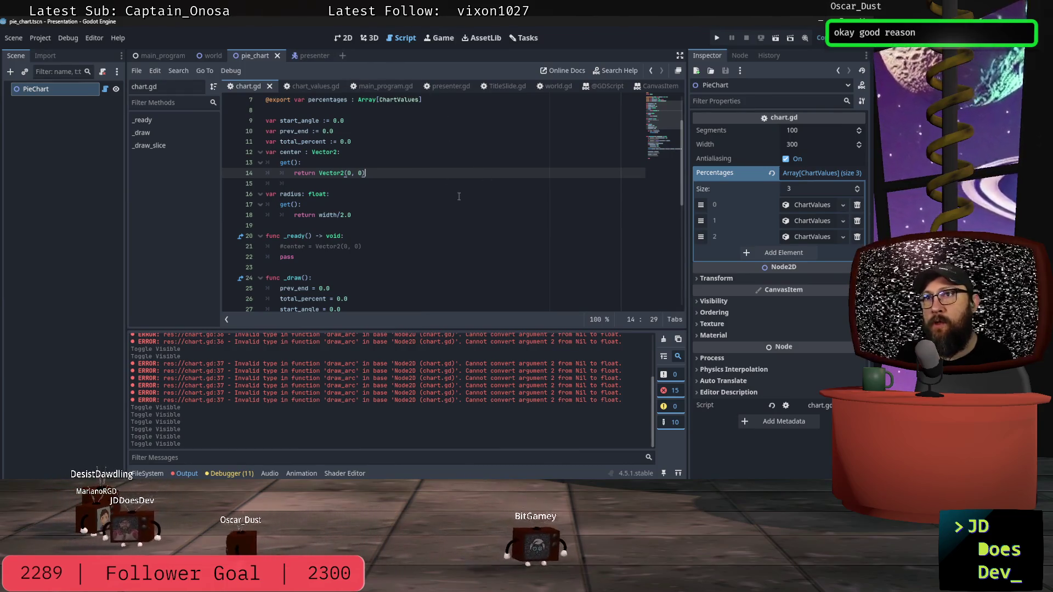
Center the pie chart on the 2D canvas, then switch to the world scene.
left_click(344, 39)
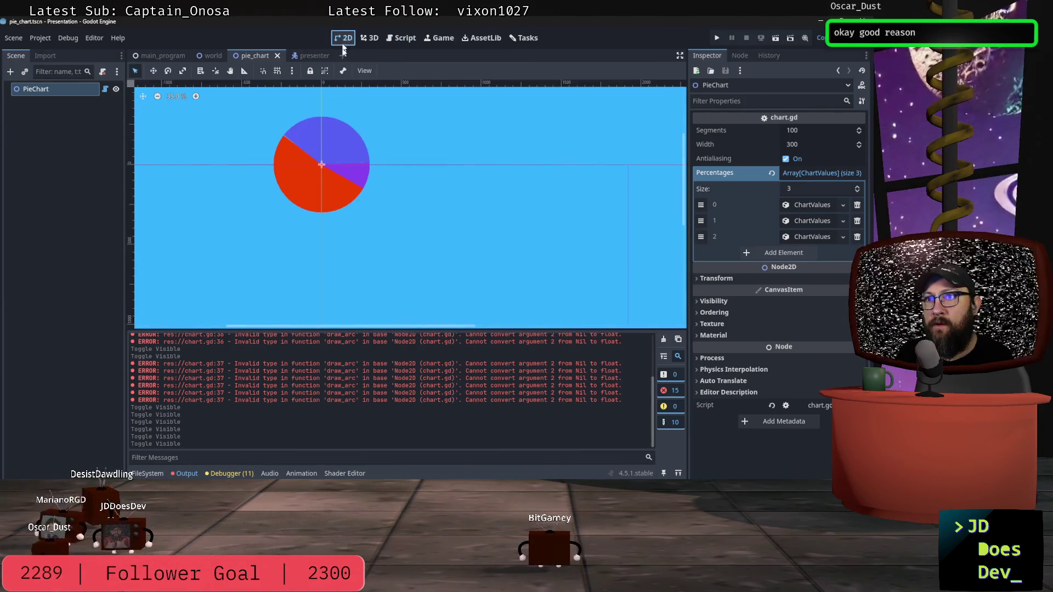
left_click_drag(255, 182, 302, 214)
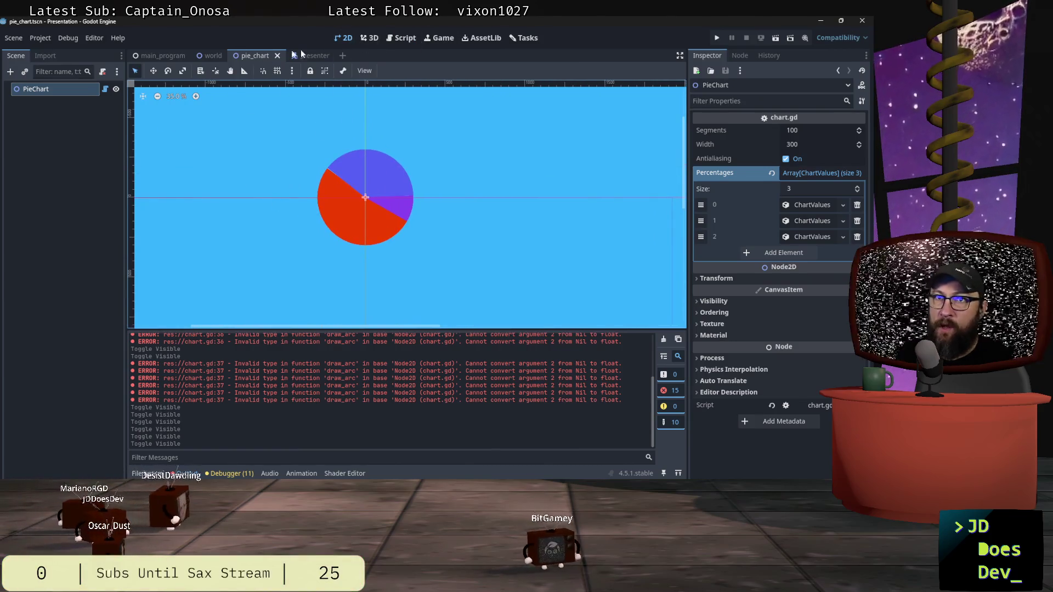
left_click(208, 56)
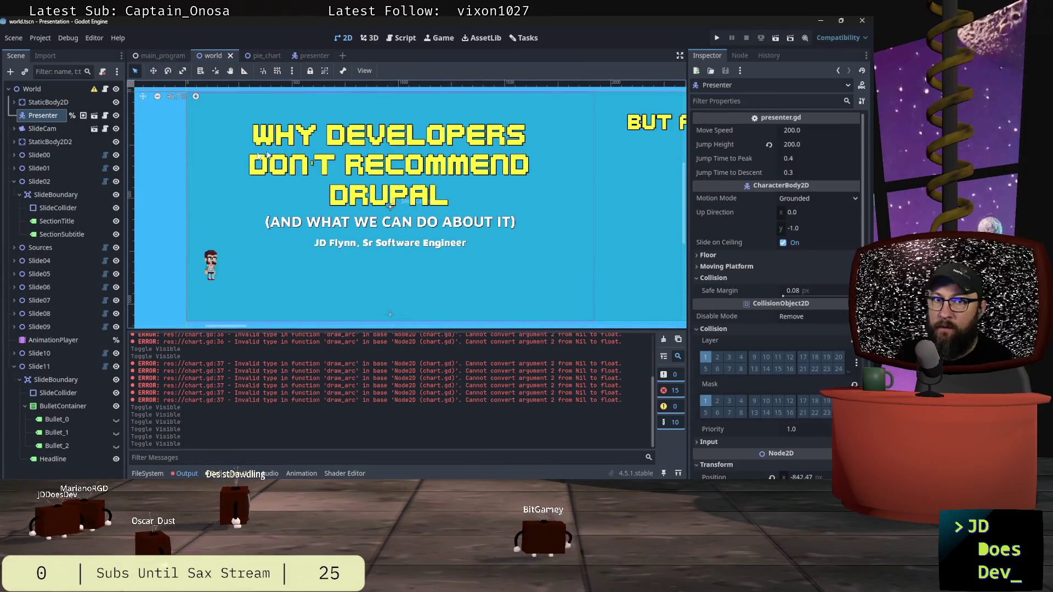
Instance pie_chart.tscn under Slide11 and drag it right of the headline to (388, 54).
double_click(38, 367)
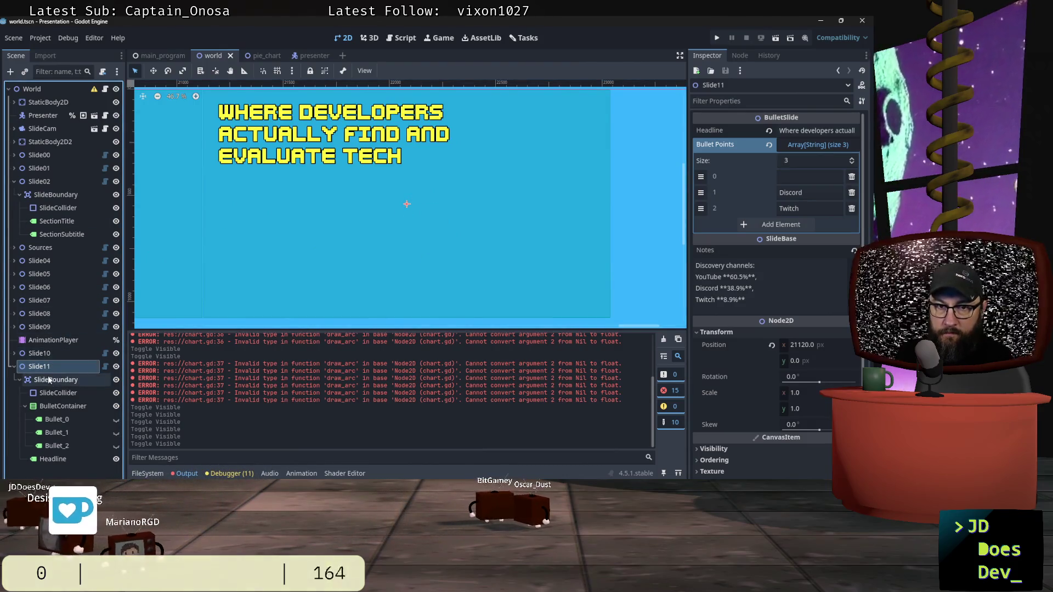
key("ctrl+shift+a")
type("pie")
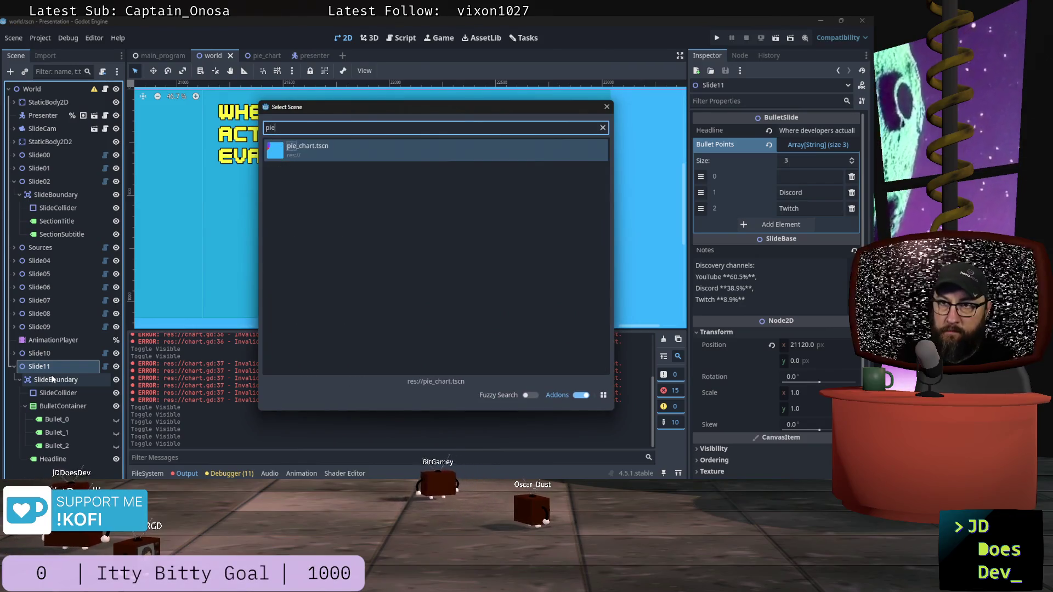
key("Return")
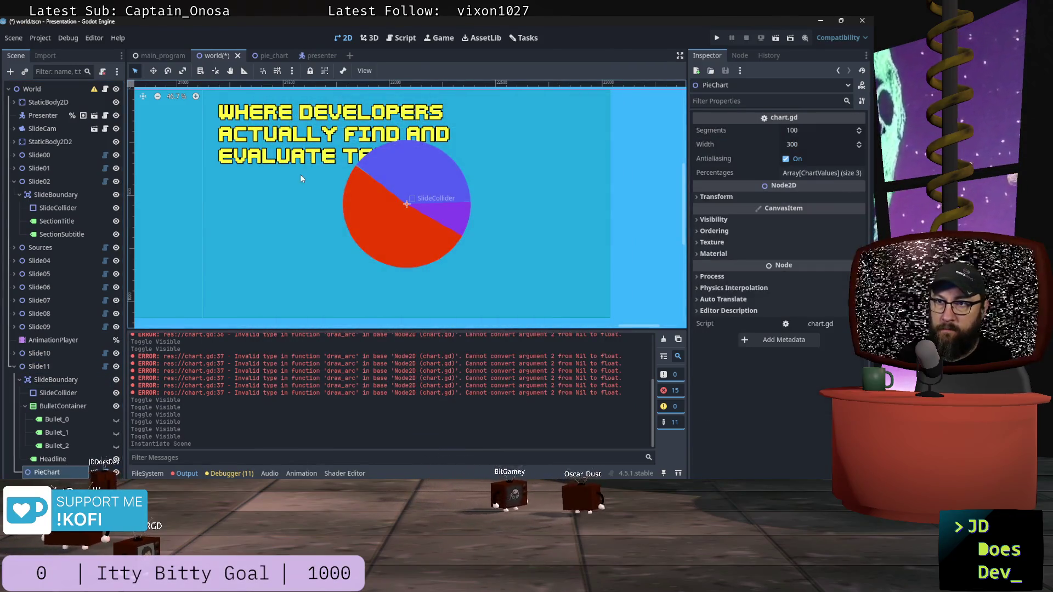
left_click_drag(390, 187, 473, 198)
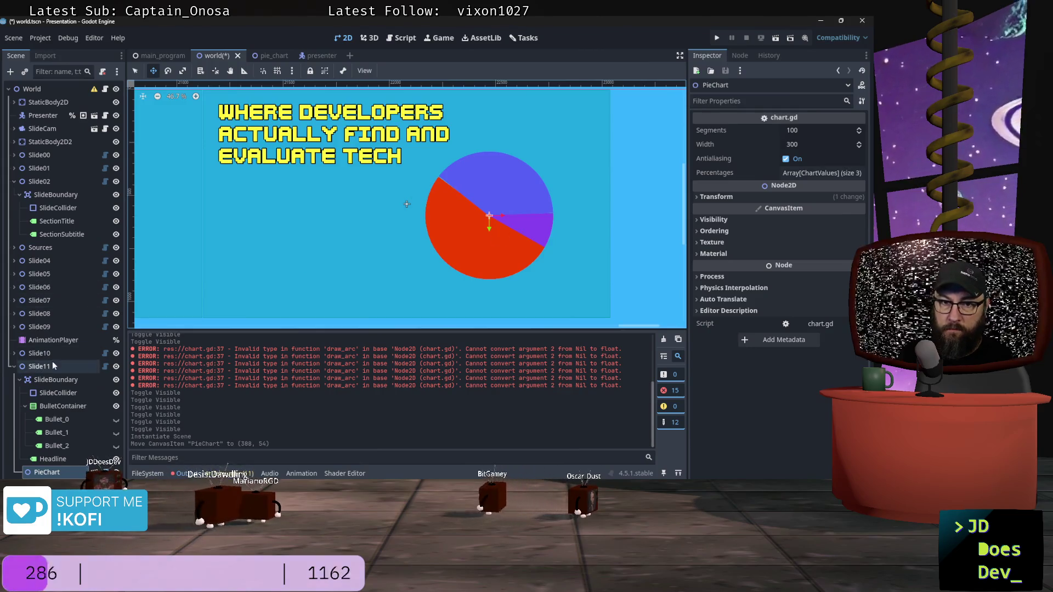
Remove all existing slices from the PieChart's Percentages array.
left_click(810, 172)
left_click(822, 206)
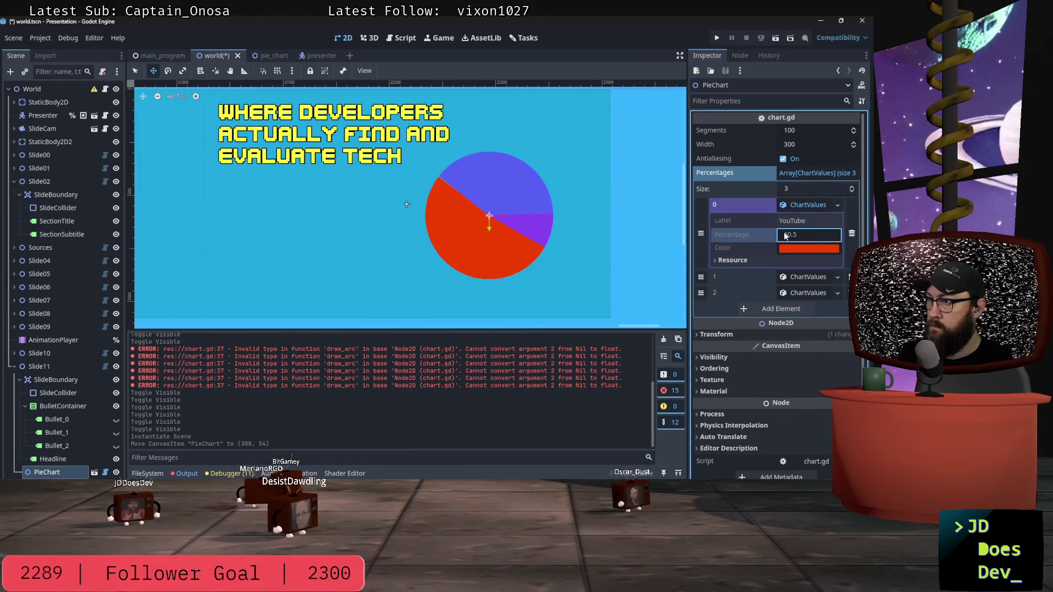
left_click(739, 262)
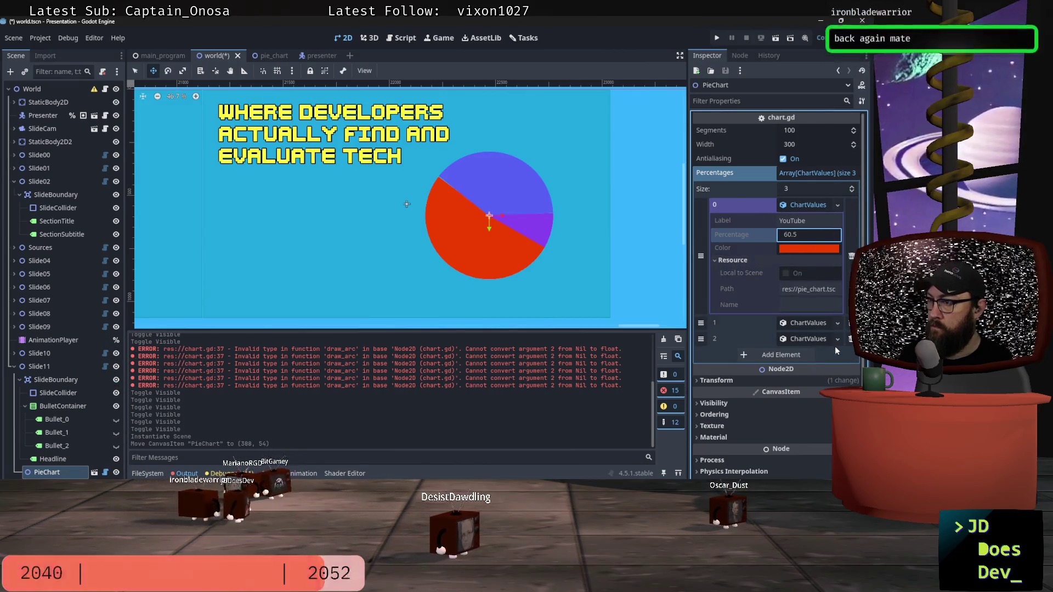
left_click(851, 339)
left_click(851, 322)
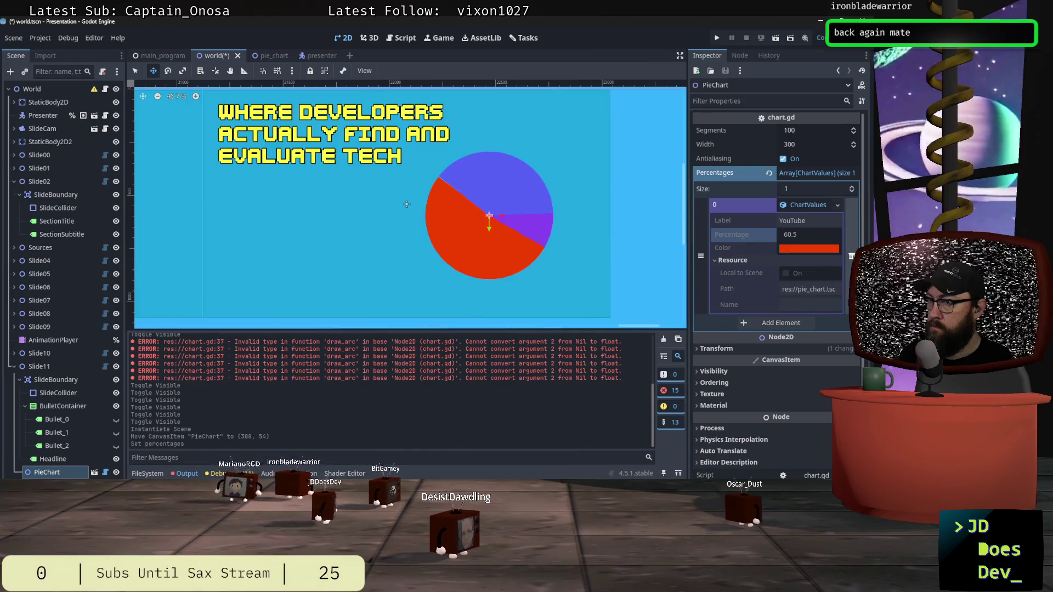
left_click(851, 257)
Add a new ChartValues slice labelled 'Something' at 22, then toggle visibility to redraw.
left_click(797, 219)
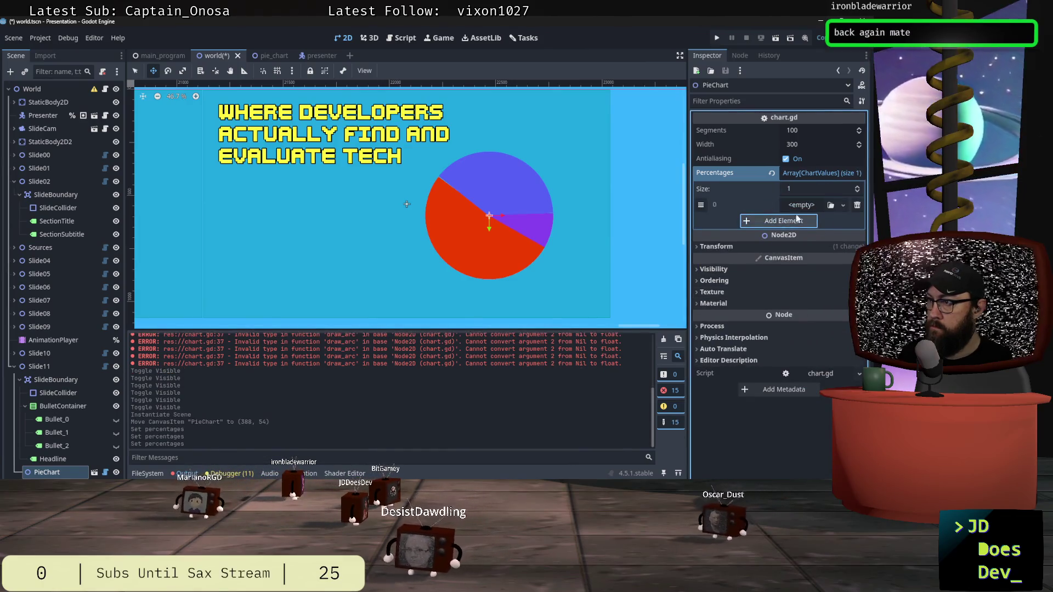
left_click(801, 205)
left_click(797, 218)
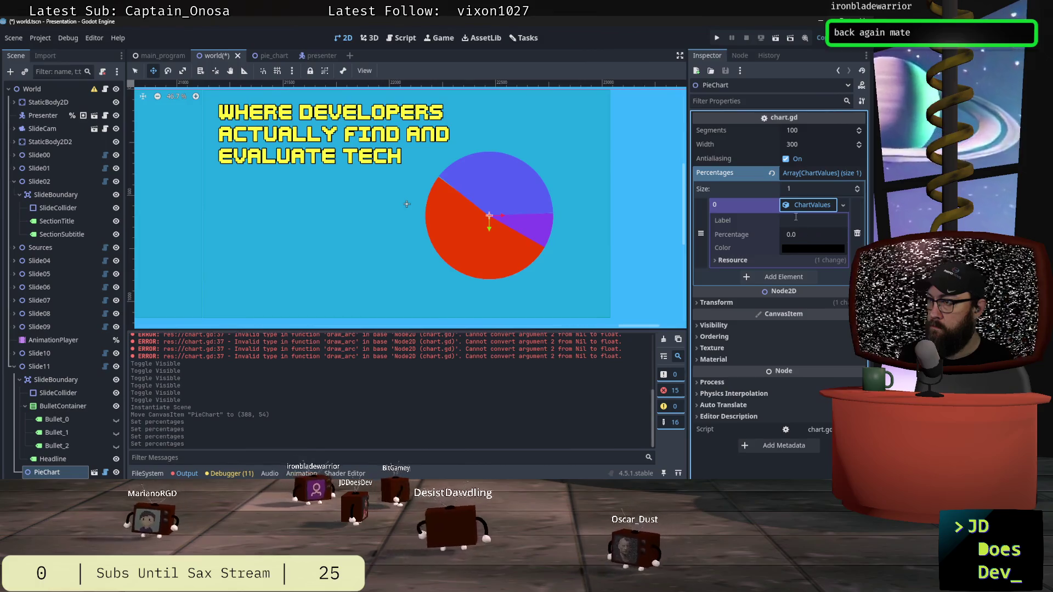
left_click(796, 219)
type("Somethi")
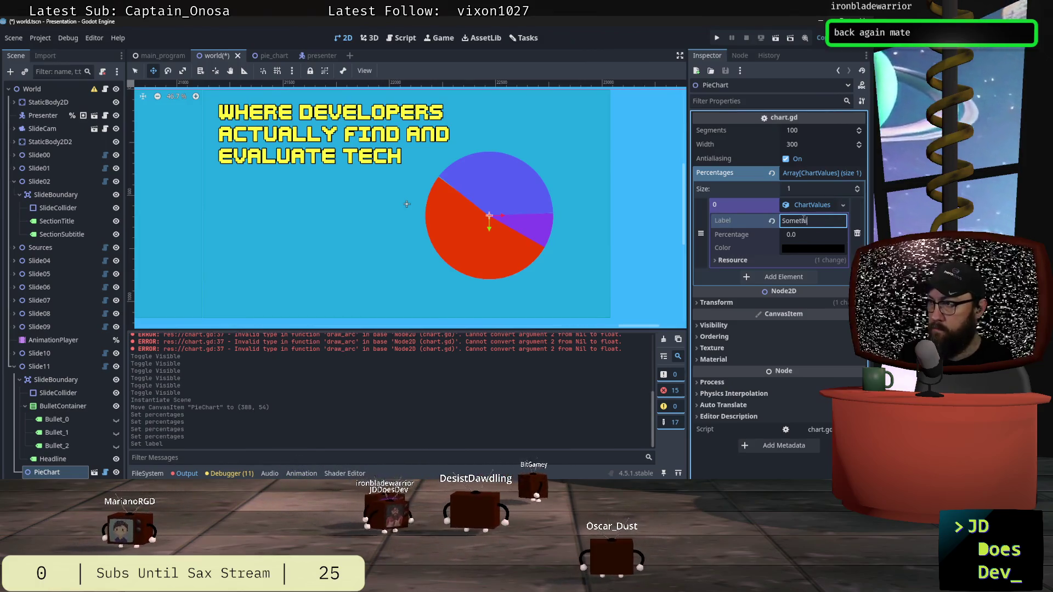
type("ng")
key("Tab")
type("22")
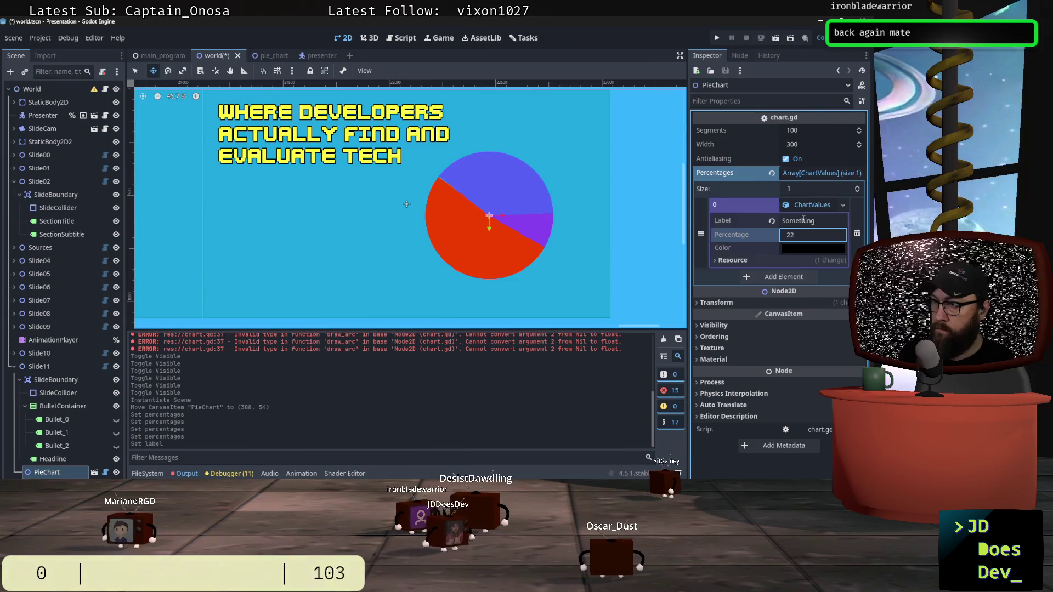
key("Tab")
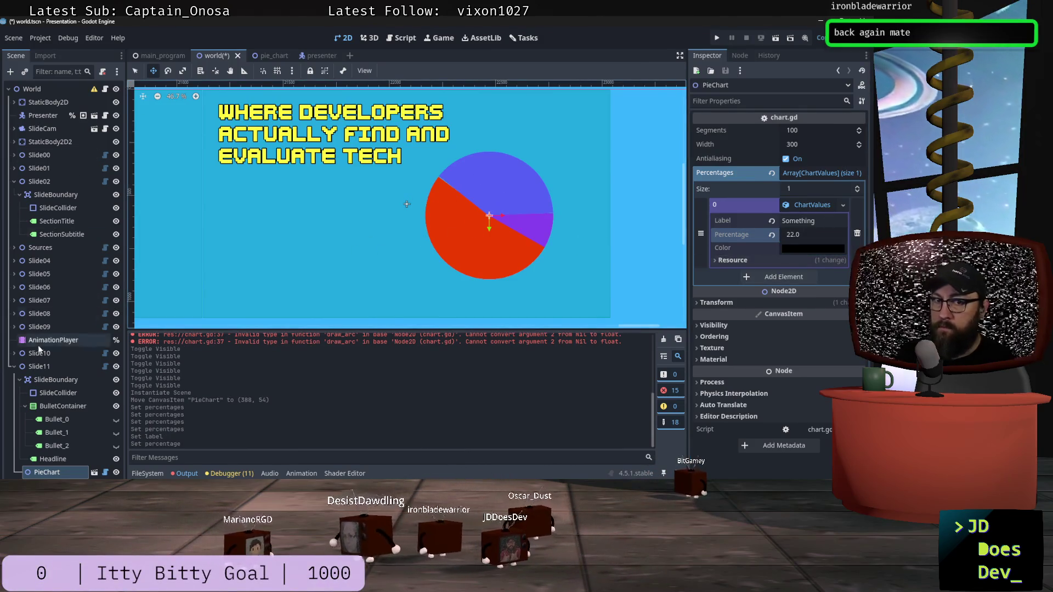
left_click(116, 473)
left_click(116, 473)
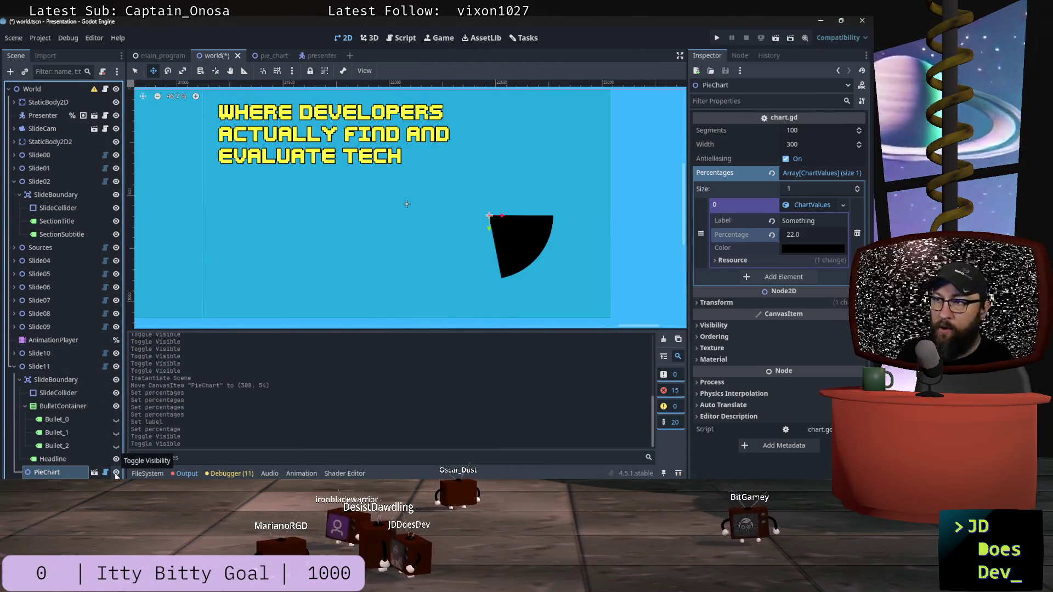
Refresh the PieChart's visibility, then open the pie_chart scene's chart.gd in the script editor.
left_click(116, 473)
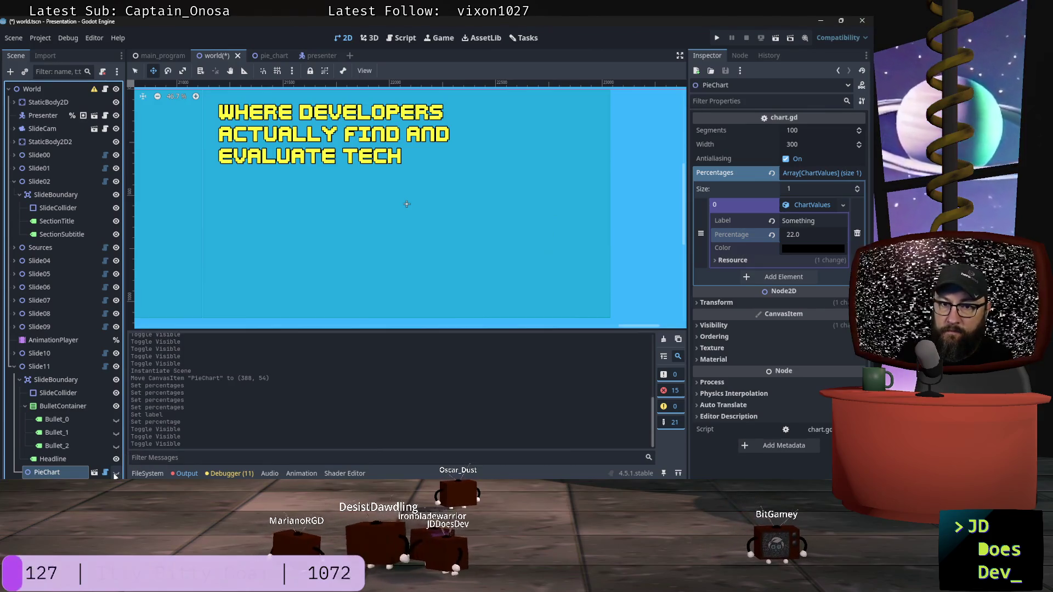
left_click(116, 472)
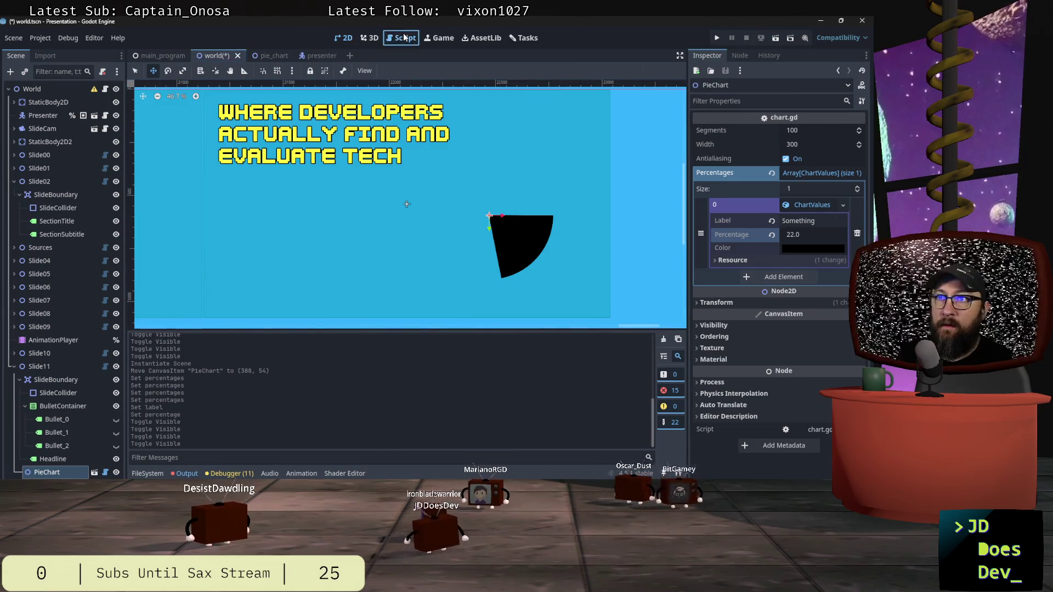
key("ctrl+F3")
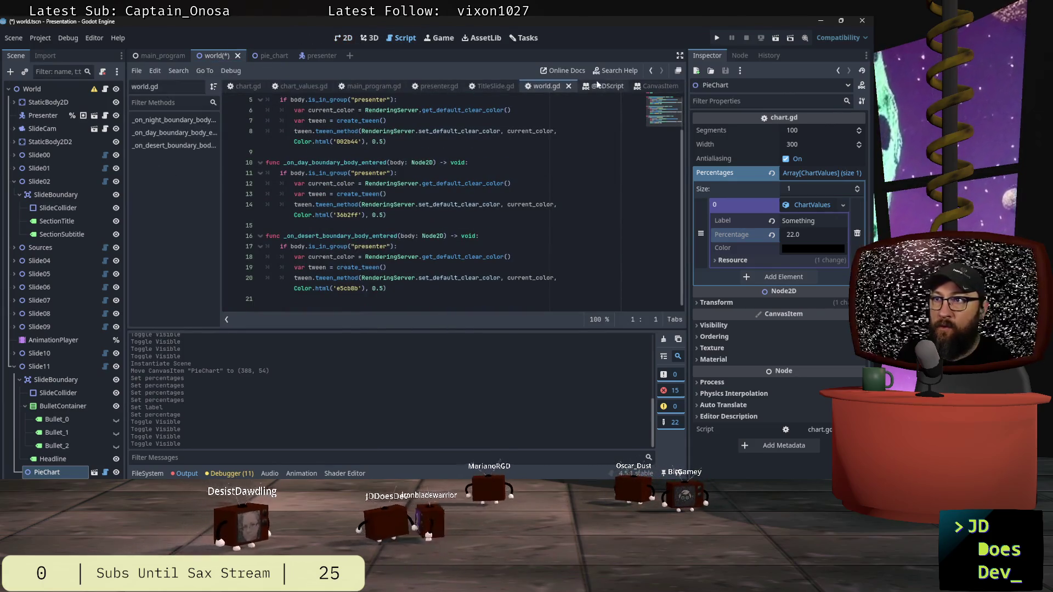
left_click(269, 56)
scroll(384, 259, "down", 8)
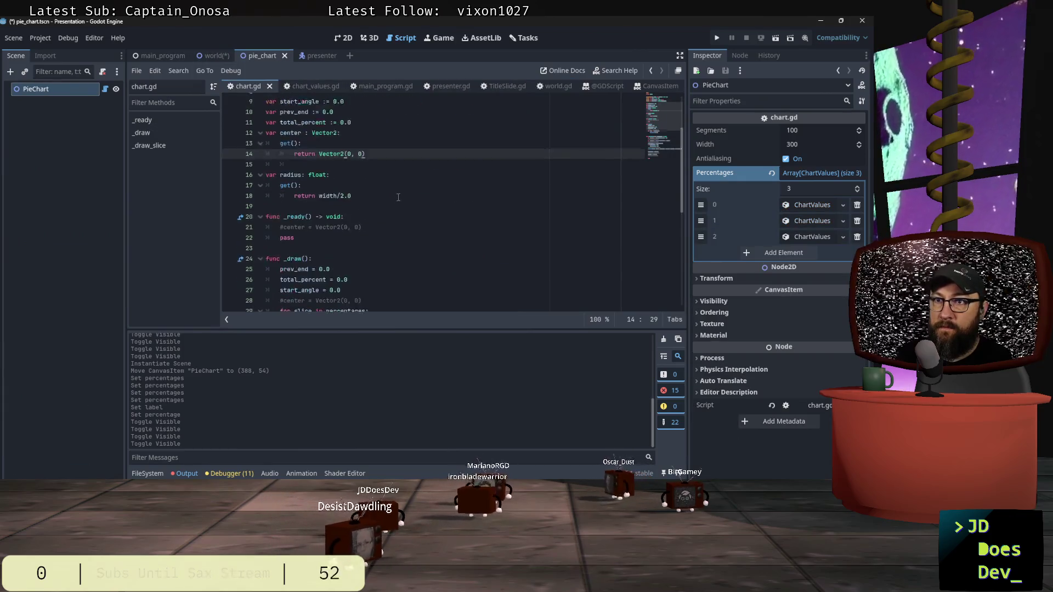
Inspect draw_arc's center argument, undo the stray edit, and return to the world scene.
double_click(332, 214)
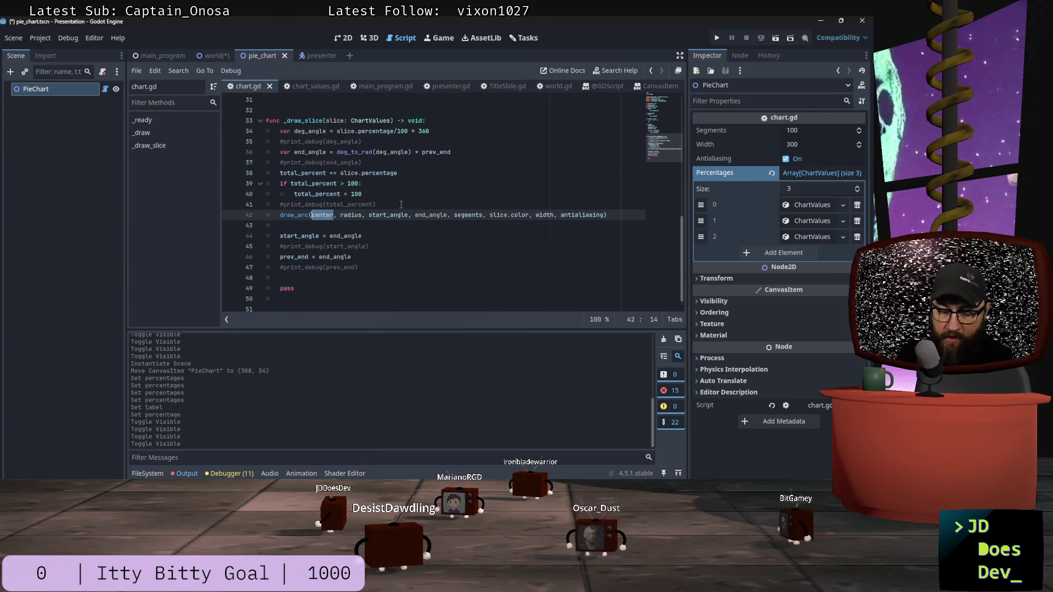
type("e")
key("ctrl+z")
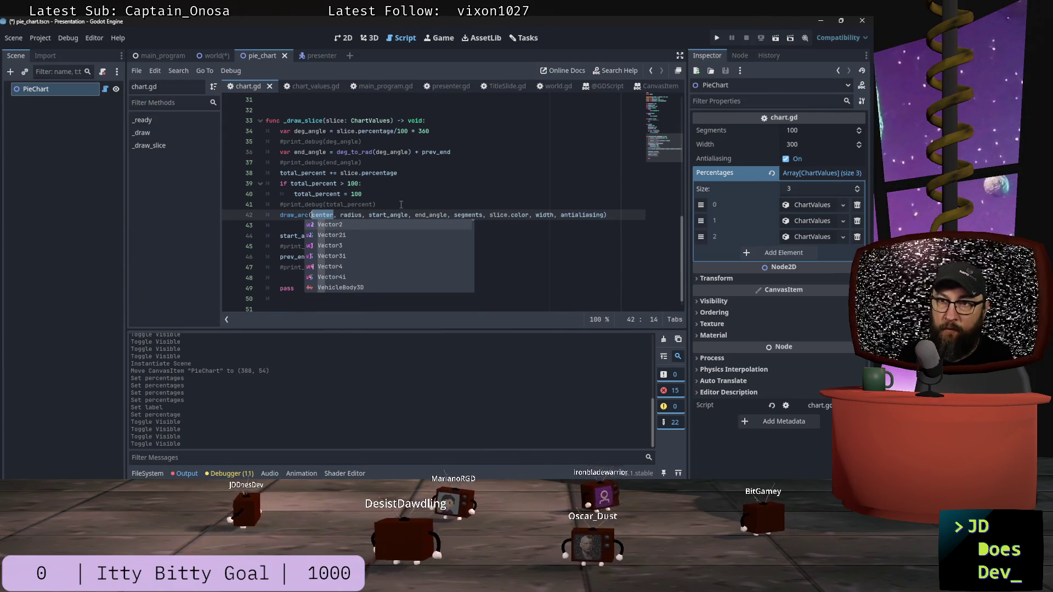
left_click(483, 160)
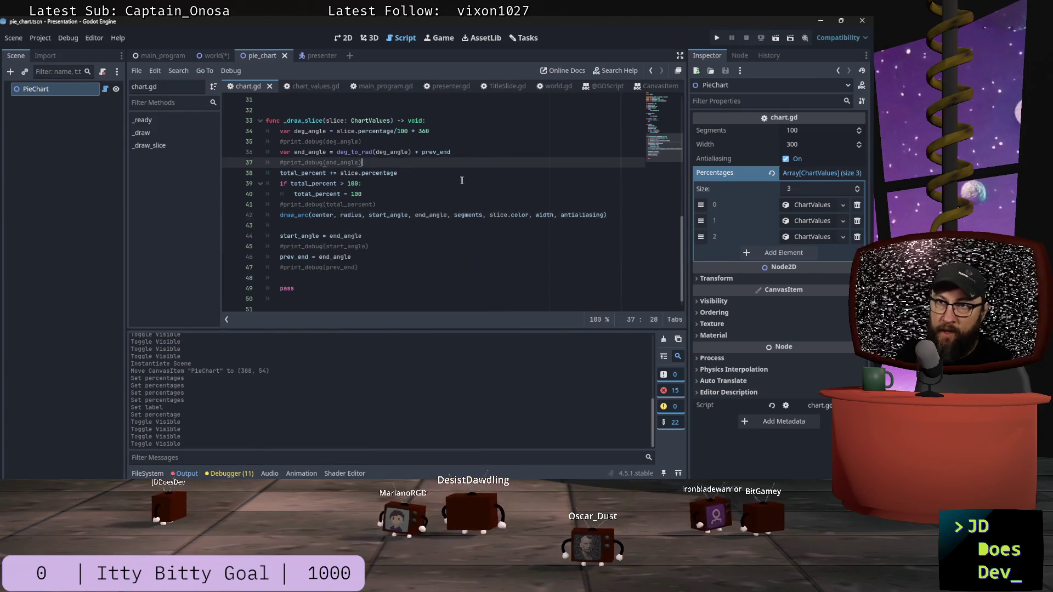
scroll(338, 187, "up", 7)
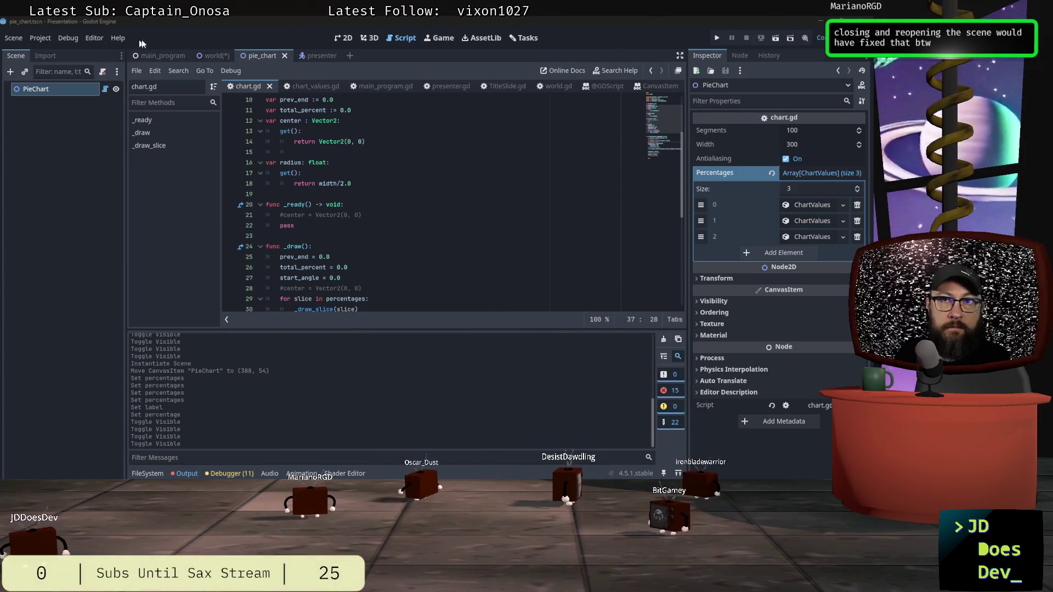
left_click(210, 56)
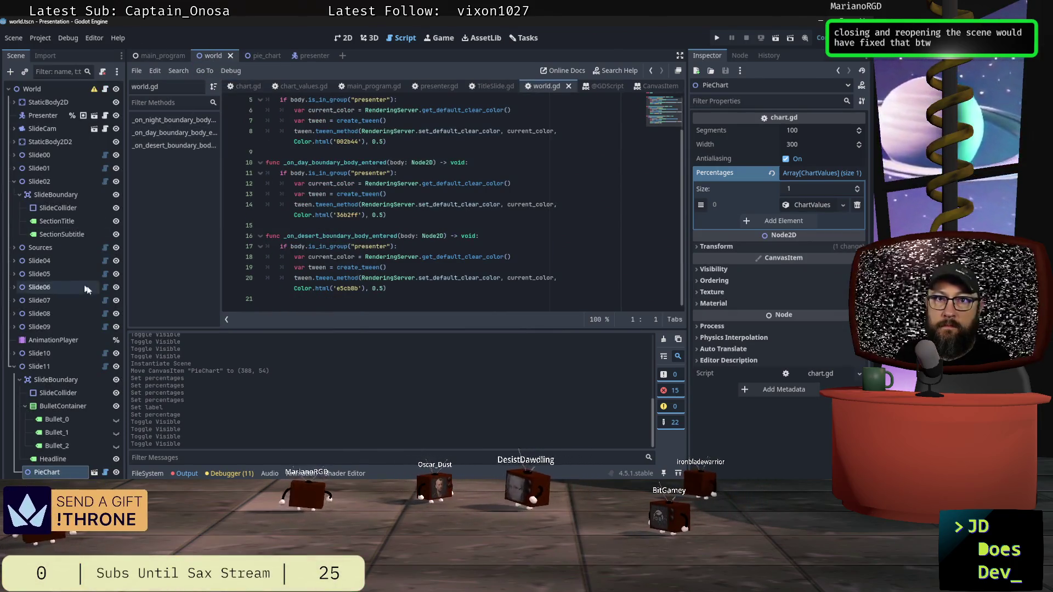
Close the world scene and reopen res://Scenes/world.tscn from the FileSystem dock.
key("ctrl+F1")
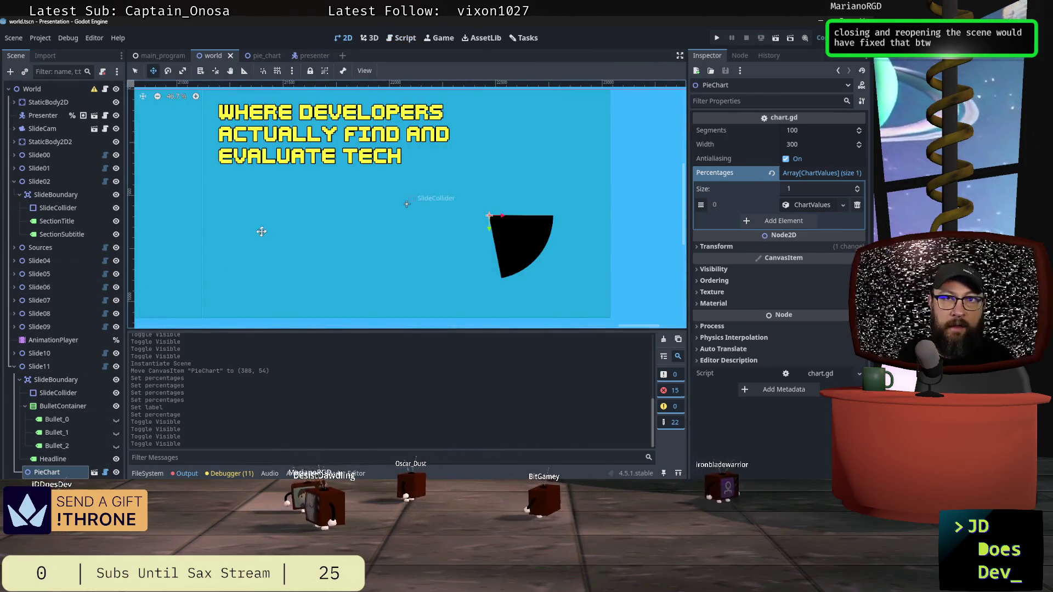
left_click(230, 56)
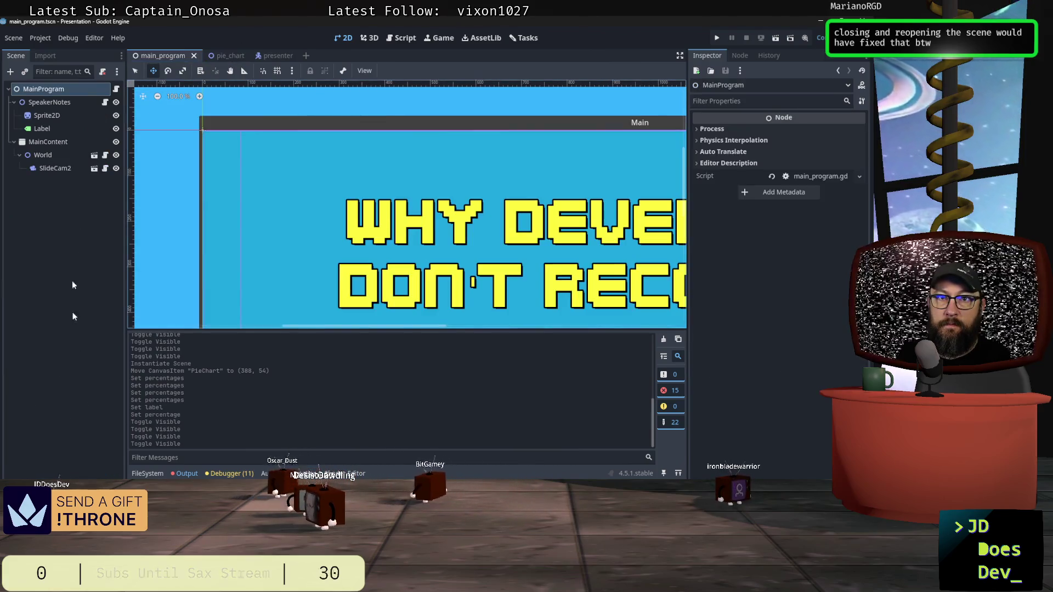
left_click(146, 473)
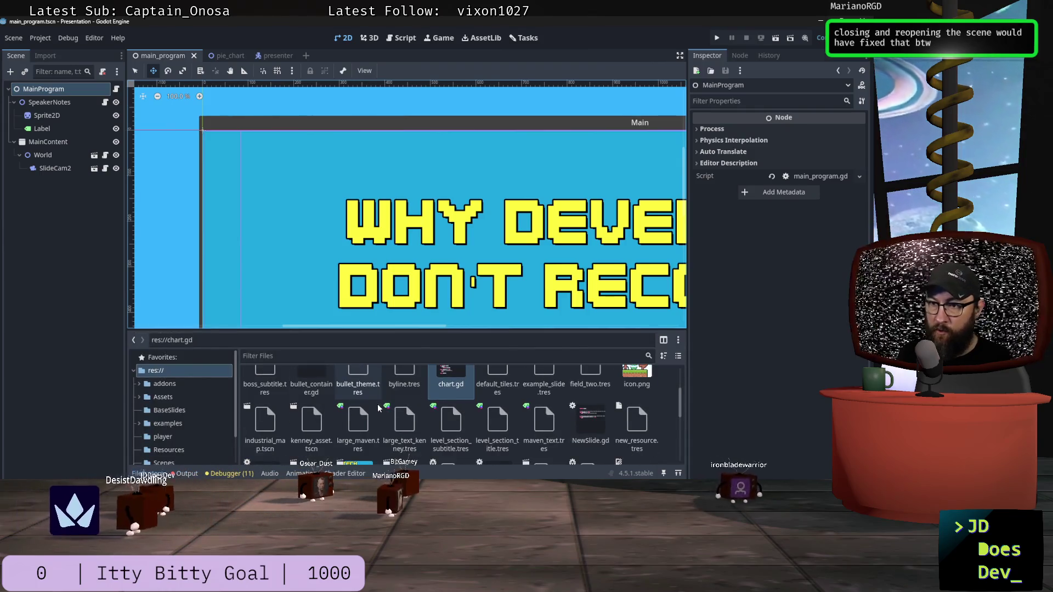
scroll(377, 406, "down", 5)
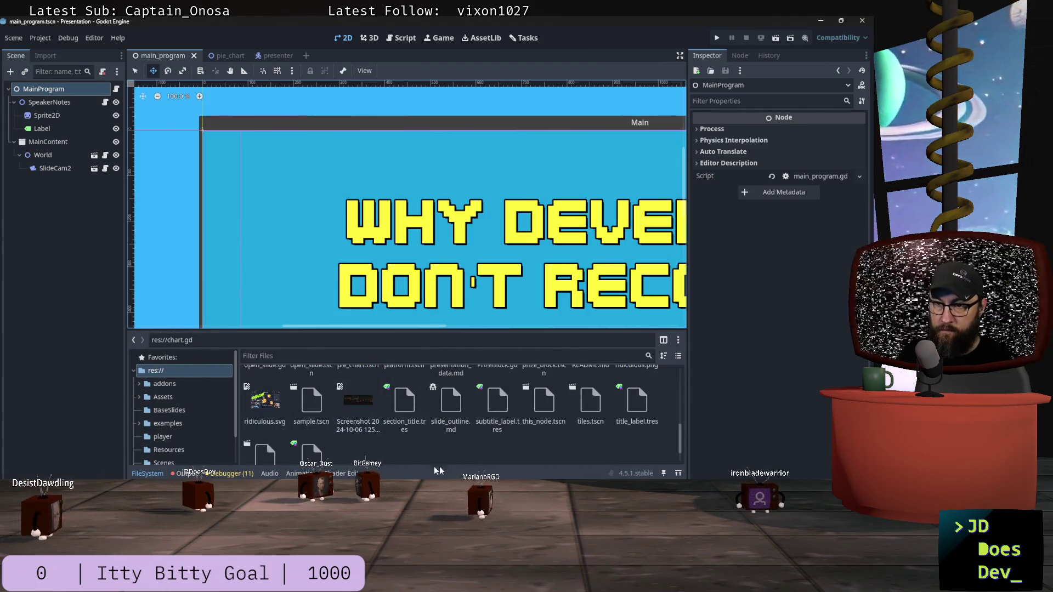
scroll(452, 457, "down", 2)
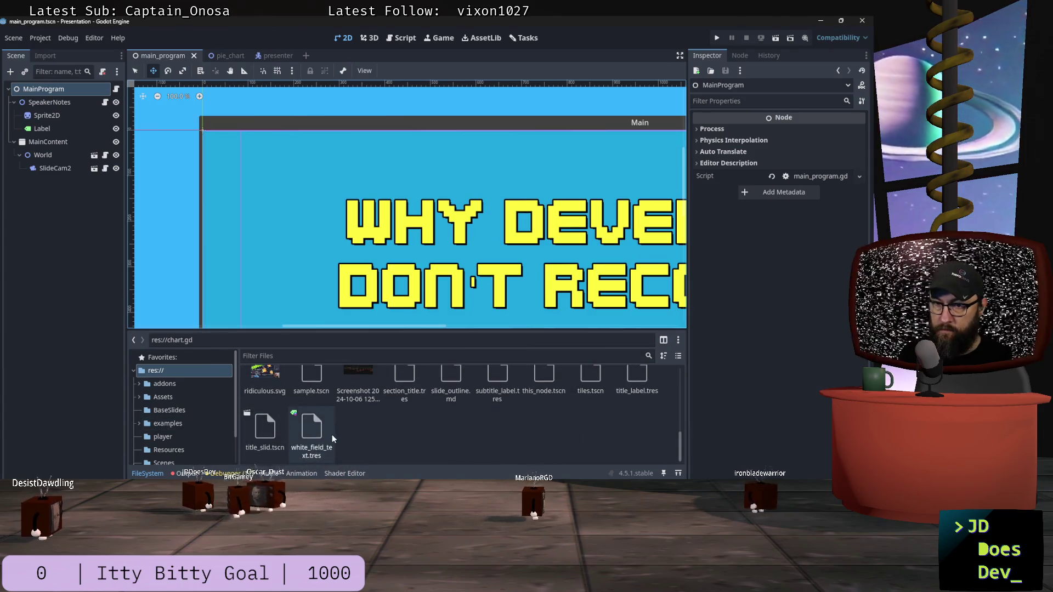
scroll(163, 403, "down", 1)
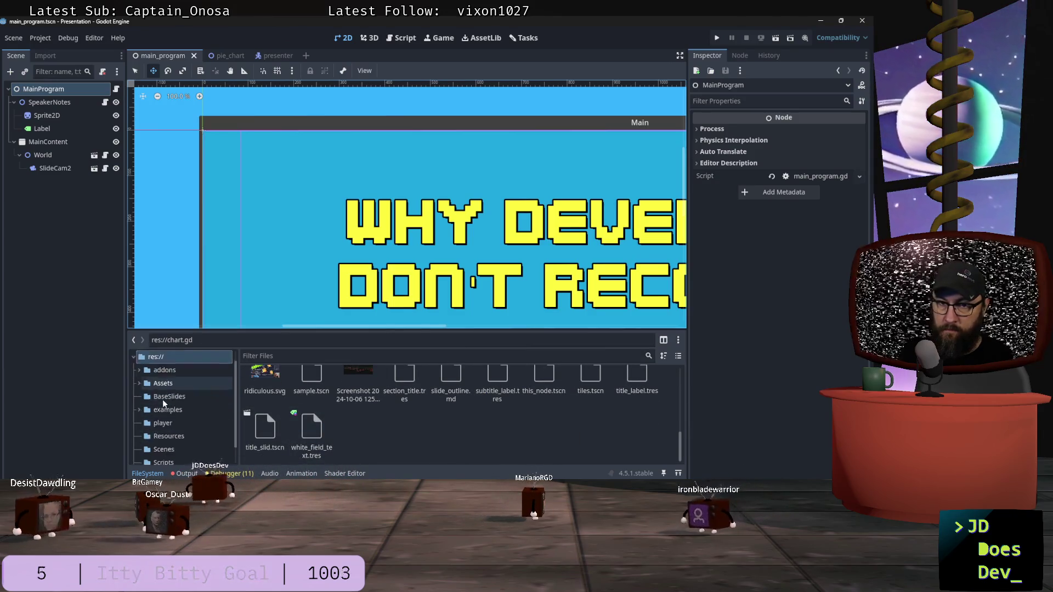
scroll(164, 417, "down", 1)
left_click(164, 428)
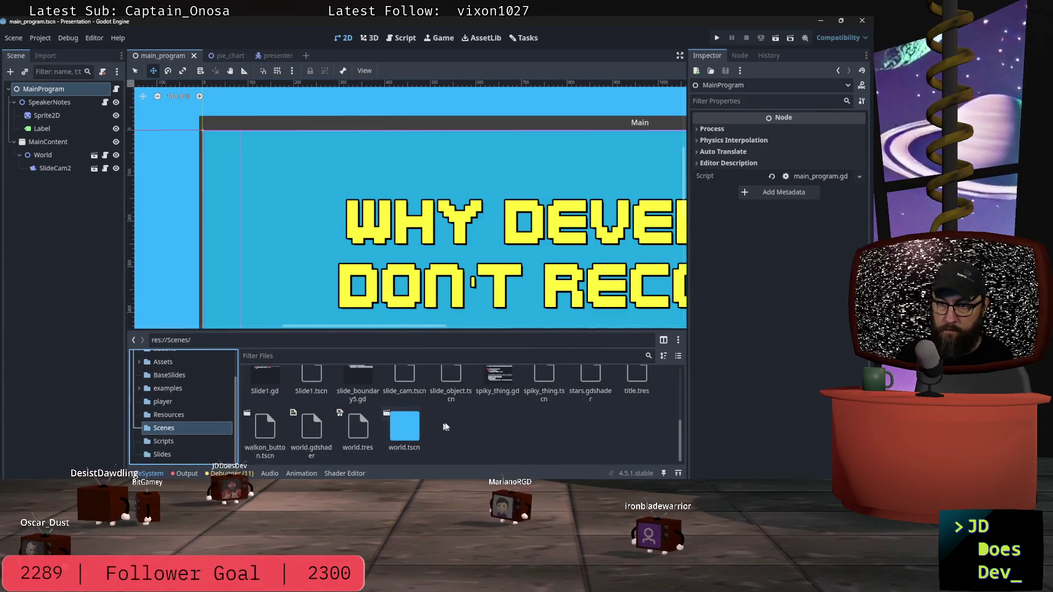
double_click(402, 420)
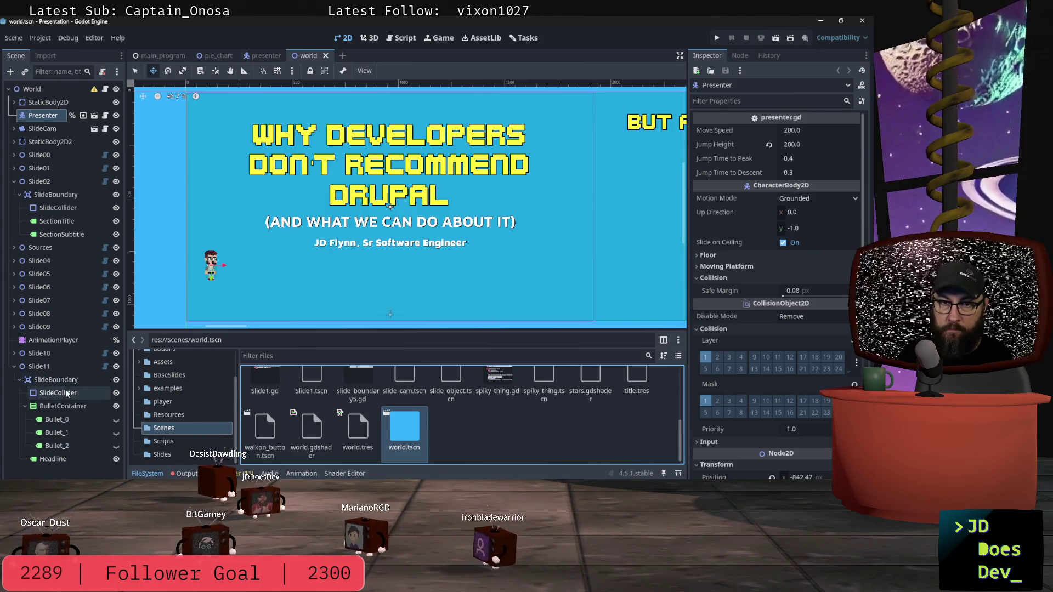
Select Slide11 and frame it in the viewport, briefly checking the pie_chart scene.
left_click(34, 366)
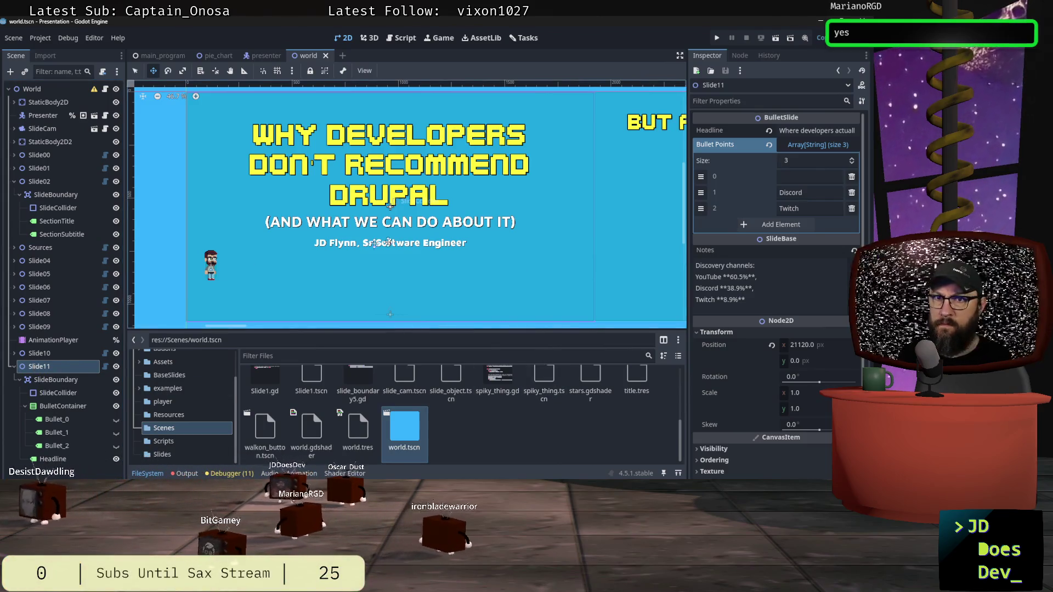
double_click(23, 368)
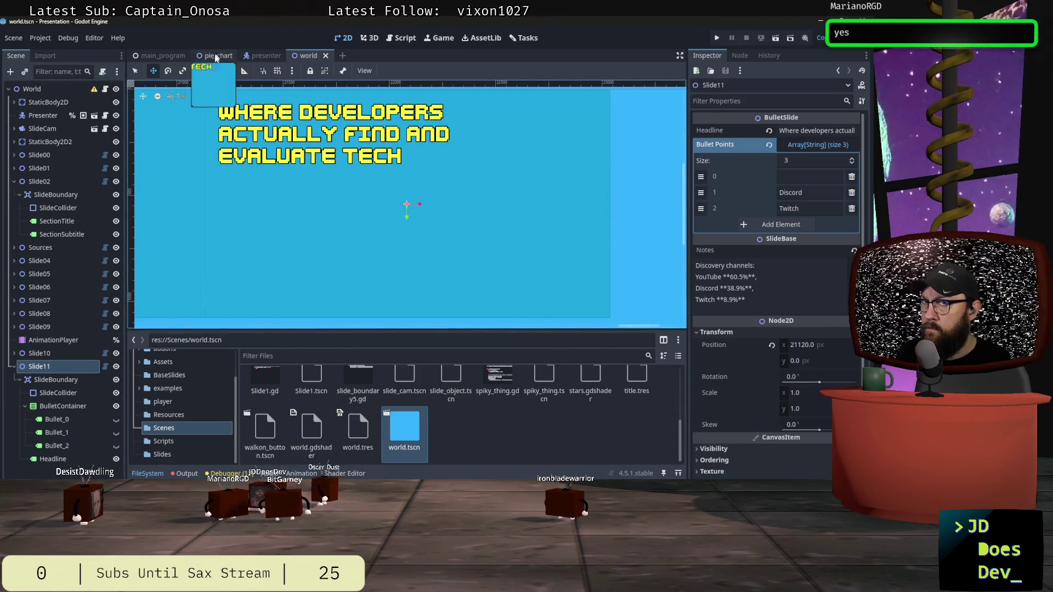
left_click(219, 54)
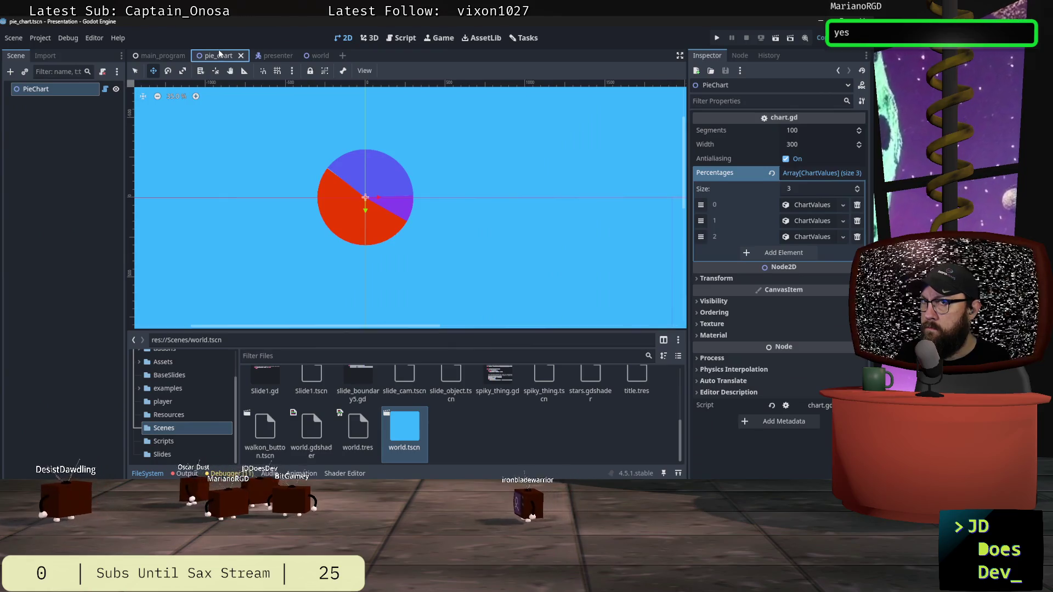
left_click(323, 54)
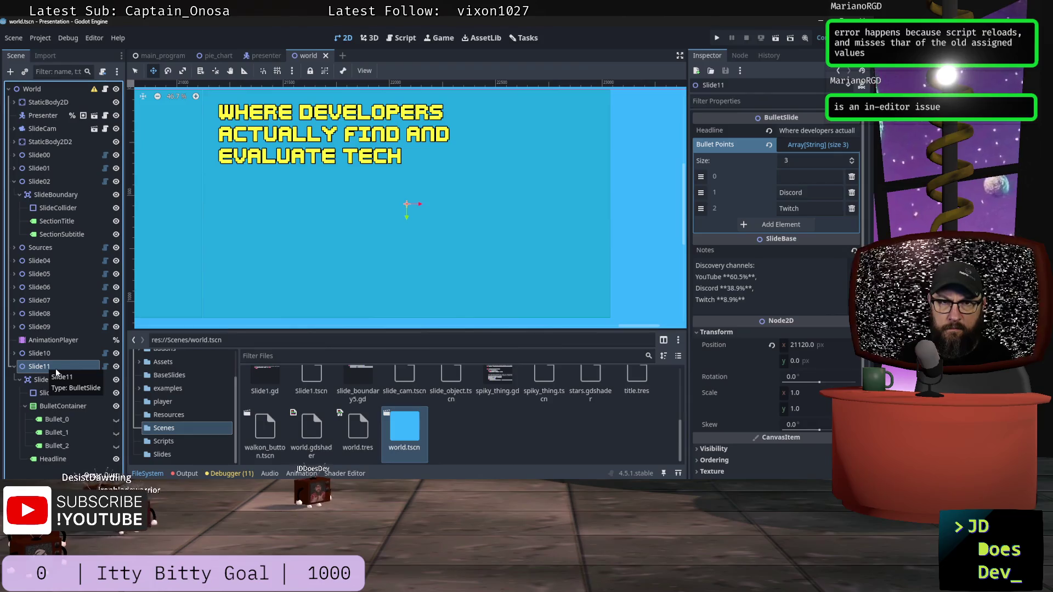
key("ctrl+shift+a")
Instance pie_chart.tscn and place the PieChart inside Slide11's SlideBoundary, above SlideCollider.
double_click(296, 146)
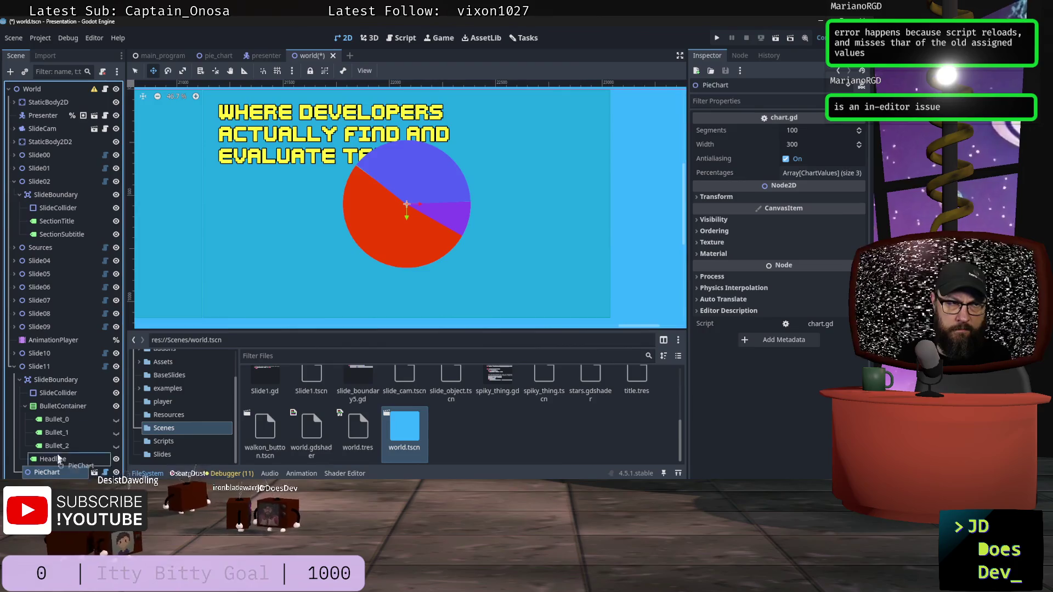
left_click_drag(52, 376, 52, 378)
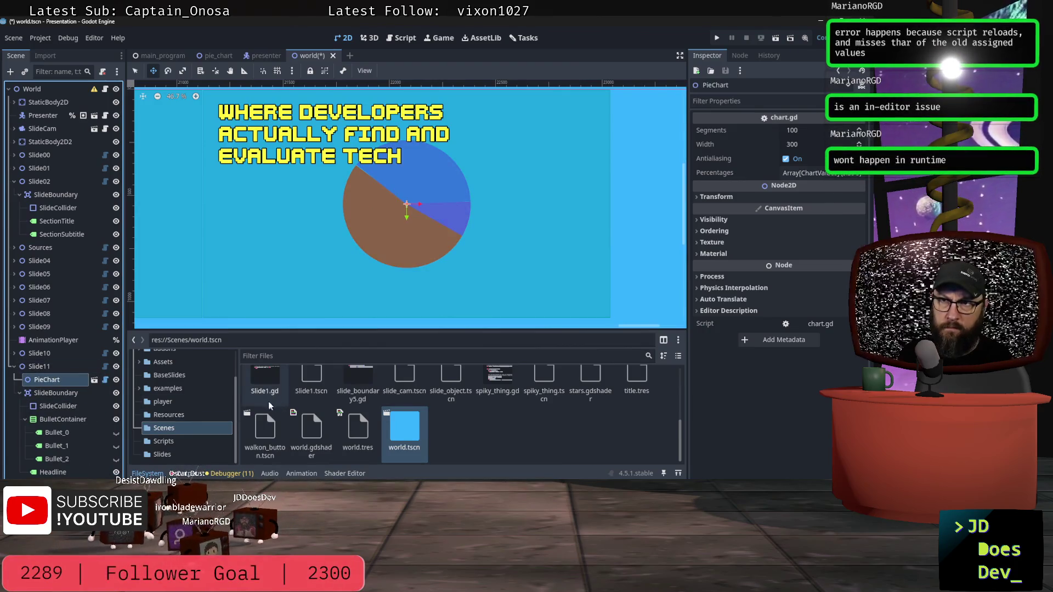
left_click(52, 405)
left_click_drag(52, 404, 50, 407)
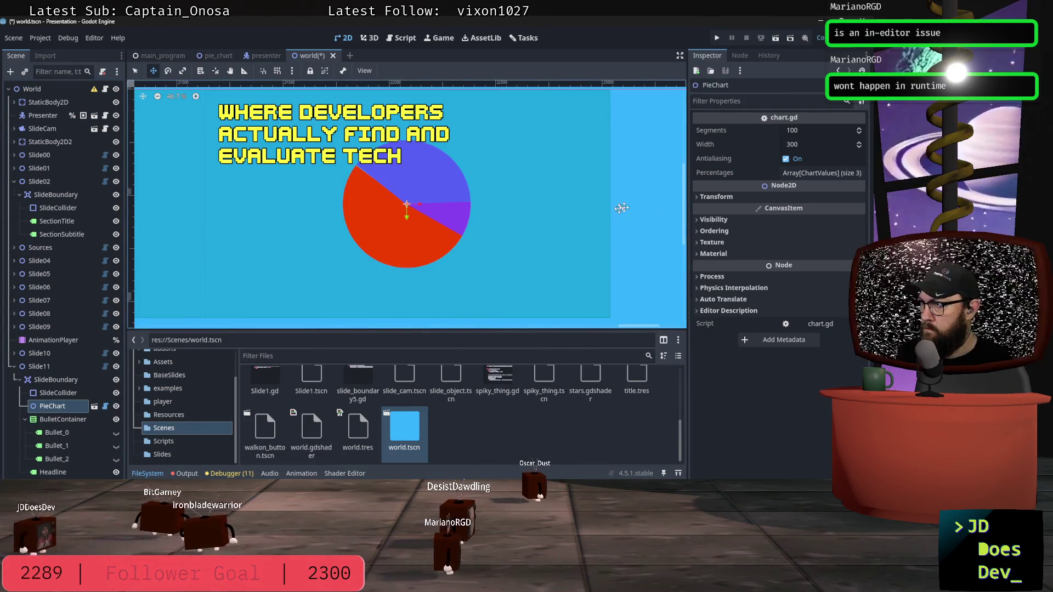
Delete the third Percentages slice, leaving two, then save and close world.tscn.
left_click(820, 173)
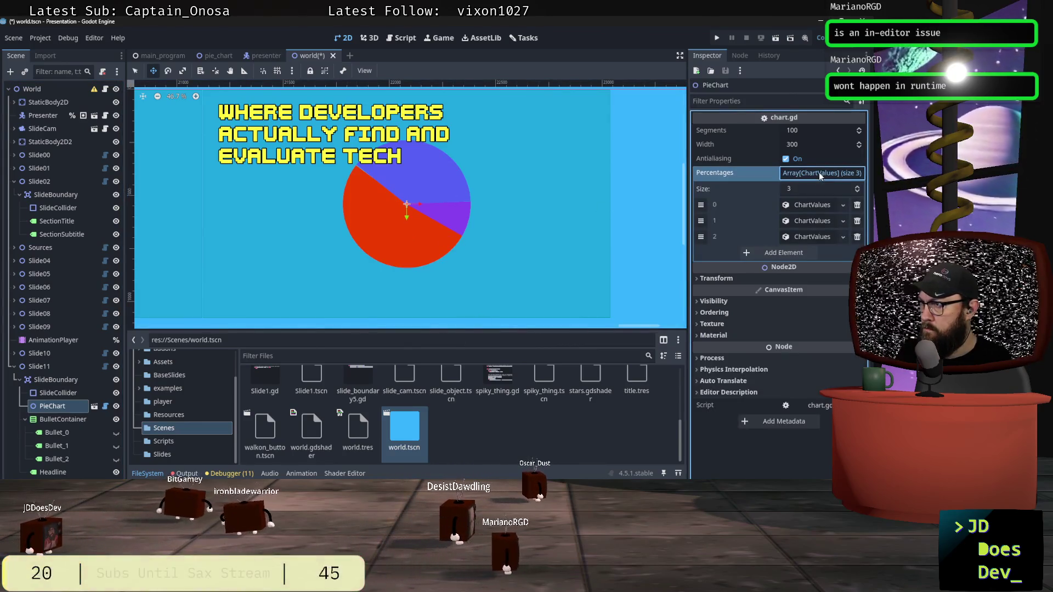
left_click(857, 205)
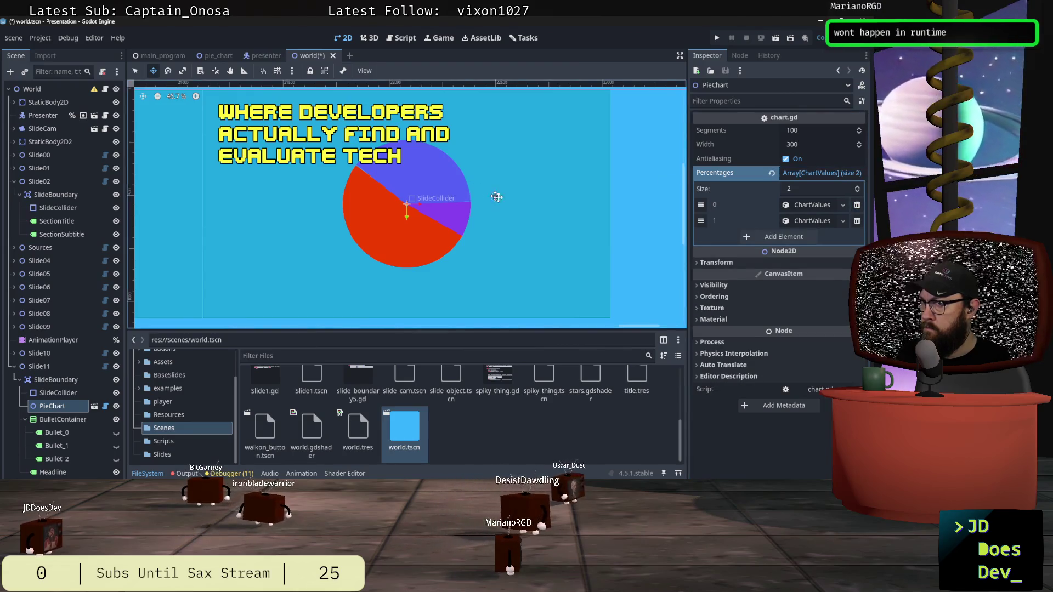
key("ctrl+s")
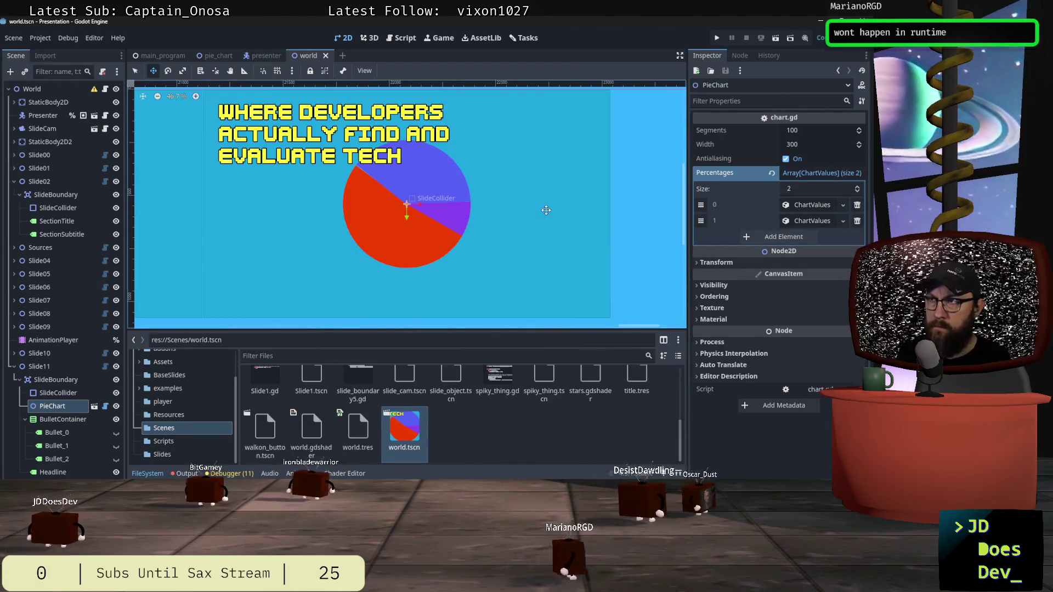
key("ctrl+shift+w")
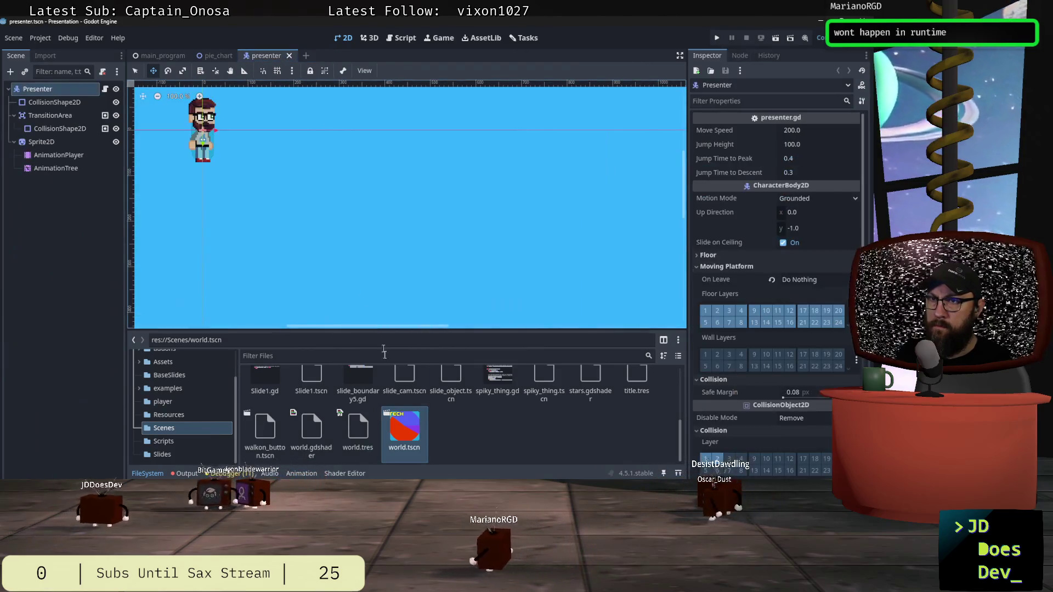
Reopen world.tscn and remove another Percentages slice, leaving one purple wedge.
double_click(408, 426)
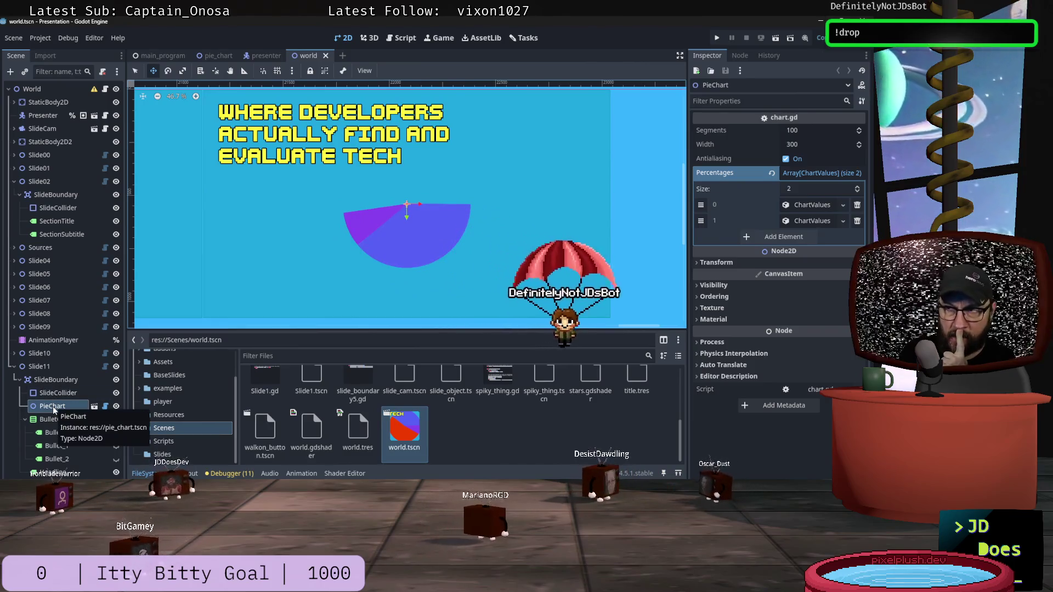
left_click(857, 205)
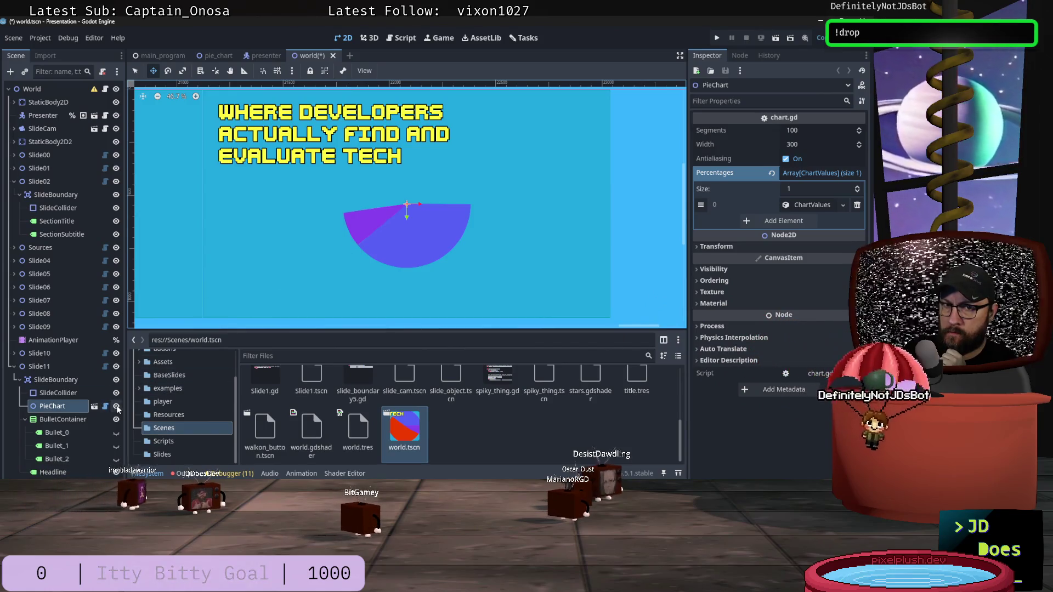
left_click(117, 407)
left_click(116, 407)
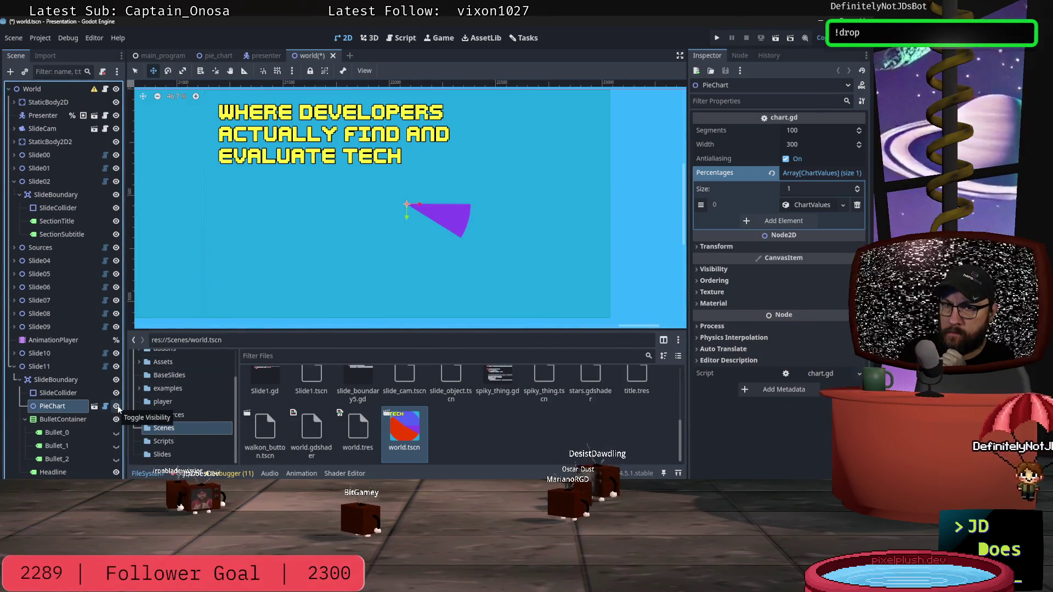
mouse_move(82, 408)
left_mouse_down()
mouse_move(45, 408)
mouse_move(43, 464)
left_mouse_up()
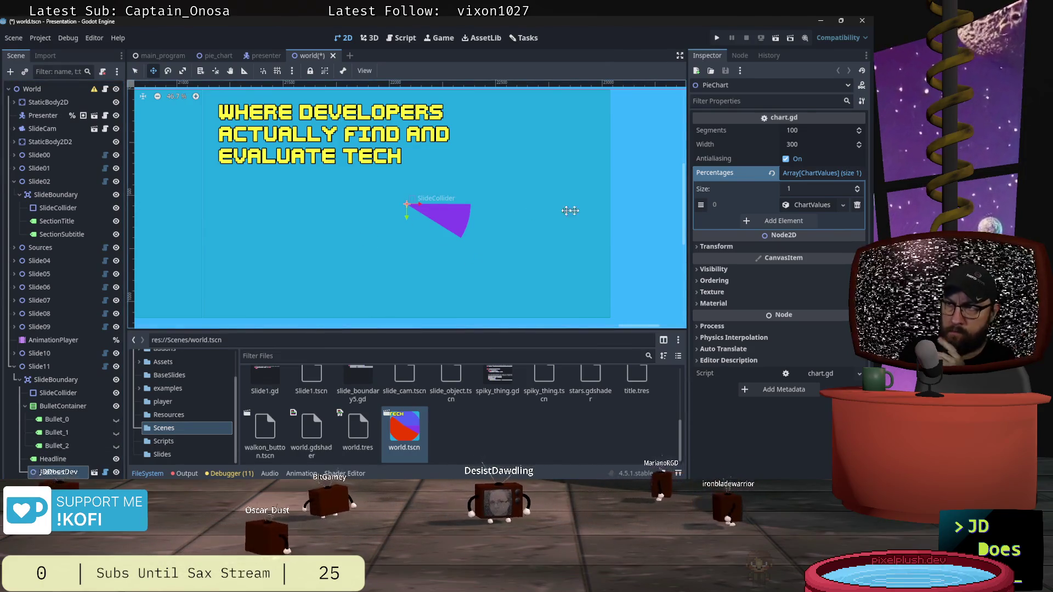
Replace the chart's slices with one new ChartValues entry: Percentage 35, Label 'Something'.
left_click(858, 205)
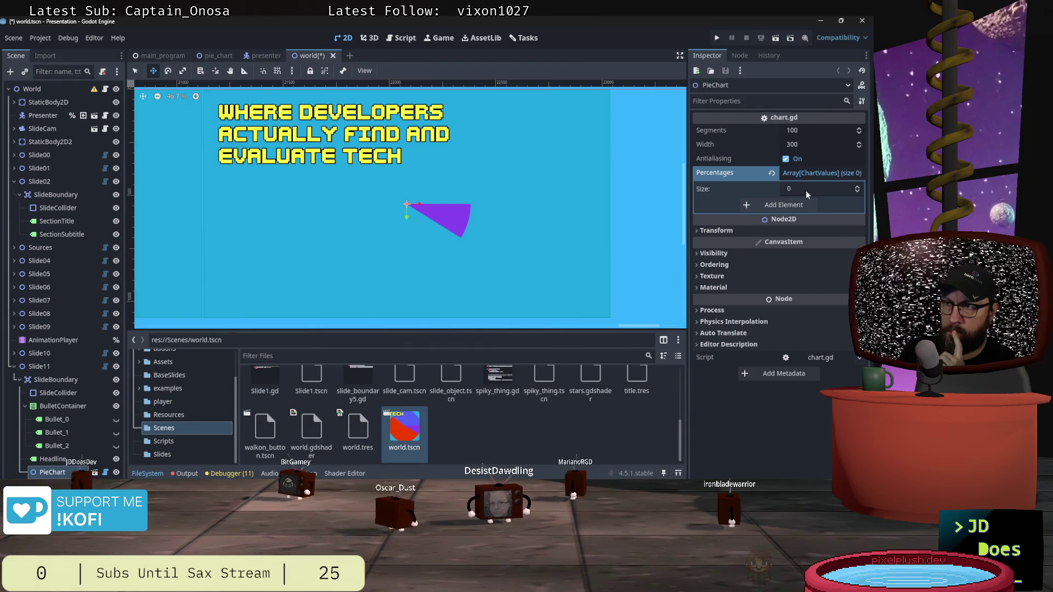
left_click(772, 206)
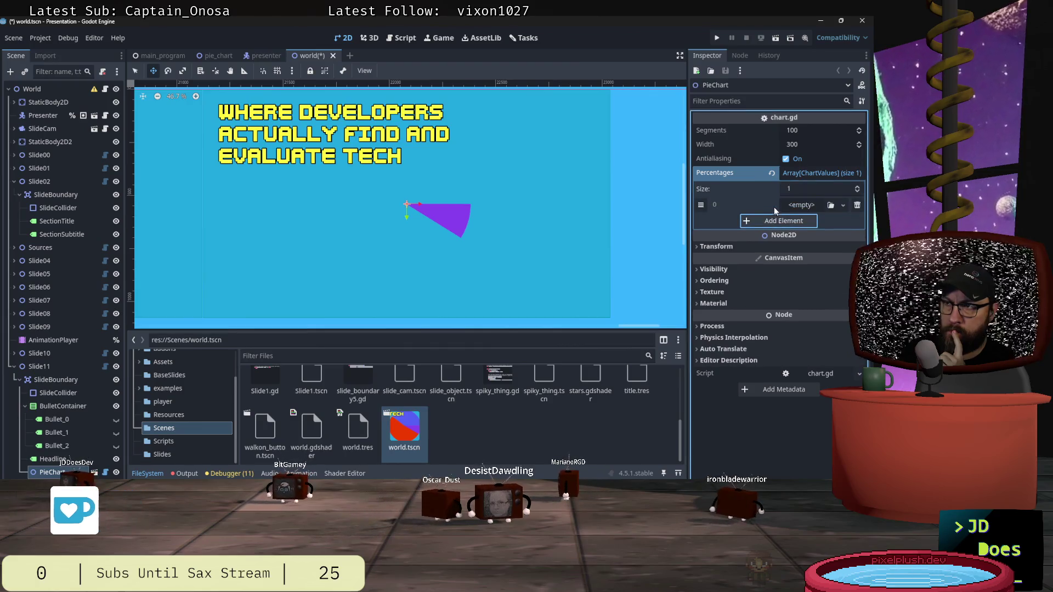
left_click(831, 205)
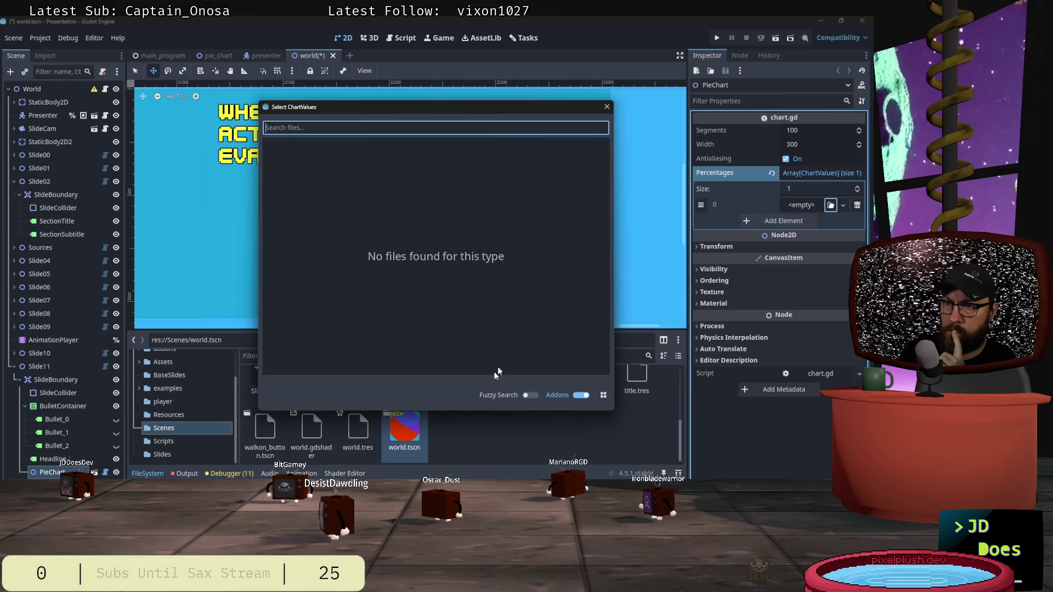
key("Escape")
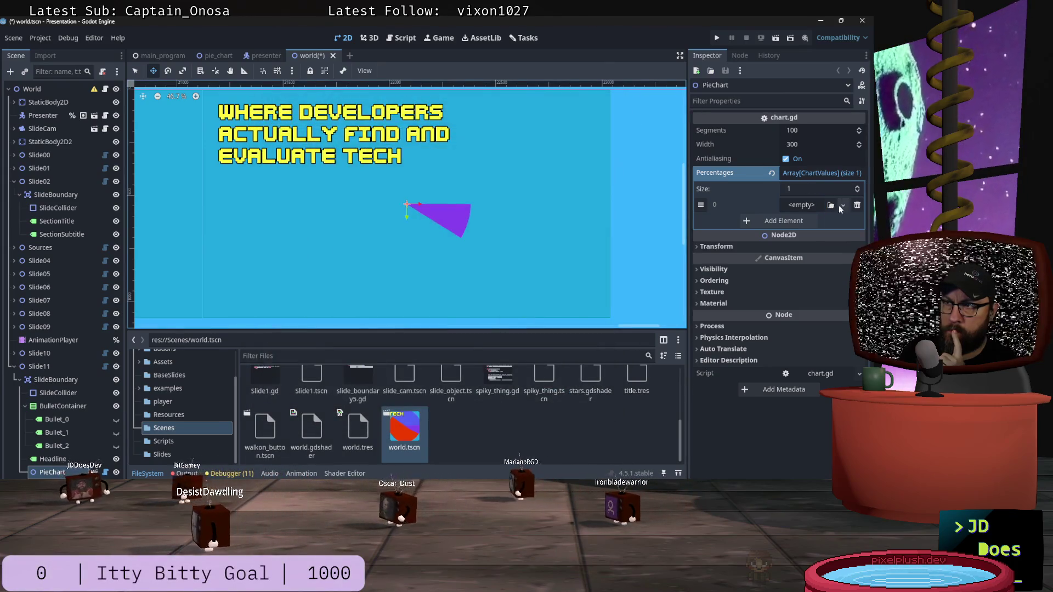
left_click(843, 205)
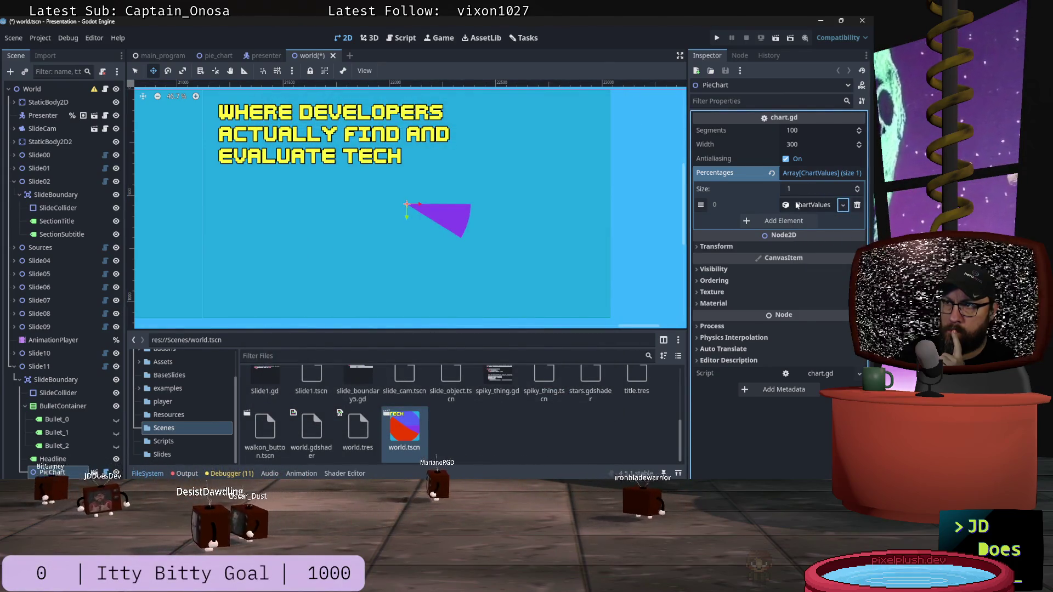
left_click(814, 237)
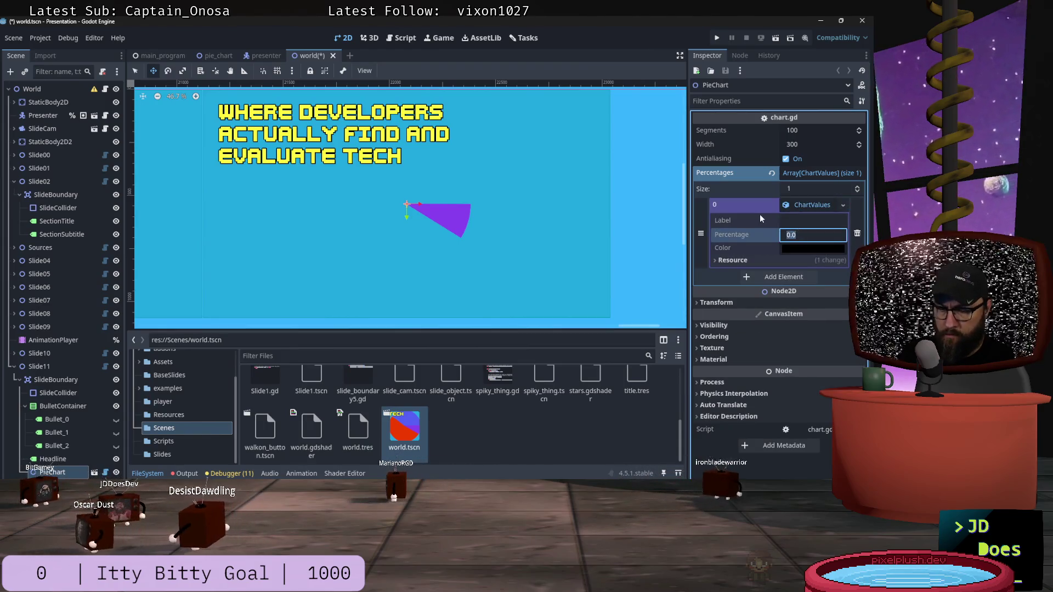
type("35")
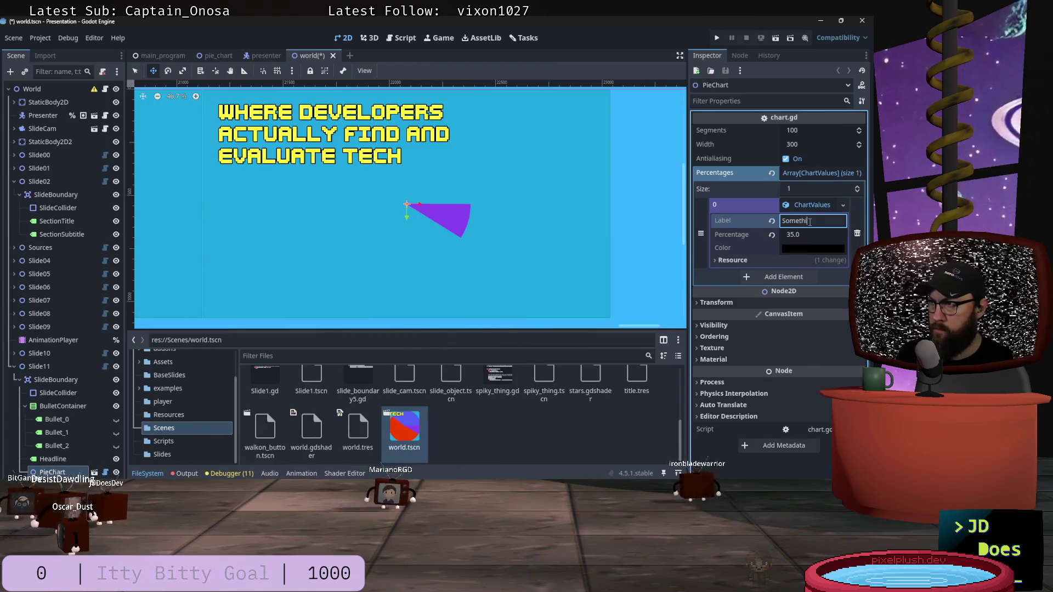
left_click(750, 237)
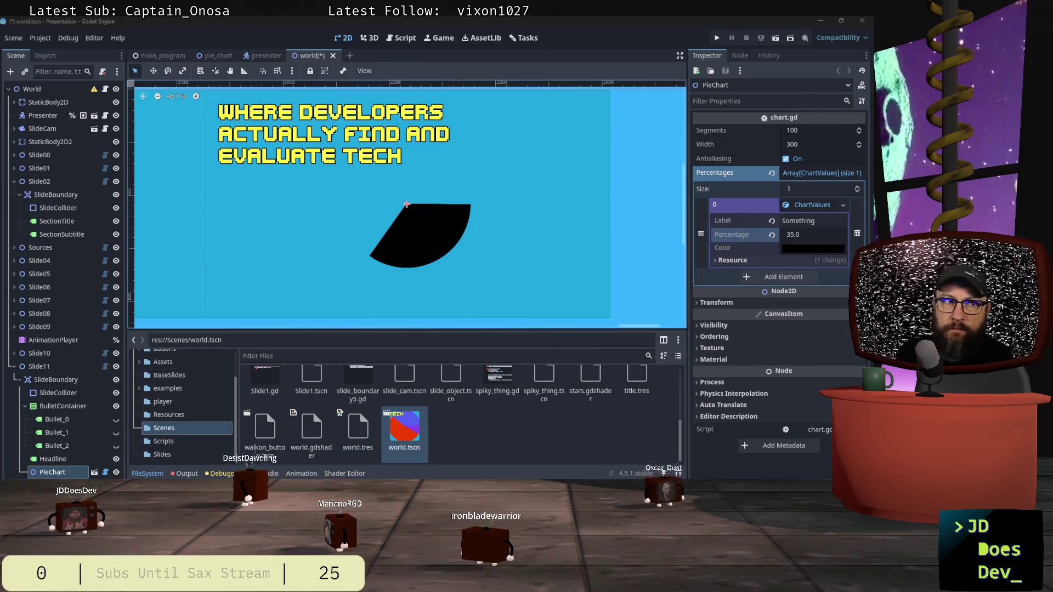
left_click(309, 230)
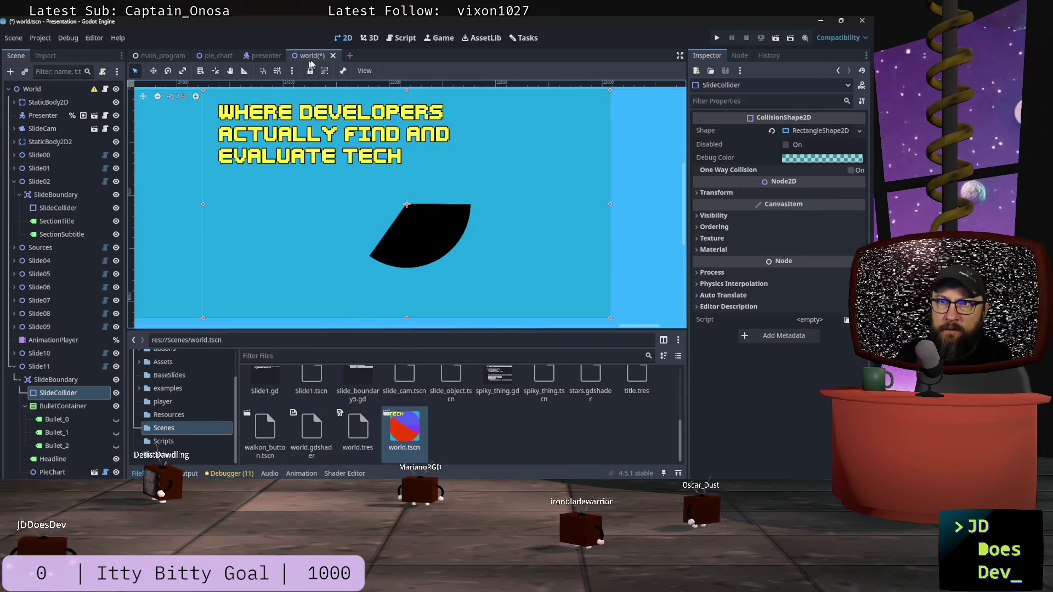
Review chart.gd's _draw_slice code, then select the PieChart node and delete it.
left_click(105, 473)
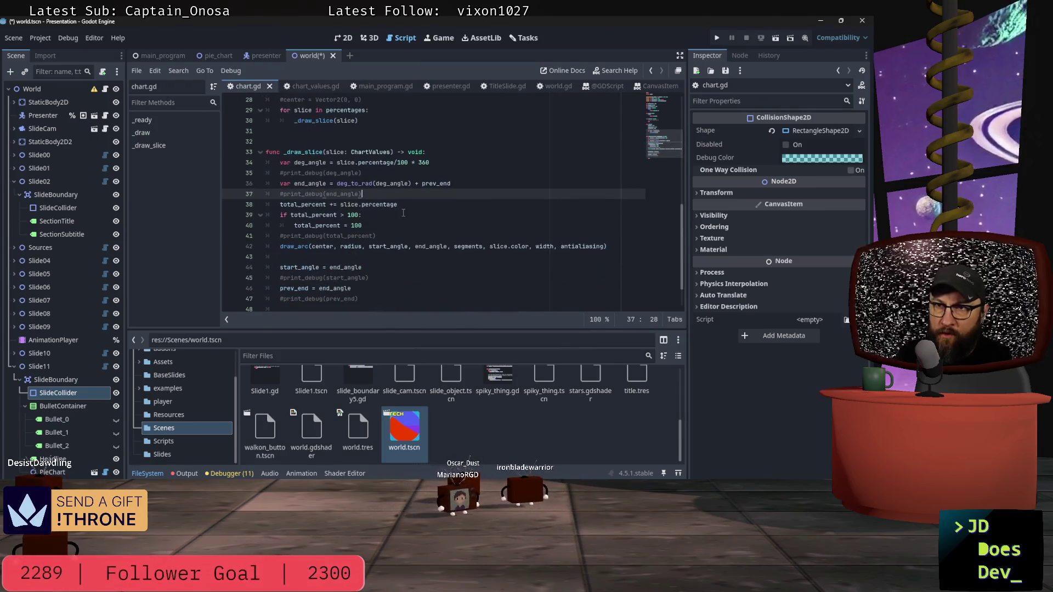
scroll(412, 203, "down", 1)
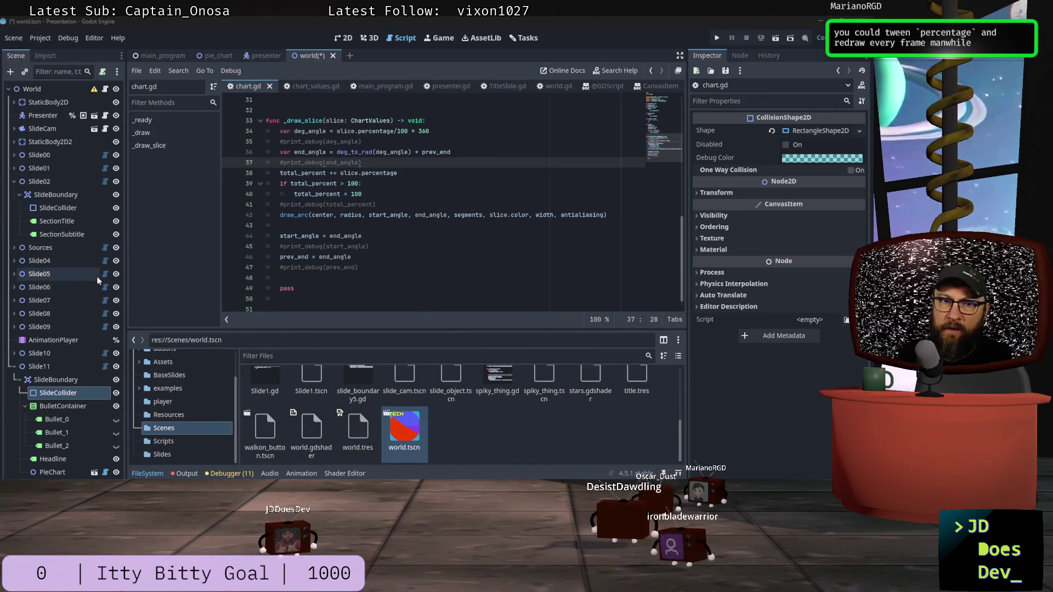
left_click(58, 475)
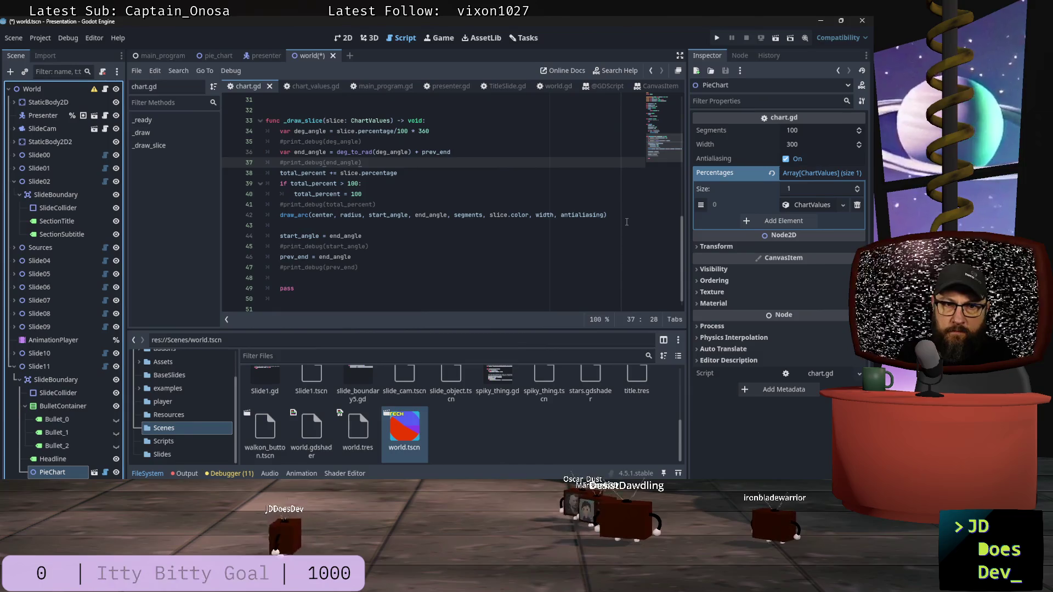
key("Delete")
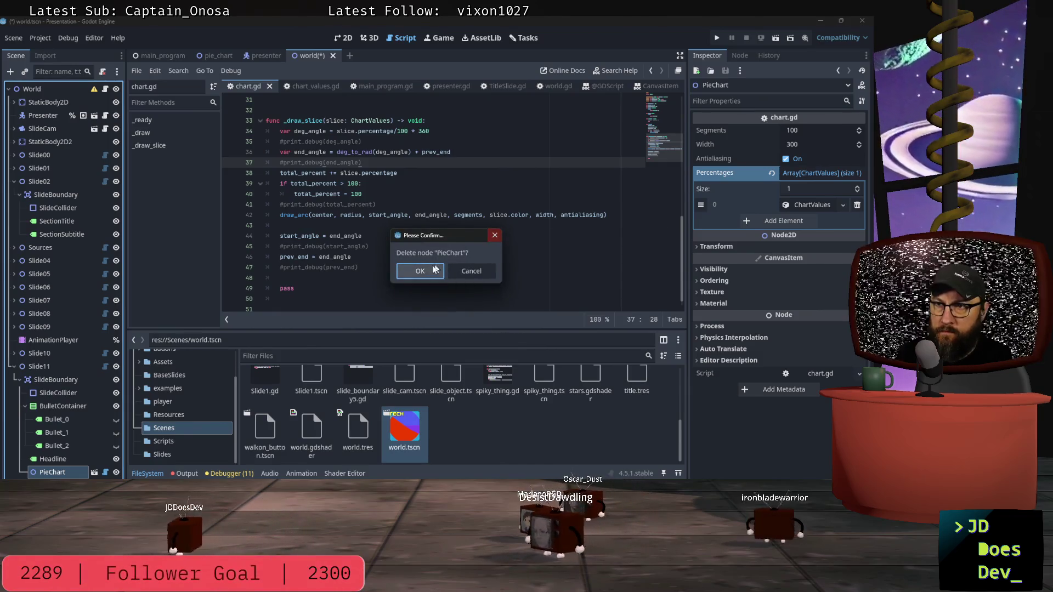
Confirm removing the PieChart instance and save world.tscn.
left_click(422, 271)
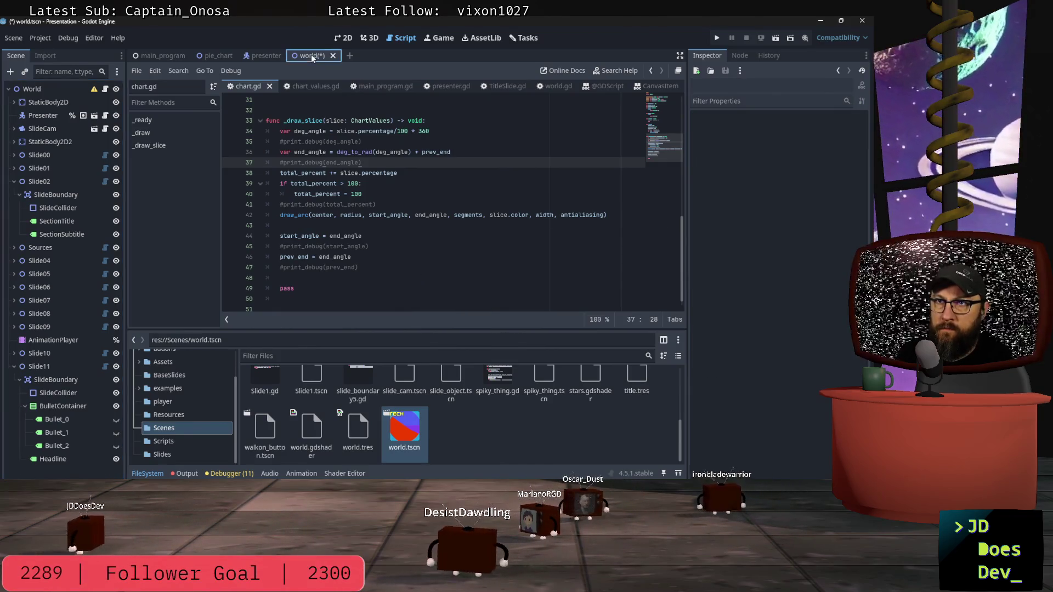
key("ctrl+s")
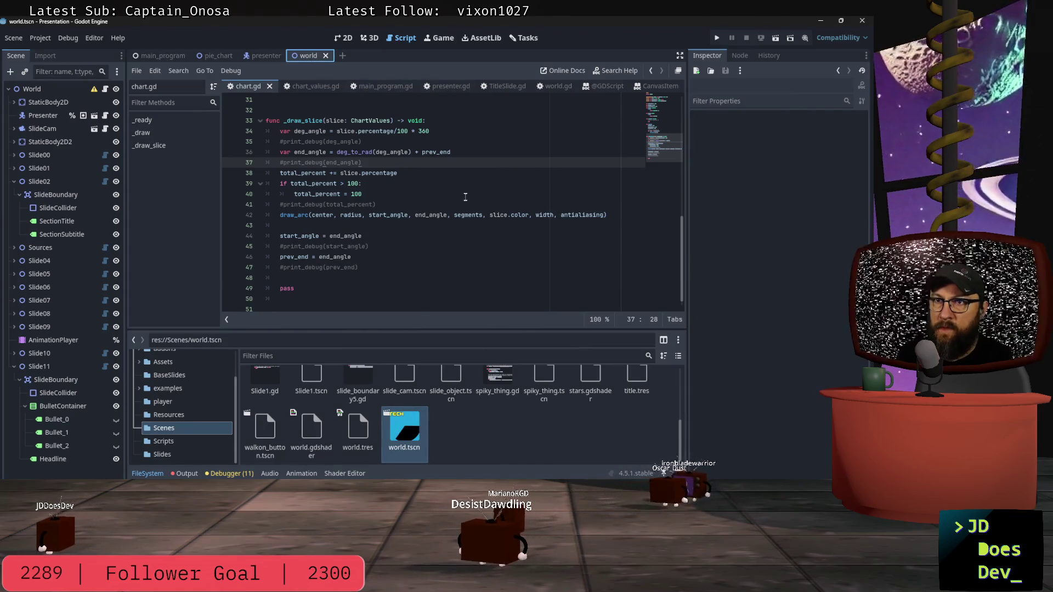